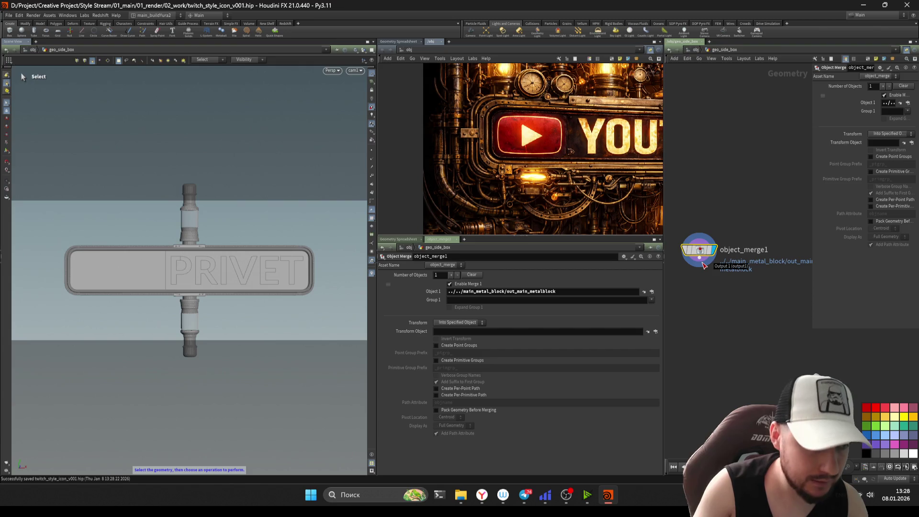
Save the scene and orbit the viewport to a top-down view of the rounded box.
{"action": "key", "text": "ctrl+s"}
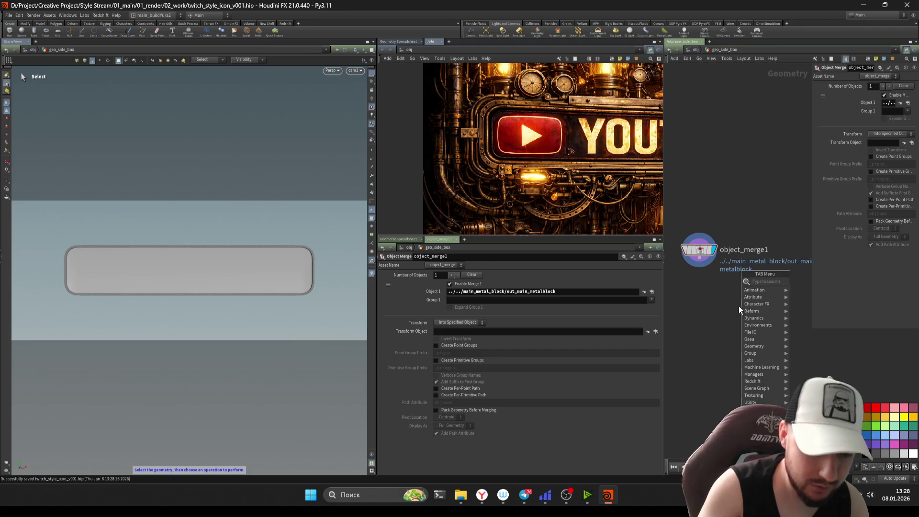
{"action": "key", "text": "Escape"}
{"action": "mouse_move", "coordinate": [222, 273]}
{"action": "left_mouse_down"}
{"action": "mouse_move", "coordinate": [117, 269]}
{"action": "mouse_move", "coordinate": [166, 291]}
{"action": "left_mouse_up"}
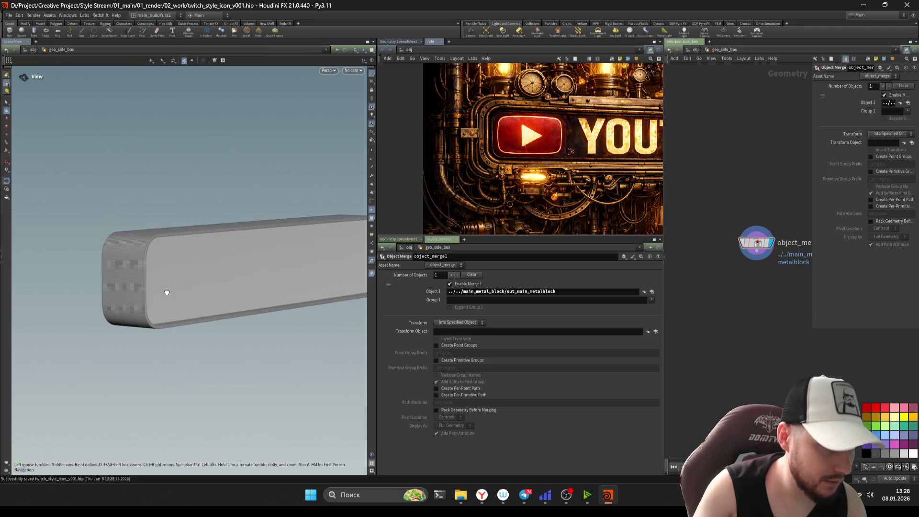
{"action": "scroll", "coordinate": [149, 258], "scroll_direction": "up", "scroll_amount": 5}
{"action": "key", "text": "s"}
{"action": "mouse_move", "coordinate": [169, 333]}
{"action": "left_mouse_down", "text": "alt"}
{"action": "mouse_move", "coordinate": [139, 312]}
{"action": "mouse_move", "coordinate": [81, 318]}
{"action": "mouse_move", "coordinate": [96, 311]}
{"action": "left_mouse_up", "text": "alt"}
{"action": "scroll", "coordinate": [139, 311], "scroll_direction": "down", "scroll_amount": 3}
{"action": "key", "text": "ctrl+s"}
Add a Group Create node, group1, wired below object_merge1.
{"action": "key", "text": "Tab"}
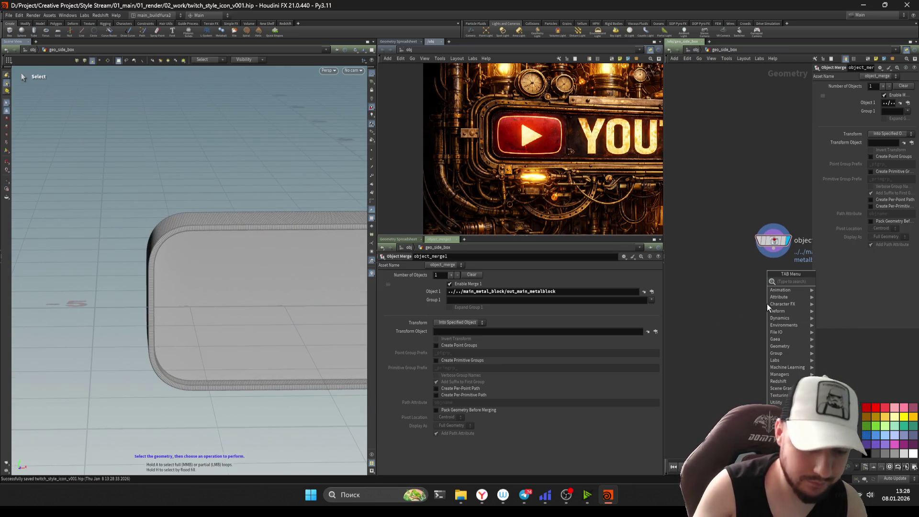
{"action": "left_click", "coordinate": [767, 308]}
{"action": "left_click_drag", "start_coordinate": [752, 302], "coordinate": [727, 301]}
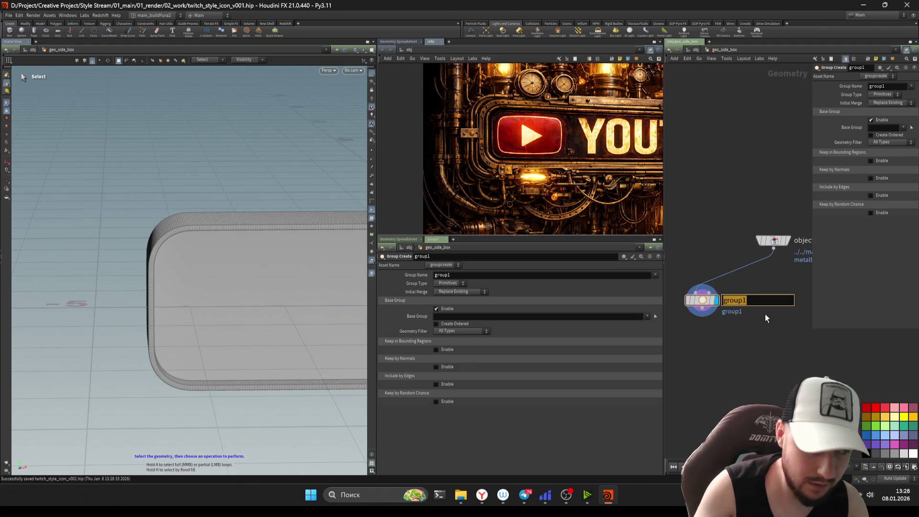
Frame the nodes and set the left group node's Group Name to $OS, then save.
{"action": "scroll", "coordinate": [766, 318], "scroll_direction": "down", "scroll_amount": 4}
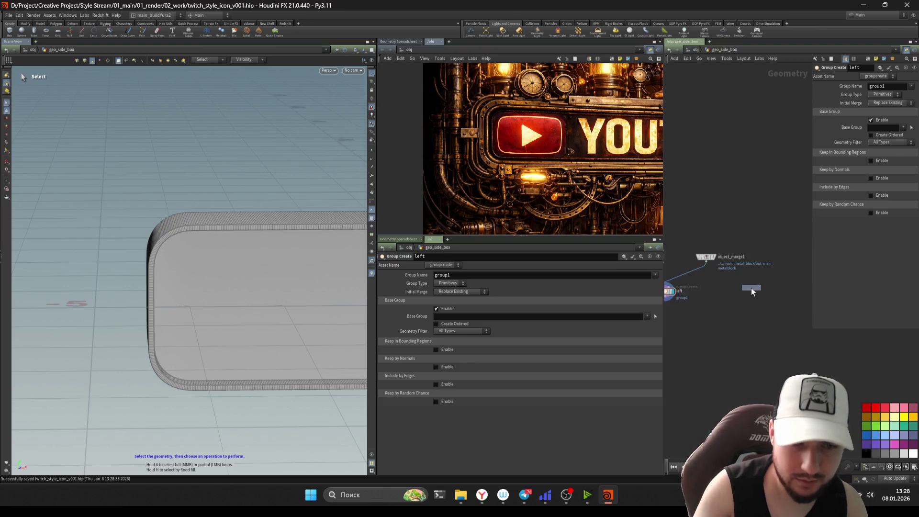
{"action": "key", "text": "h"}
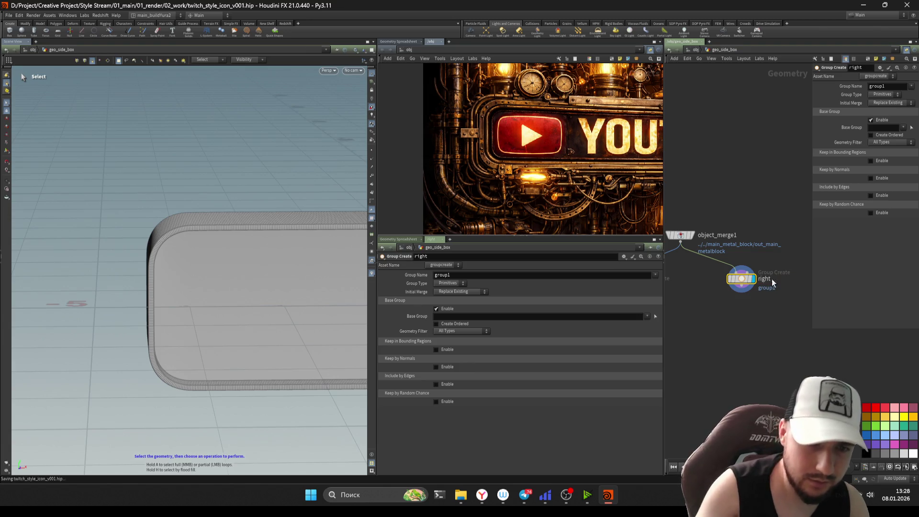
{"action": "key", "text": "h"}
{"action": "left_click_drag", "start_coordinate": [685, 278], "coordinate": [685, 274]}
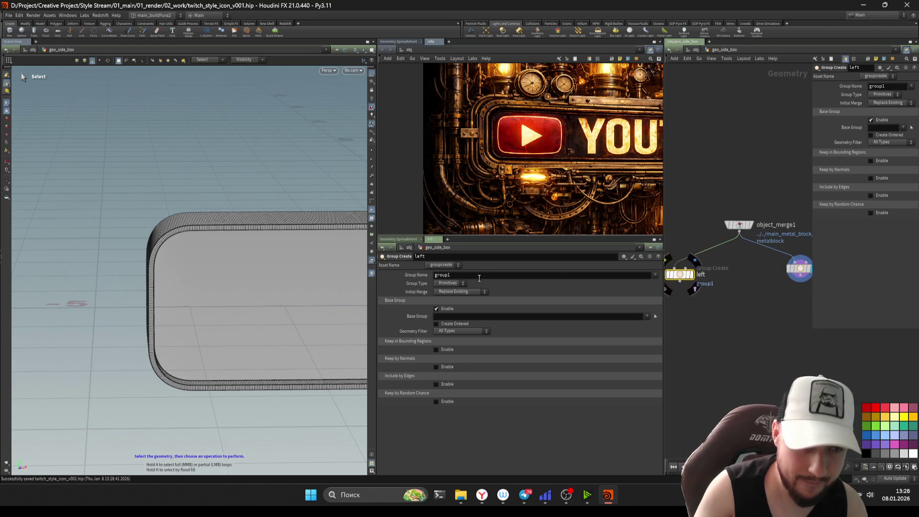
{"action": "double_click", "coordinate": [479, 276]}
{"action": "type", "text": "$OS"}
{"action": "key", "text": "Return"}
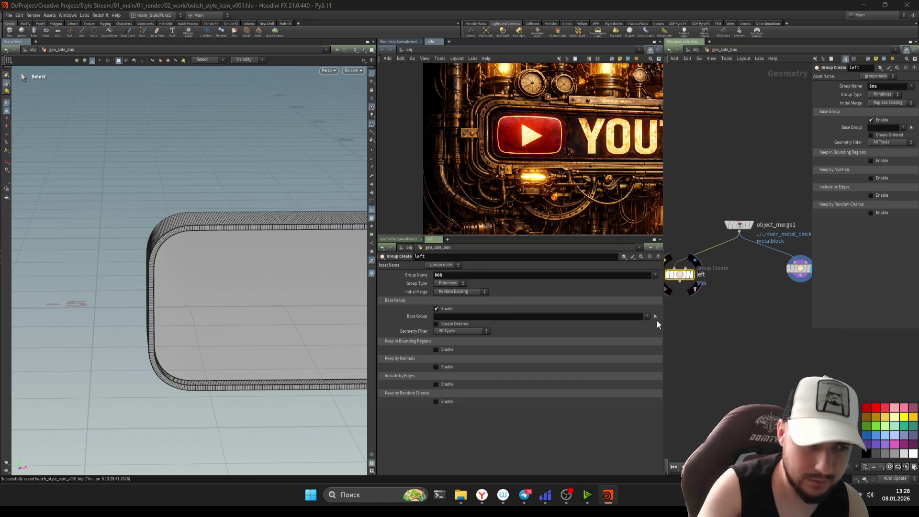
{"action": "key", "text": "ctrl+s"}
Set the right group node's Group Name to $OS as well.
{"action": "middle_click_drag", "start_coordinate": [827, 295], "coordinate": [716, 287]}
{"action": "left_click_drag", "start_coordinate": [717, 287], "coordinate": [685, 256]}
{"action": "double_click", "coordinate": [479, 275]}
{"action": "type", "text": "$OS"}
{"action": "key", "text": "Return"}
{"action": "key", "text": "ctrl+s"}
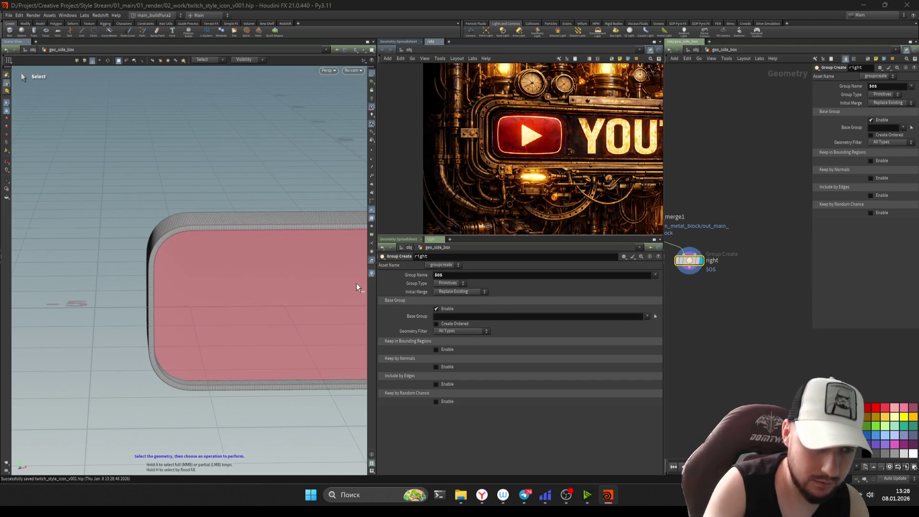
On the left group node, turn off Base Group and enable Keep by Normals.
{"action": "middle_click_drag", "start_coordinate": [813, 306], "coordinate": [875, 301]}
{"action": "scroll", "coordinate": [820, 306], "scroll_direction": "down", "scroll_amount": 3}
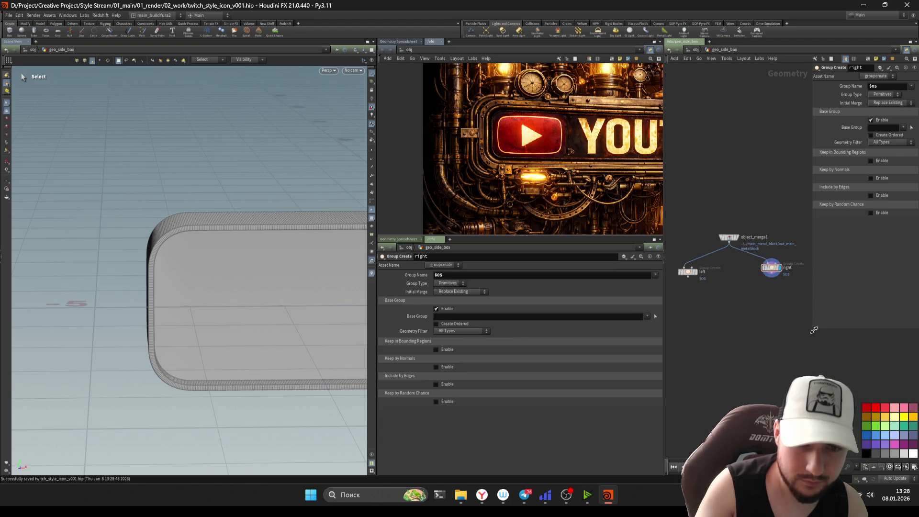
{"action": "left_click", "coordinate": [688, 272], "text": "shift"}
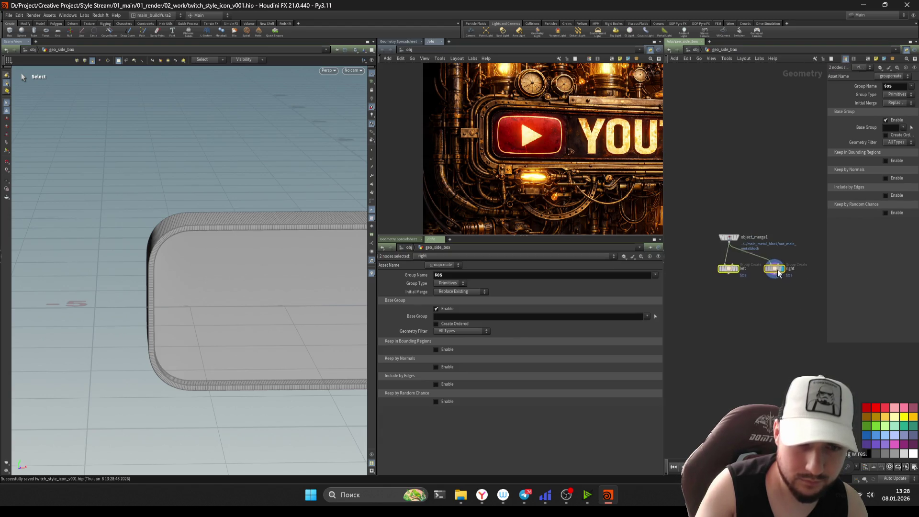
{"action": "left_click", "coordinate": [753, 289]}
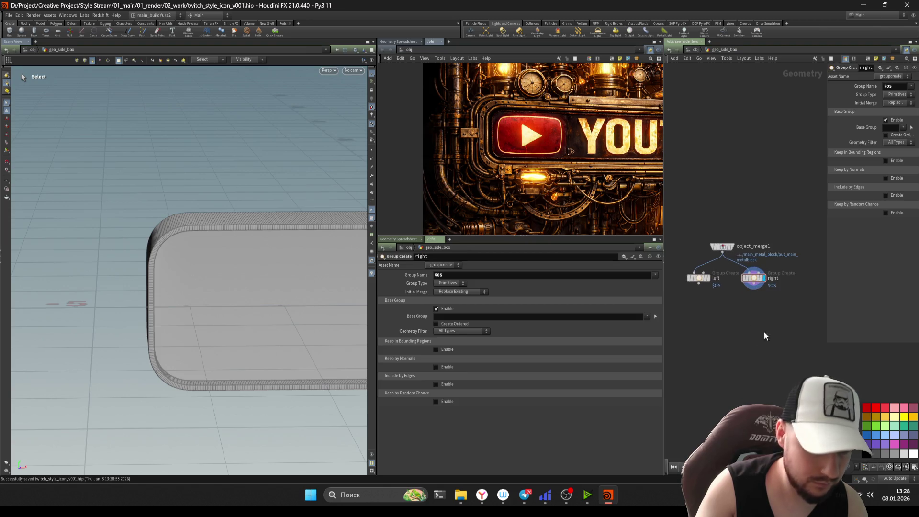
{"action": "scroll", "coordinate": [747, 311], "scroll_direction": "up", "scroll_amount": 2}
{"action": "left_click_drag", "start_coordinate": [746, 320], "coordinate": [687, 247]}
{"action": "left_click", "coordinate": [443, 310]}
{"action": "left_click", "coordinate": [446, 343]}
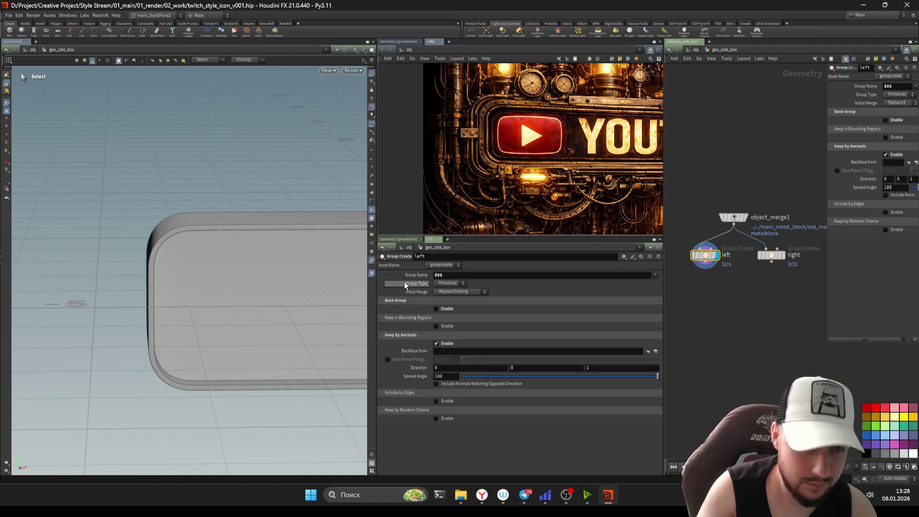
Give the left group normal direction -1 0 0 with spread angle 0, then save.
{"action": "type", "text": "1"}
{"action": "key", "text": "Tab"}
{"action": "key", "text": "Tab"}
{"action": "type", "text": "0"}
{"action": "key", "text": "Return"}
{"action": "left_click_drag", "start_coordinate": [467, 376], "coordinate": [480, 377]}
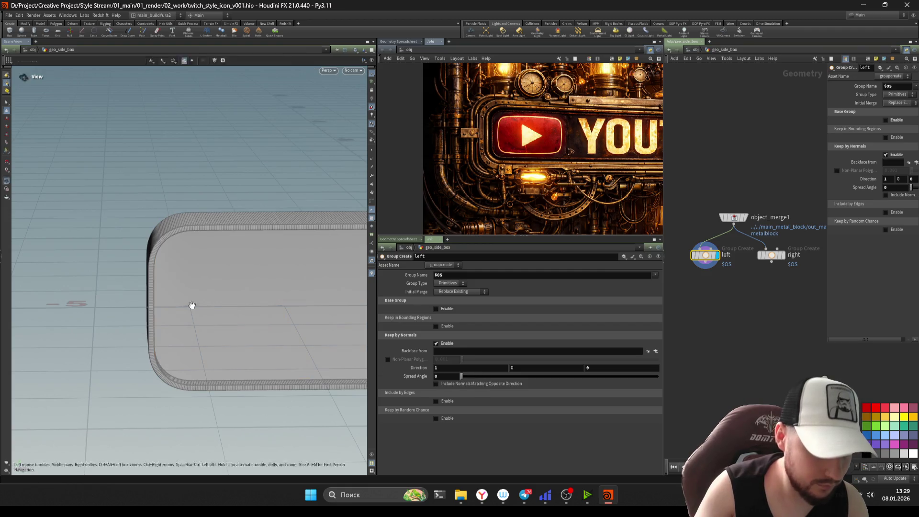
{"action": "left_click_drag", "start_coordinate": [216, 314], "coordinate": [219, 291]}
{"action": "left_click_drag", "start_coordinate": [514, 383], "coordinate": [460, 372]}
{"action": "type", "text": "-1"}
{"action": "key", "text": "Return"}
{"action": "key", "text": "Escape"}
{"action": "mouse_move", "coordinate": [136, 301]}
{"action": "left_mouse_down"}
{"action": "mouse_move", "coordinate": [260, 301]}
{"action": "mouse_move", "coordinate": [223, 314]}
{"action": "left_mouse_up"}
{"action": "key", "text": "Return"}
{"action": "key", "text": "ctrl+s"}
On the right group, disable Base Group, keep by normals along 1 0 0, spread angle 0.
{"action": "middle_click_drag", "start_coordinate": [746, 287], "coordinate": [686, 310]}
{"action": "left_click", "coordinate": [706, 278]}
{"action": "left_click", "coordinate": [448, 310]}
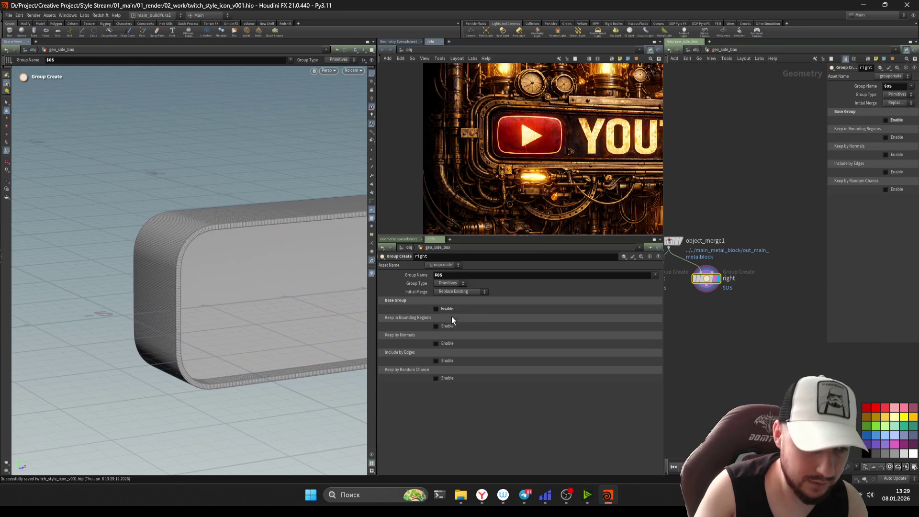
{"action": "left_click", "coordinate": [436, 343]}
{"action": "type", "text": "1"}
{"action": "key", "text": "Tab"}
{"action": "key", "text": "Tab"}
{"action": "type", "text": "0"}
{"action": "mouse_move", "coordinate": [503, 376]}
{"action": "left_mouse_down"}
{"action": "mouse_move", "coordinate": [328, 378]}
{"action": "mouse_move", "coordinate": [205, 267]}
{"action": "mouse_move", "coordinate": [138, 273]}
{"action": "mouse_move", "coordinate": [282, 312]}
{"action": "mouse_move", "coordinate": [205, 258]}
{"action": "mouse_move", "coordinate": [108, 289]}
{"action": "mouse_move", "coordinate": [244, 291]}
{"action": "left_mouse_up"}
{"action": "key", "text": "Escape"}
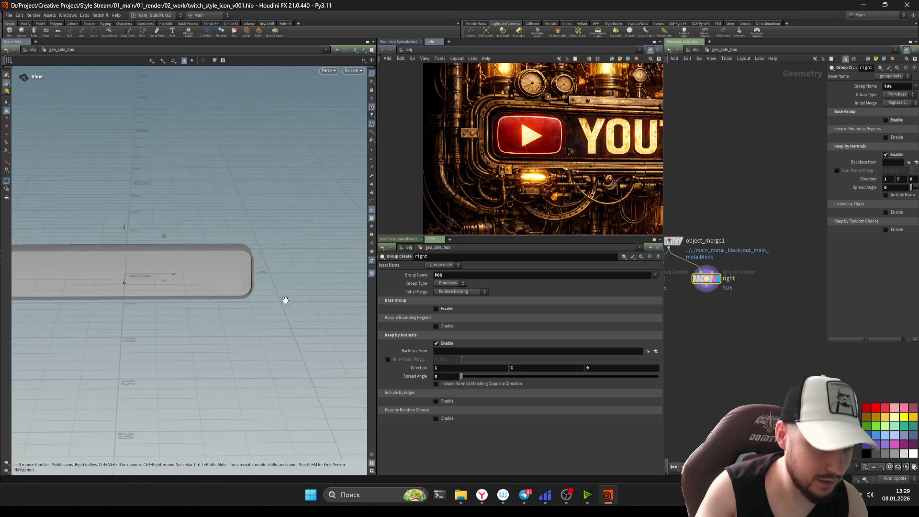
{"action": "key", "text": "Tab"}
Insert clip1 before left and clip2 before right on the object_merge1 wires.
{"action": "type", "text": "clip"}
{"action": "key", "text": "Return"}
{"action": "left_click", "coordinate": [779, 376]}
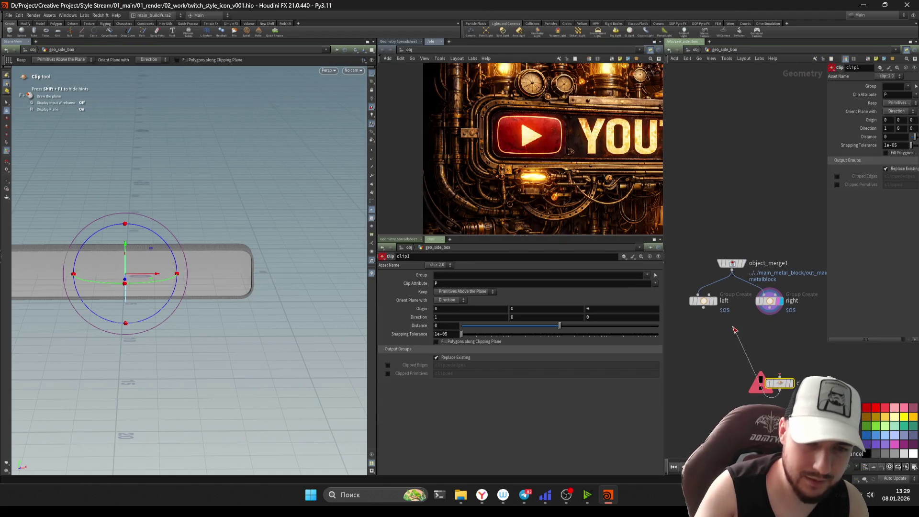
{"action": "left_click", "coordinate": [708, 291]}
{"action": "left_click_drag", "start_coordinate": [742, 296], "coordinate": [758, 291]}
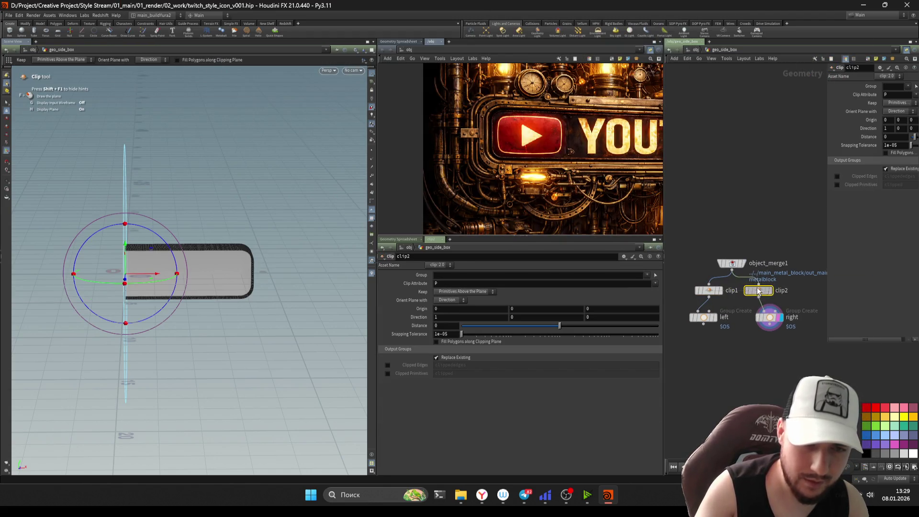
Set clip1's Direction X to -1 so it keeps the opposite half, and save.
{"action": "left_click", "coordinate": [699, 290]}
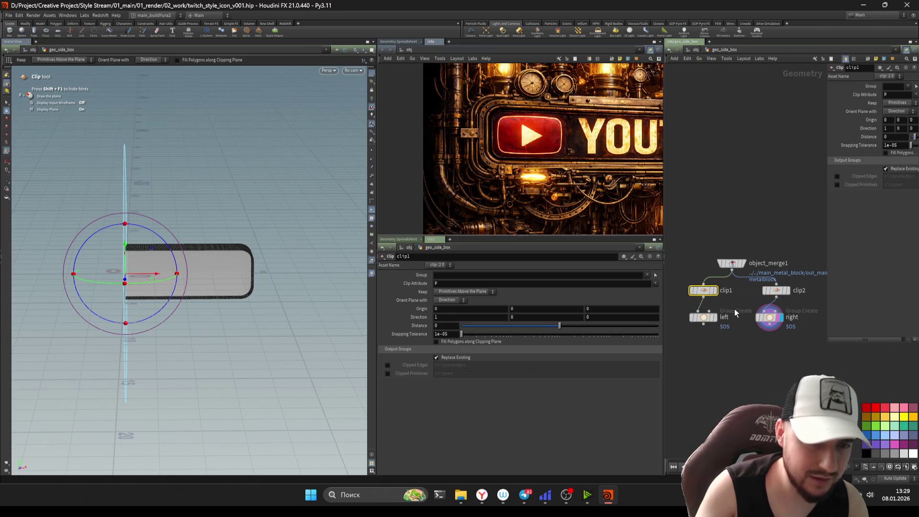
{"action": "left_click", "coordinate": [768, 320]}
{"action": "mouse_move", "coordinate": [293, 268]}
{"action": "left_mouse_down"}
{"action": "mouse_move", "coordinate": [323, 274]}
{"action": "mouse_move", "coordinate": [268, 268]}
{"action": "left_mouse_up"}
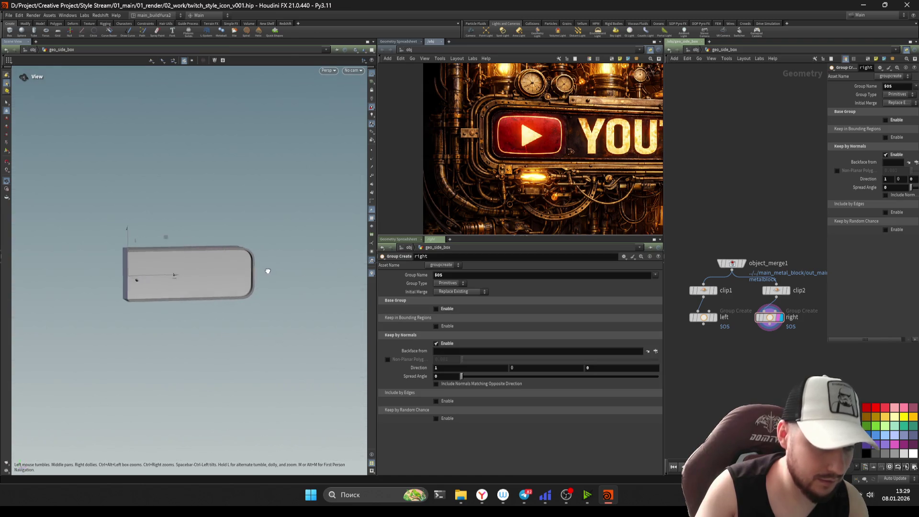
{"action": "key", "text": "Return"}
{"action": "key", "text": "ctrl+s"}
{"action": "middle_click_drag", "start_coordinate": [709, 330], "coordinate": [722, 319]}
{"action": "left_click", "coordinate": [705, 315]}
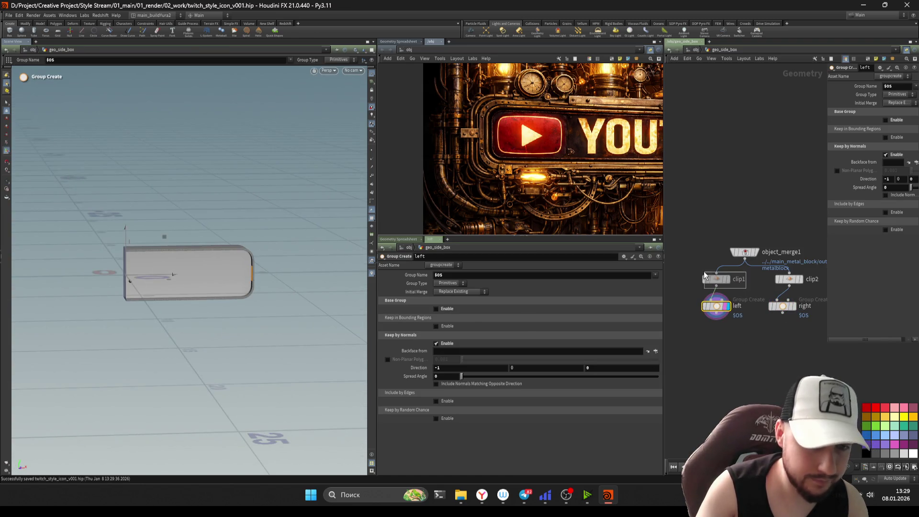
{"action": "left_click", "coordinate": [715, 279]}
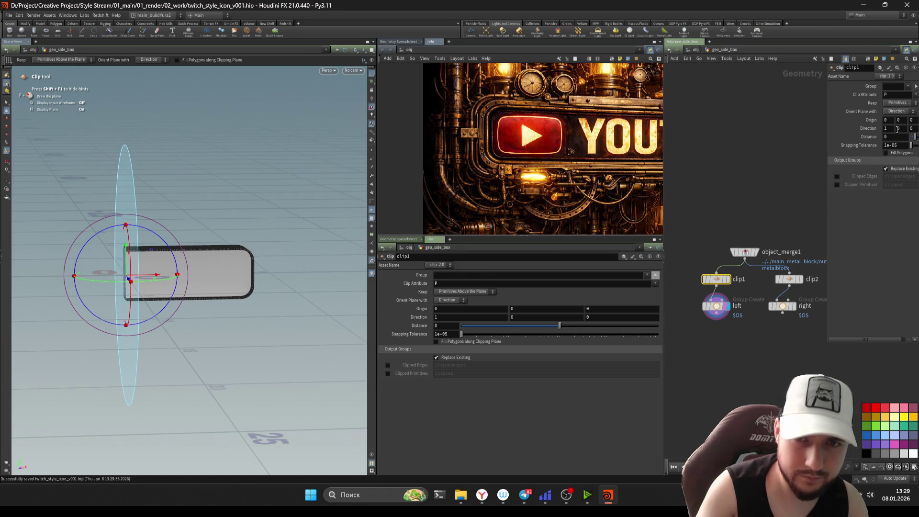
{"action": "type", "text": "-1"}
{"action": "key", "text": "Return"}
{"action": "key", "text": "ctrl+s"}
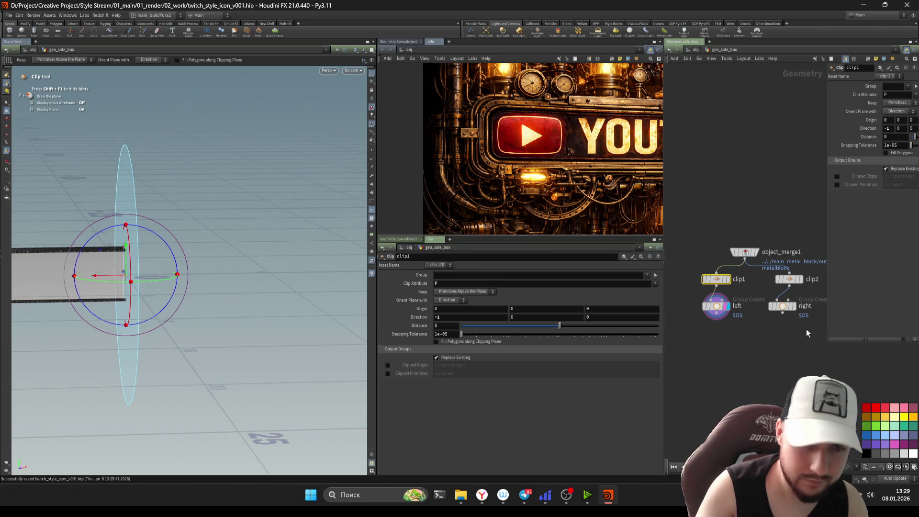
Rearrange the clip and group node pairs and orbit to inspect the clipped end.
{"action": "mouse_move", "coordinate": [750, 348]}
{"action": "left_mouse_down"}
{"action": "mouse_move", "coordinate": [694, 270]}
{"action": "mouse_move", "coordinate": [698, 278]}
{"action": "left_mouse_up"}
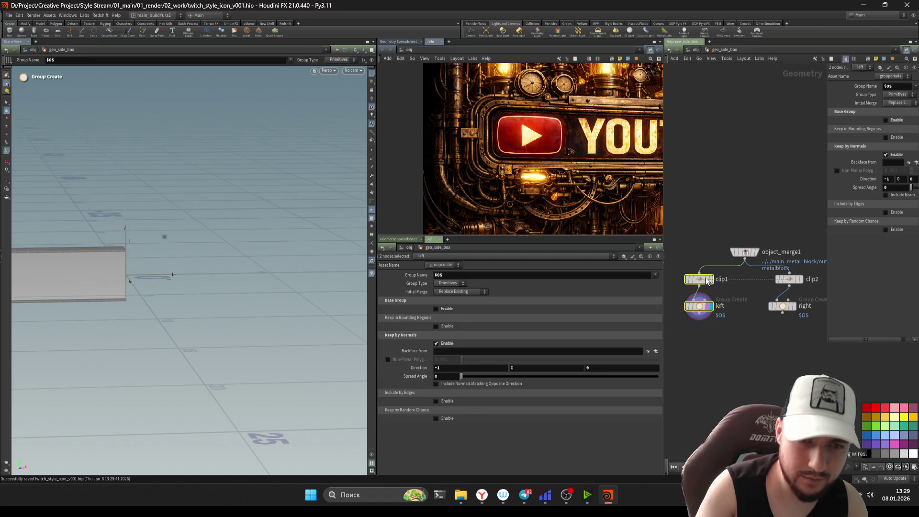
{"action": "left_click_drag", "start_coordinate": [763, 318], "coordinate": [795, 287]}
{"action": "left_click", "coordinate": [800, 280]}
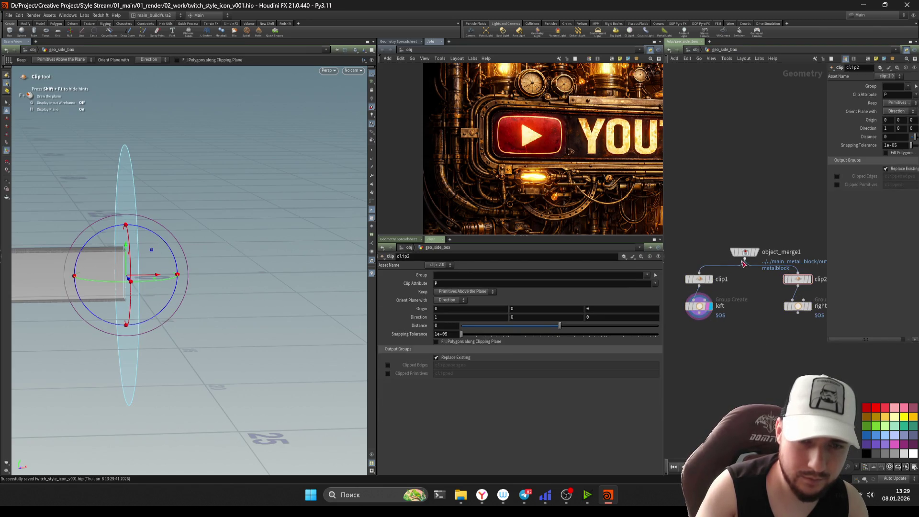
{"action": "middle_click_drag", "start_coordinate": [752, 380], "coordinate": [746, 356]}
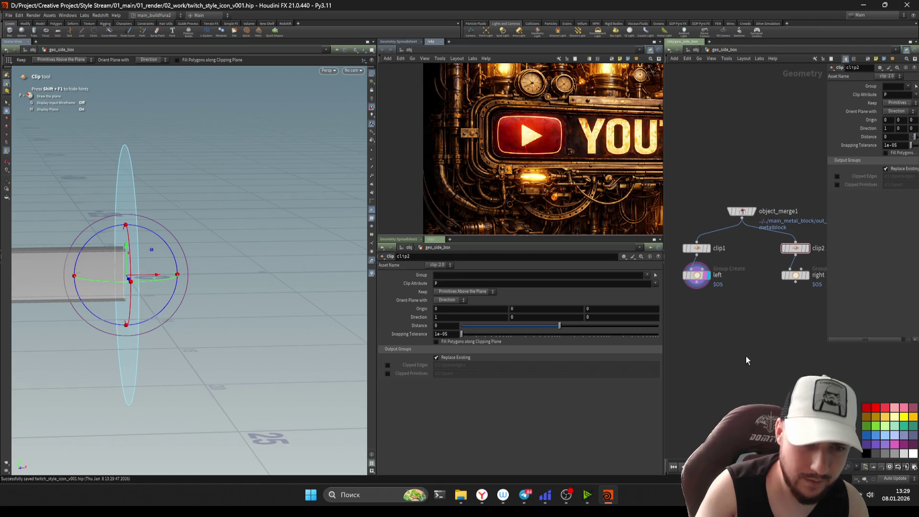
{"action": "key", "text": "Escape"}
{"action": "left_click_drag", "start_coordinate": [183, 289], "coordinate": [216, 282]}
{"action": "key", "text": "Return"}
Create a Blast node from the node list using the 'bla' search.
{"action": "key", "text": "Tab"}
{"action": "type", "text": "bla"}
{"action": "key", "text": "Return"}
Place blast1 below left, set its group to left and keep only those faces.
{"action": "left_click", "coordinate": [708, 323]}
{"action": "left_click", "coordinate": [646, 274]}
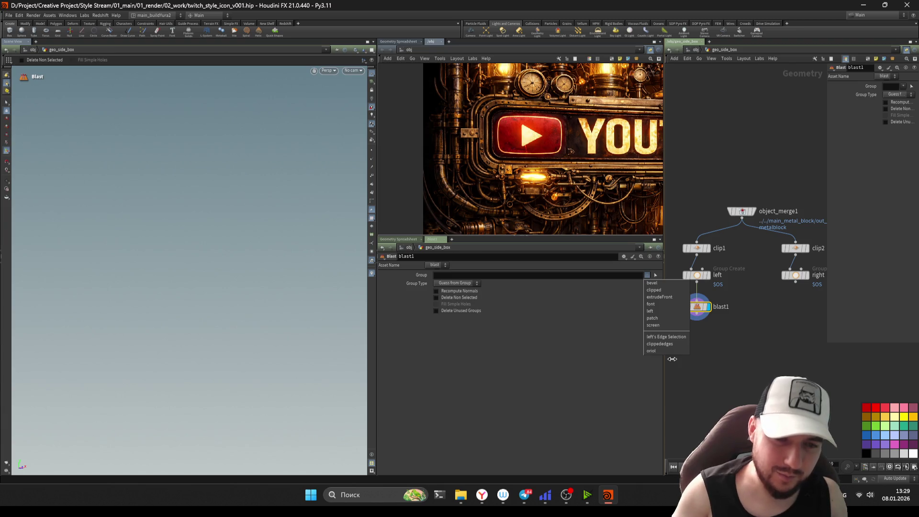
{"action": "left_click", "coordinate": [666, 310]}
{"action": "key", "text": "ctrl+s"}
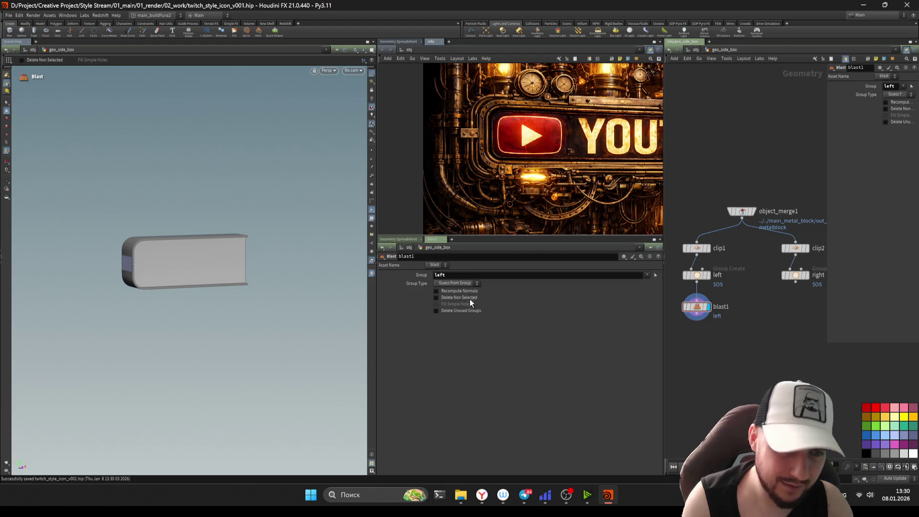
{"action": "left_click", "coordinate": [467, 297]}
{"action": "scroll", "coordinate": [672, 315], "scroll_direction": "down", "scroll_amount": 2}
{"action": "scroll", "coordinate": [672, 316], "scroll_direction": "up", "scroll_amount": 3}
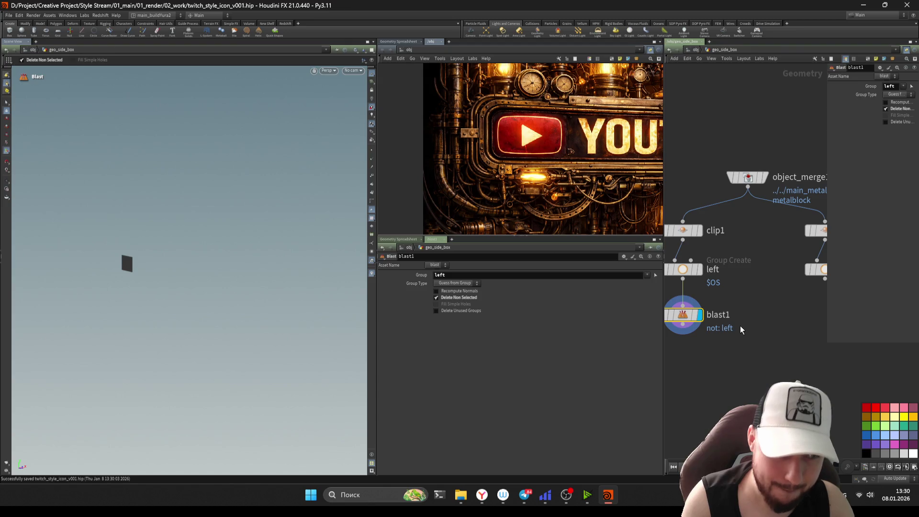
Duplicate blast1 as blast2 under right and change its Group to right.
{"action": "double_click", "coordinate": [730, 315]}
{"action": "left_click", "coordinate": [754, 360]}
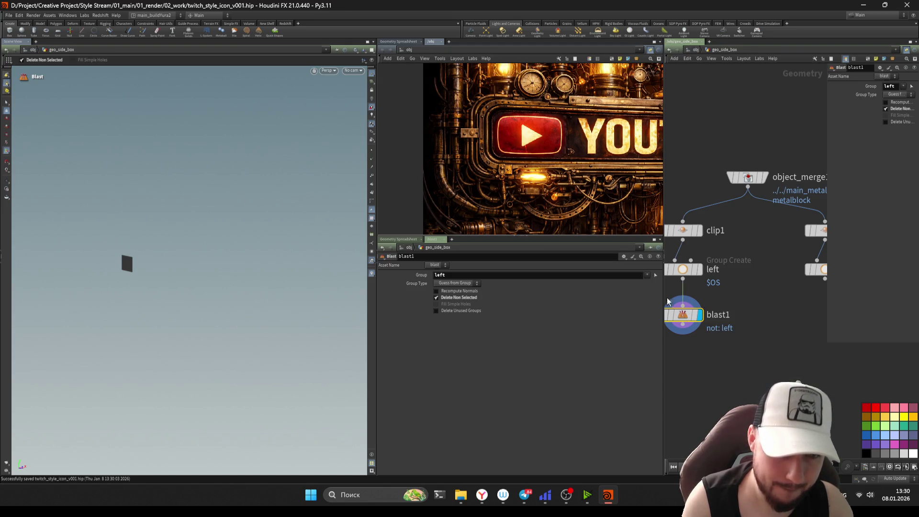
{"action": "left_click_drag", "start_coordinate": [678, 315], "coordinate": [678, 316]}
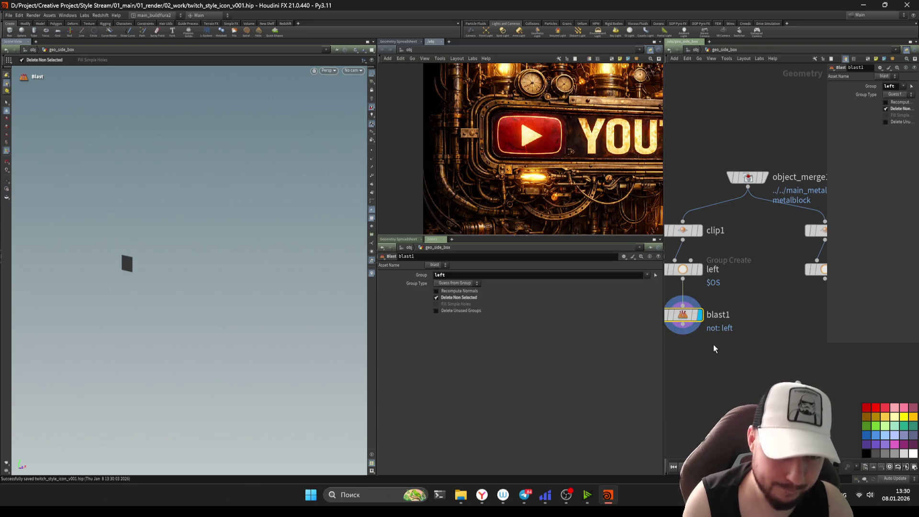
{"action": "scroll", "coordinate": [740, 412], "scroll_direction": "down", "scroll_amount": 2}
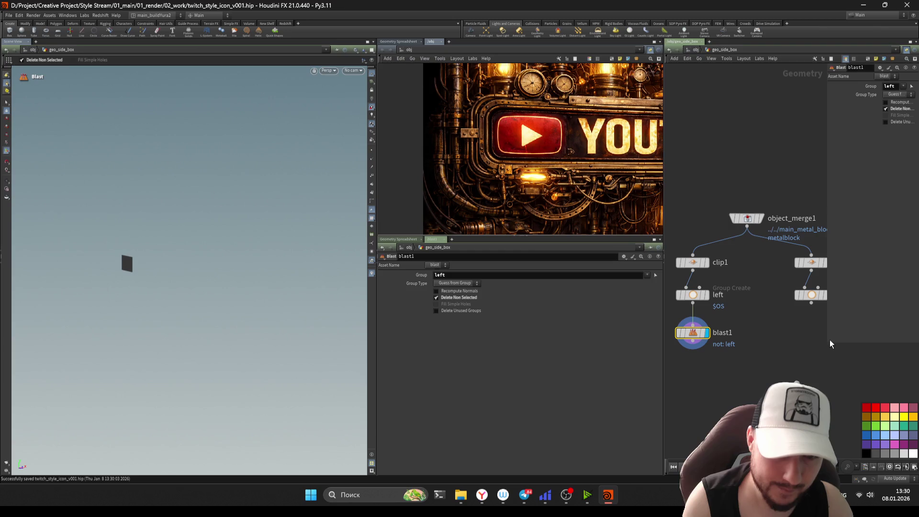
{"action": "left_click_drag", "start_coordinate": [829, 344], "coordinate": [846, 344]}
{"action": "left_click_drag", "start_coordinate": [699, 332], "coordinate": [817, 331], "text": "alt"}
{"action": "key", "text": "BackSpace"}
{"action": "key", "text": "BackSpace"}
{"action": "key", "text": "BackSpace"}
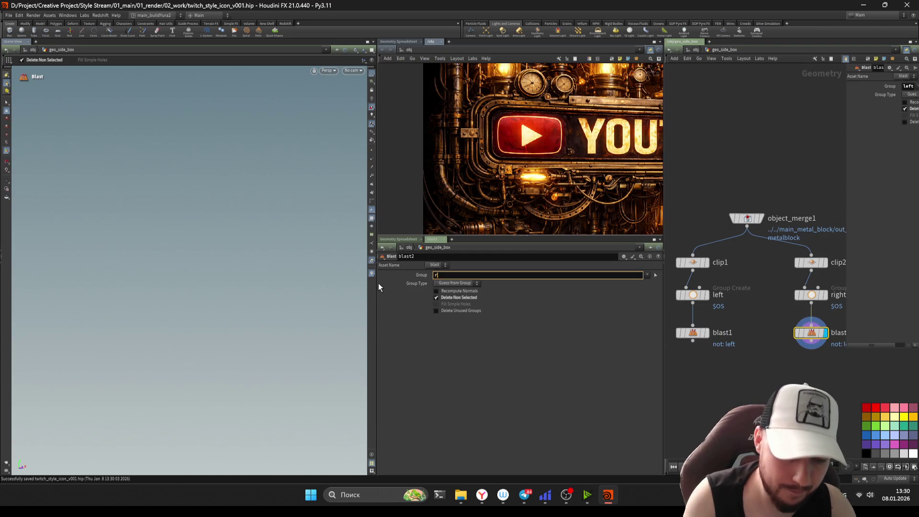
{"action": "type", "text": "right"}
{"action": "key", "text": "Return"}
{"action": "scroll", "coordinate": [778, 376], "scroll_direction": "down", "scroll_amount": 2}
{"action": "middle_click_drag", "start_coordinate": [778, 376], "coordinate": [767, 364]}
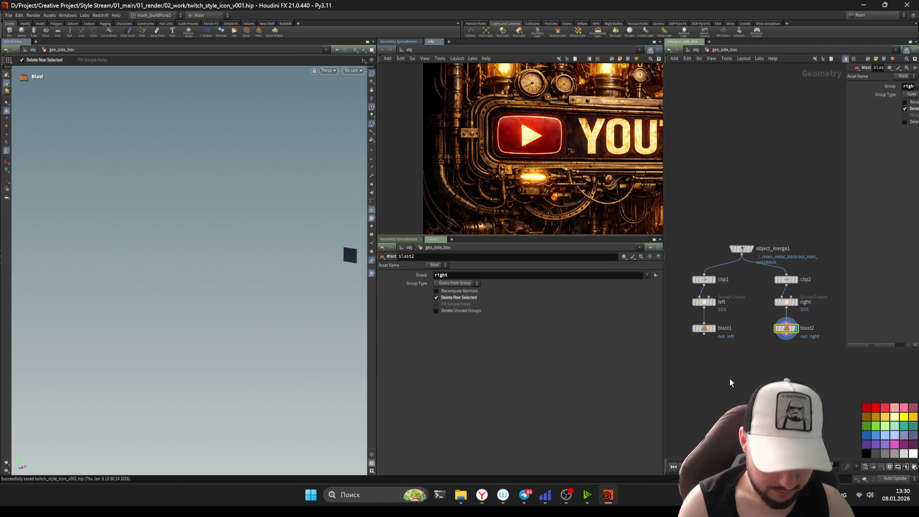
{"action": "left_click_drag", "start_coordinate": [792, 360], "coordinate": [670, 320]}
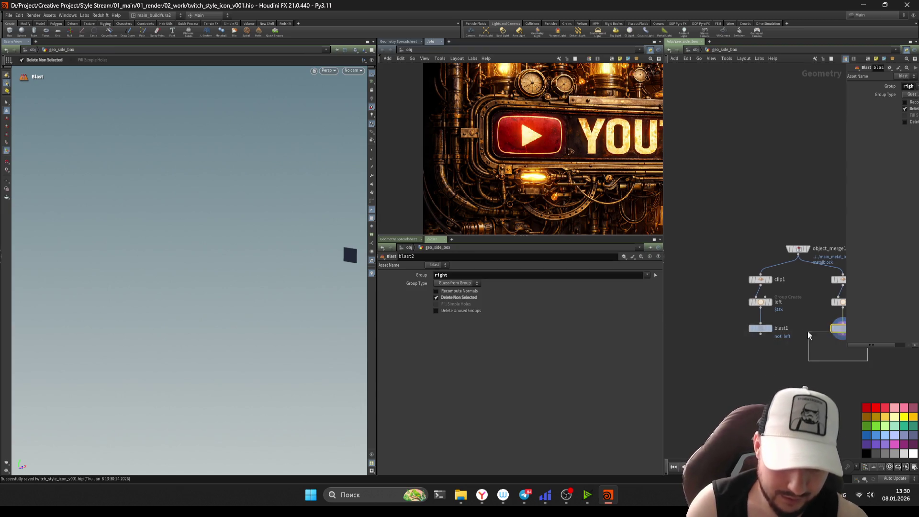
Replace both Blast nodes with merge1 of left and right, feeding split1 on group left.
{"action": "key", "text": "Delete"}
{"action": "left_click", "coordinate": [702, 311]}
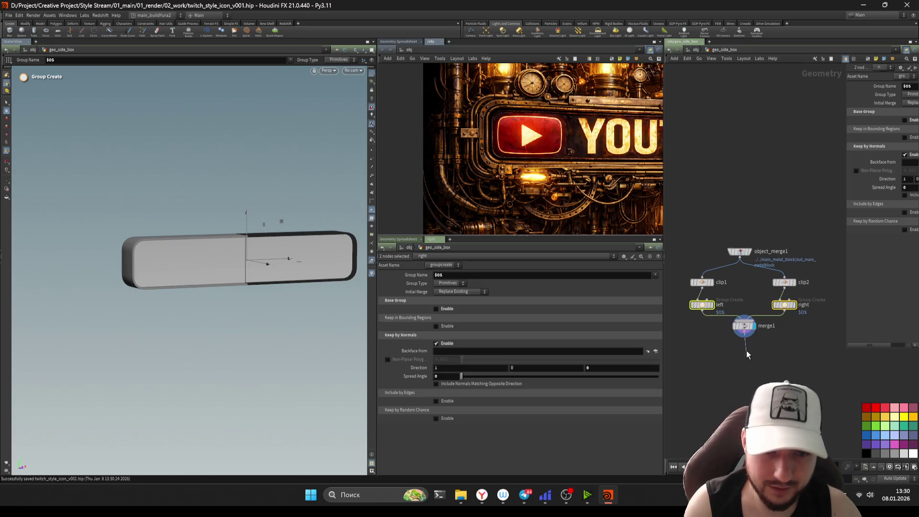
{"action": "key", "text": "Tab"}
{"action": "type", "text": "split"}
{"action": "key", "text": "Return"}
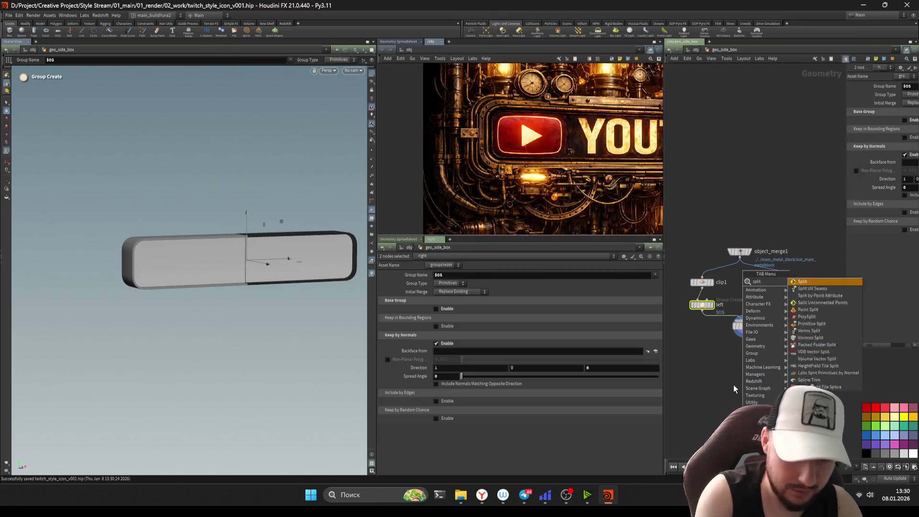
{"action": "left_click", "coordinate": [907, 86]}
{"action": "type", "text": "left"}
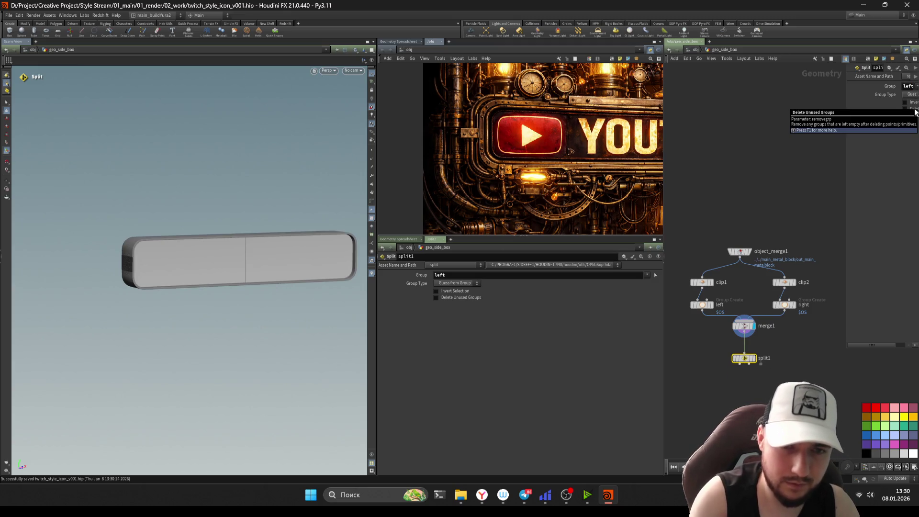
{"action": "key", "text": "ctrl+s"}
Display split1's output, pan the network view, and save the scene.
{"action": "left_click", "coordinate": [754, 358]}
{"action": "middle_click_drag", "start_coordinate": [742, 420], "coordinate": [745, 389]}
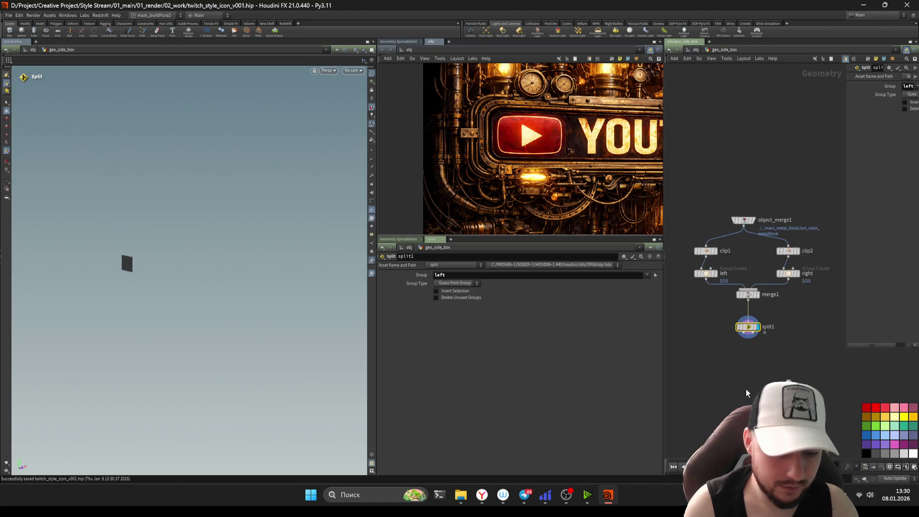
{"action": "key", "text": "Escape"}
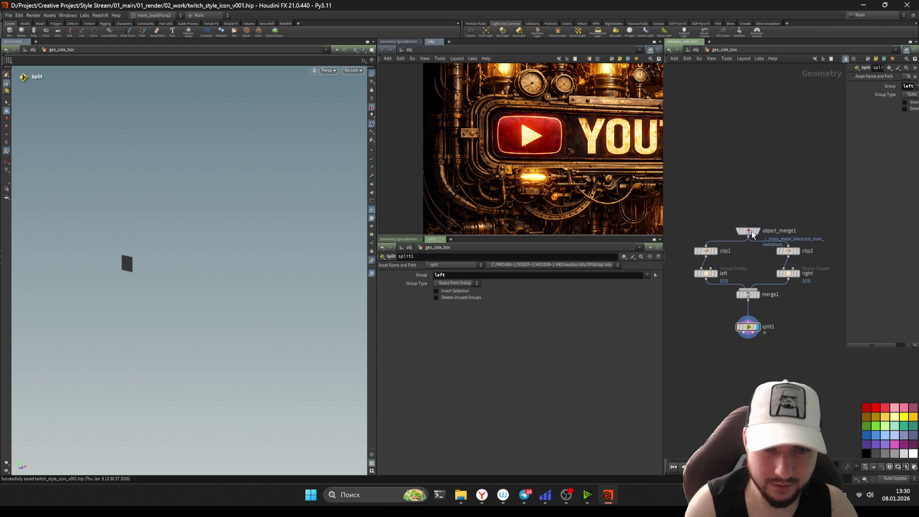
{"action": "middle_click_drag", "start_coordinate": [751, 230], "coordinate": [710, 221]}
{"action": "mouse_move", "coordinate": [712, 367]}
{"action": "middle_mouse_down"}
{"action": "mouse_move", "coordinate": [750, 365]}
{"action": "mouse_move", "coordinate": [716, 390]}
{"action": "mouse_move", "coordinate": [766, 398]}
{"action": "mouse_move", "coordinate": [737, 397]}
{"action": "middle_mouse_up"}
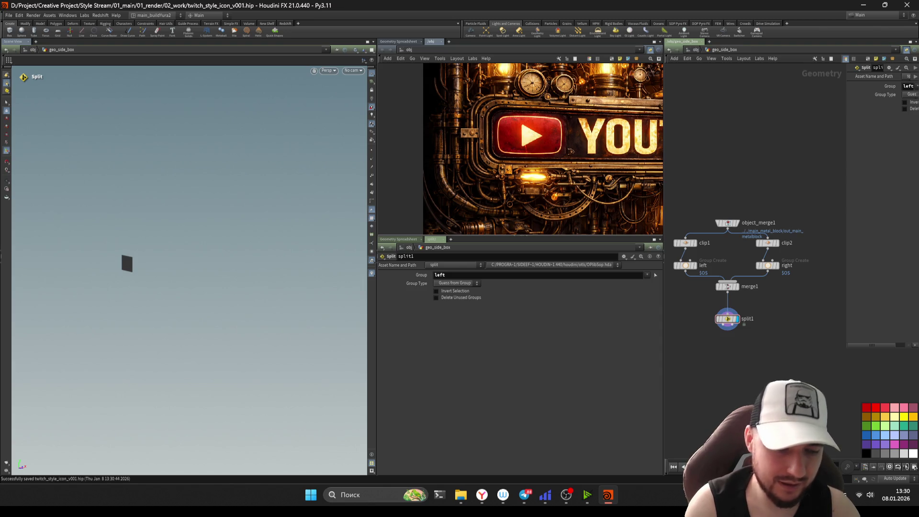
{"action": "key", "text": "ctrl+s"}
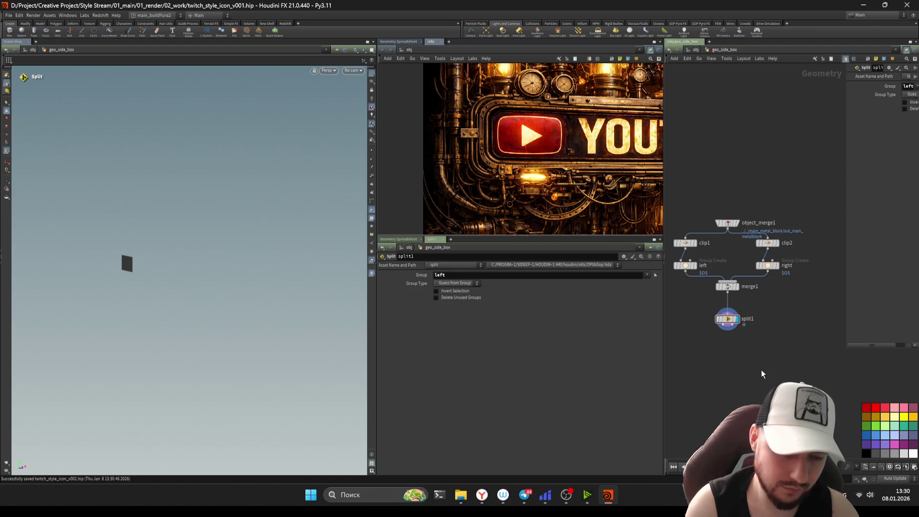
{"action": "key", "text": "ctrl+s"}
{"action": "mouse_move", "coordinate": [749, 384]}
{"action": "middle_mouse_down"}
{"action": "mouse_move", "coordinate": [786, 363]}
{"action": "mouse_move", "coordinate": [764, 356]}
{"action": "middle_mouse_up"}
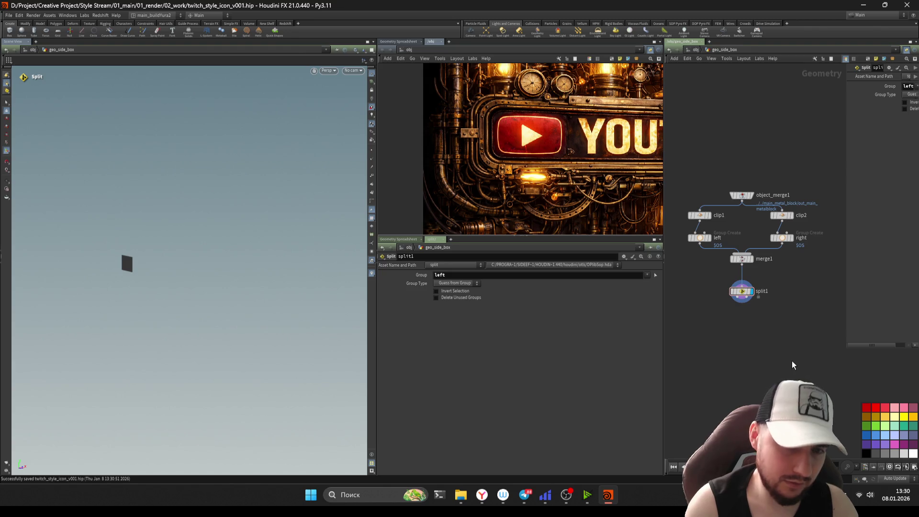
Add a Pack node, pack1, below split1.
{"action": "key", "text": "Tab"}
{"action": "type", "text": "pack"}
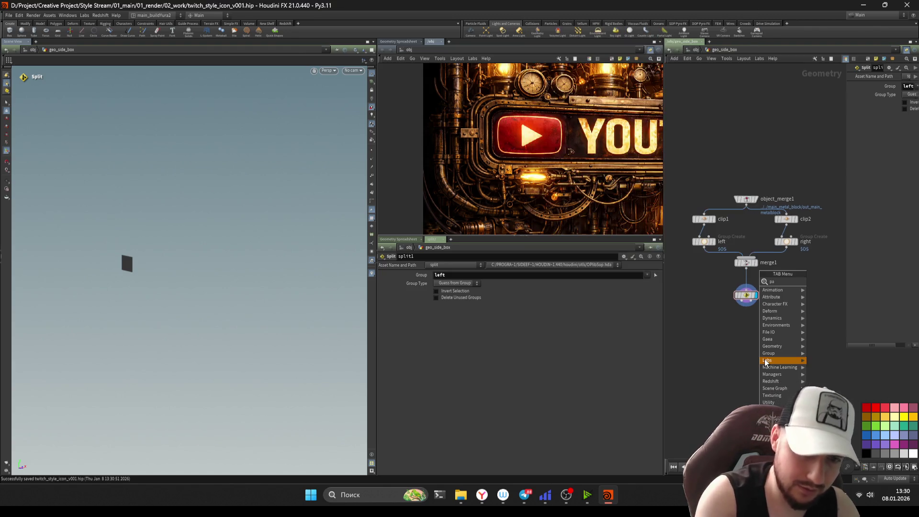
{"action": "key", "text": "Return"}
{"action": "left_click", "coordinate": [765, 359]}
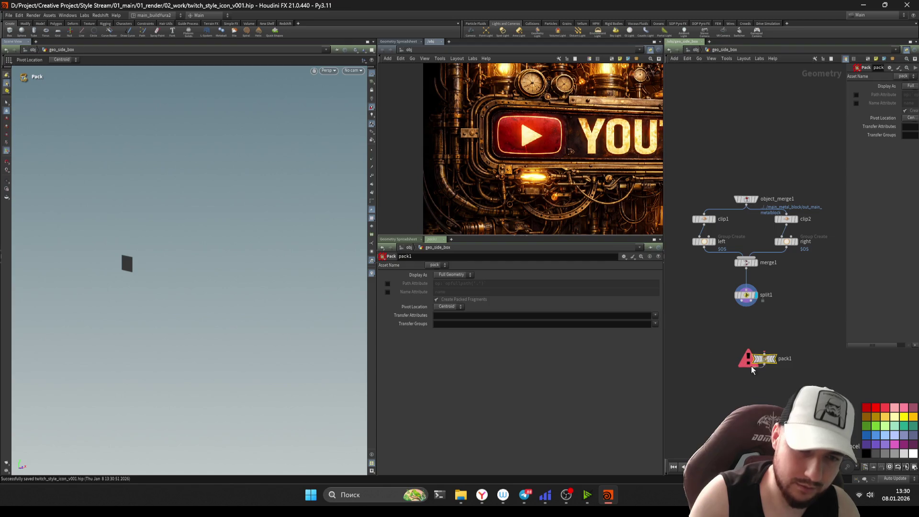
Connect pack1 to split1 and duplicate it as pack2 for the other split output.
{"action": "left_click_drag", "start_coordinate": [764, 362], "coordinate": [685, 335]}
{"action": "left_click", "coordinate": [747, 309]}
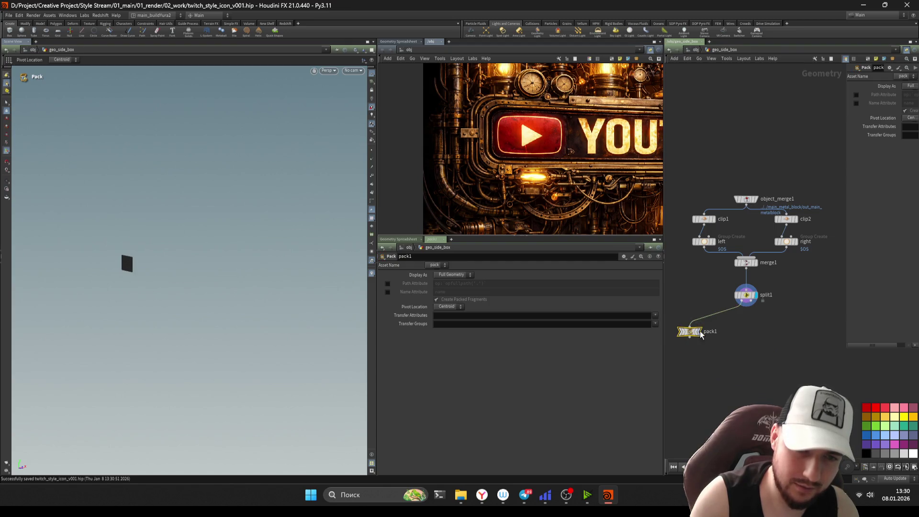
{"action": "left_click_drag", "start_coordinate": [689, 331], "coordinate": [790, 335], "text": "alt"}
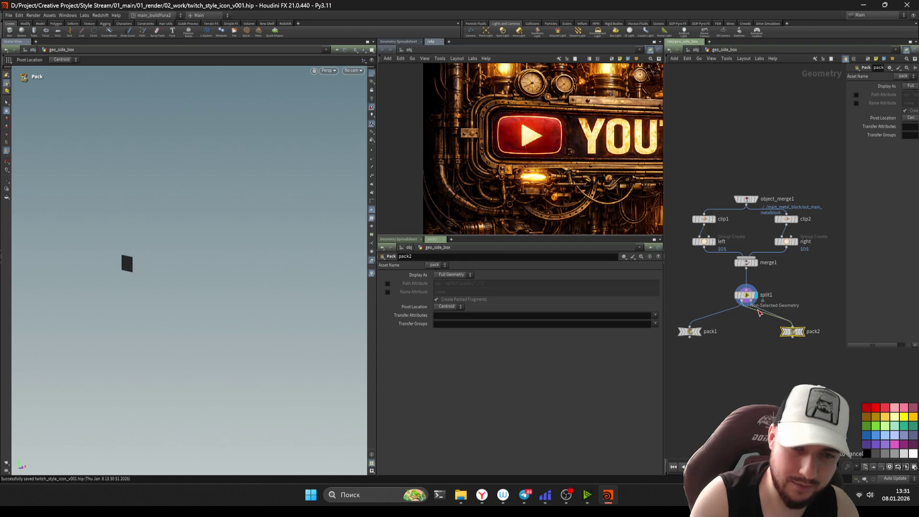
Add add1 below pack1 set to Delete Geometry But Keep the Points.
{"action": "key", "text": "Tab"}
{"action": "type", "text": "ad"}
{"action": "key", "text": "Return"}
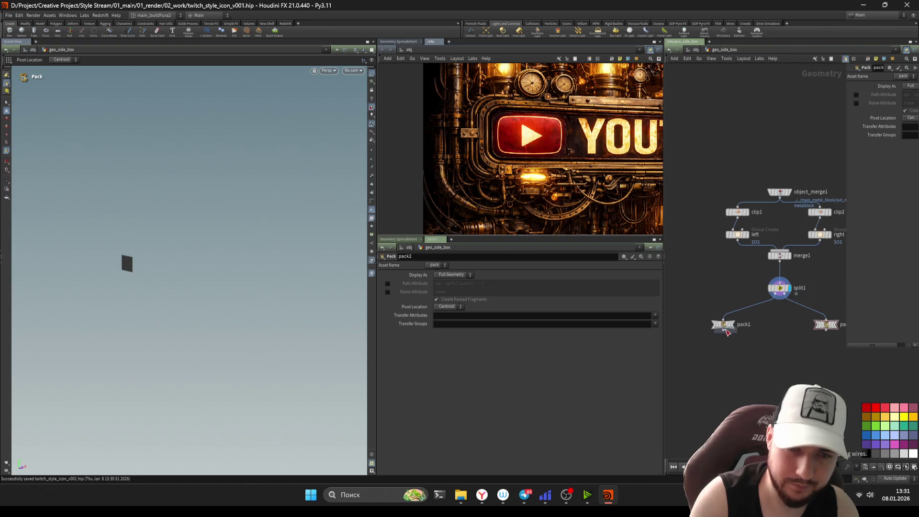
{"action": "left_click", "coordinate": [725, 347]}
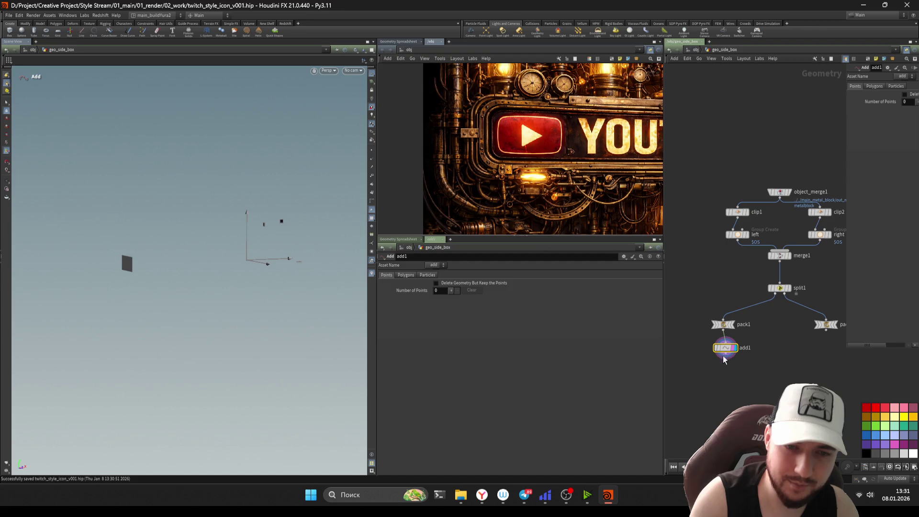
{"action": "left_click", "coordinate": [904, 94]}
{"action": "scroll", "coordinate": [804, 372], "scroll_direction": "down", "scroll_amount": 2}
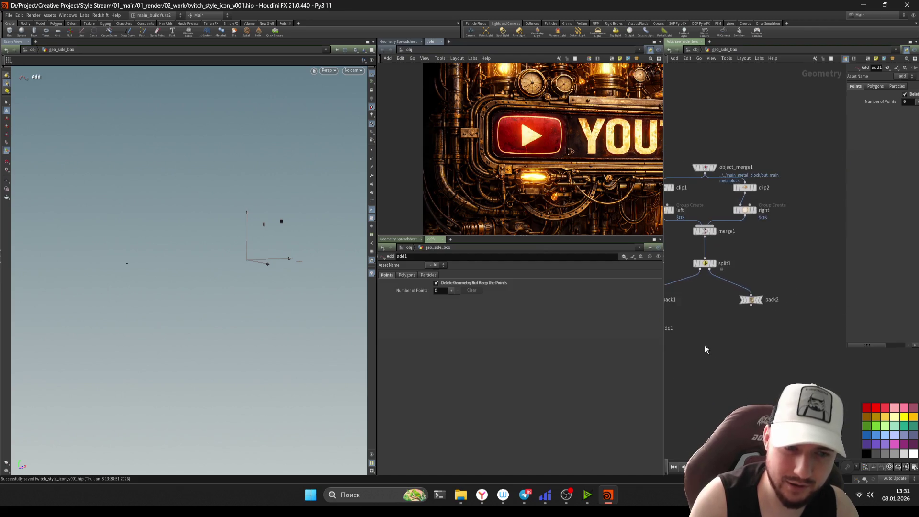
{"action": "scroll", "coordinate": [704, 346], "scroll_direction": "up", "scroll_amount": 2}
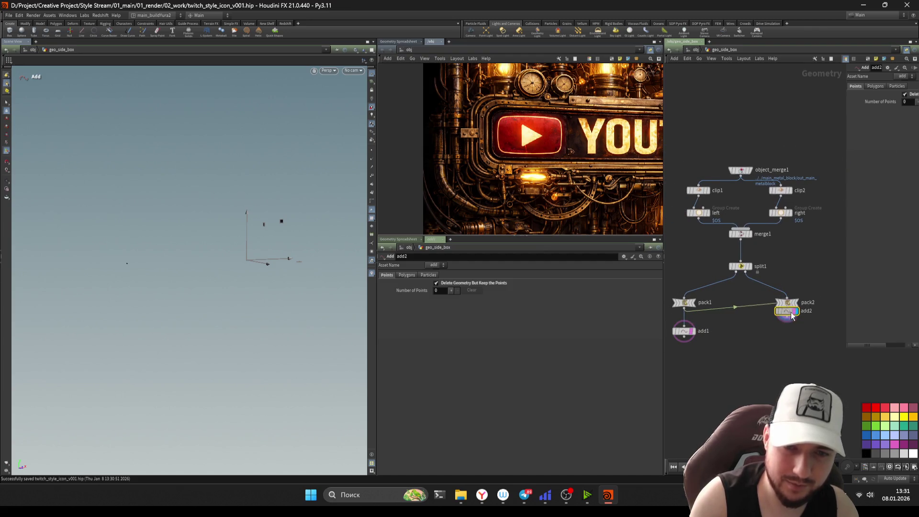
{"action": "middle_click_drag", "start_coordinate": [807, 363], "coordinate": [824, 335]}
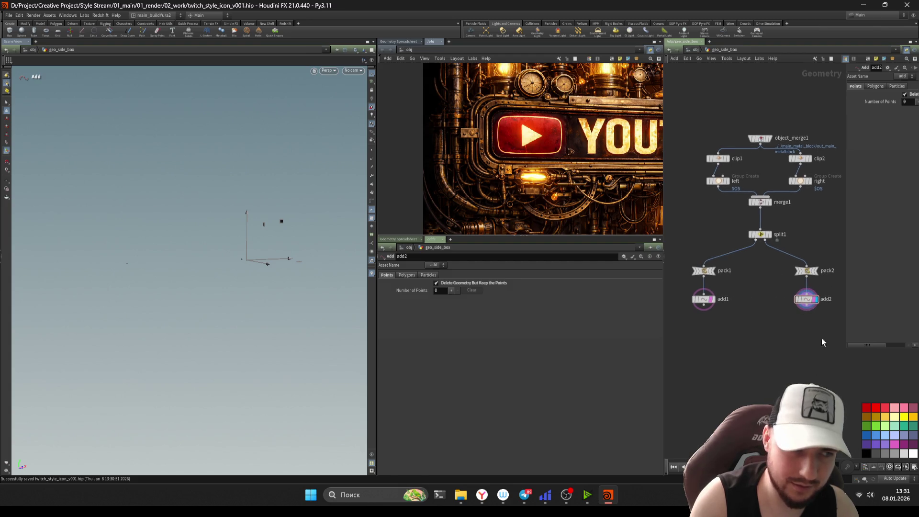
{"action": "left_click", "coordinate": [711, 296]}
Create a new Box node in the network.
{"action": "key", "text": "Tab"}
{"action": "type", "text": "box"}
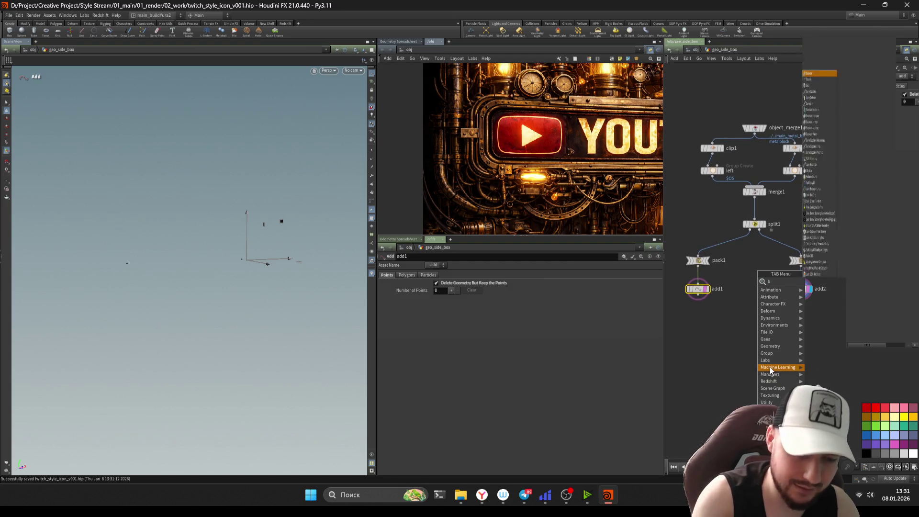
{"action": "key", "text": "Return"}
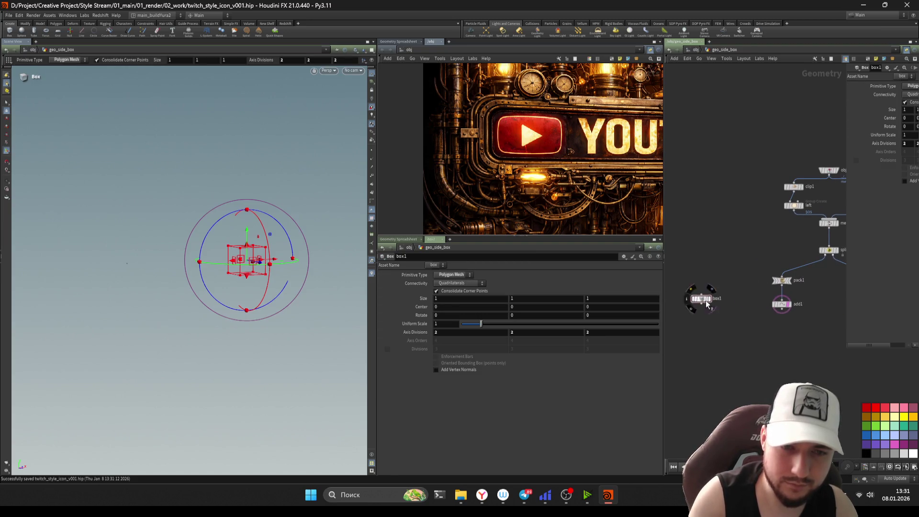
Replace the mistaken sweep1 with a switch node below split1, fed by add1.
{"action": "middle_click_drag", "start_coordinate": [767, 353], "coordinate": [743, 363]}
{"action": "key", "text": "Tab"}
{"action": "left_click", "coordinate": [811, 293]}
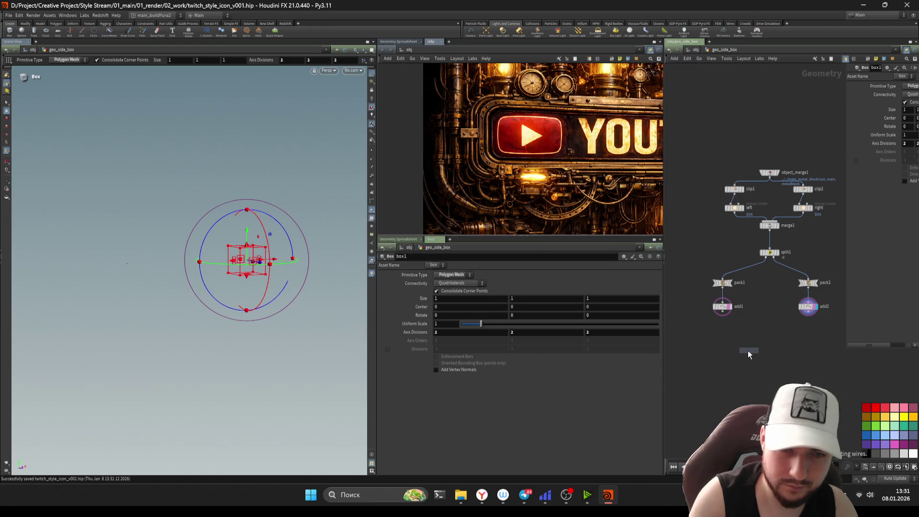
{"action": "key", "text": "ctrl+z"}
{"action": "left_click_drag", "start_coordinate": [733, 360], "coordinate": [740, 371]}
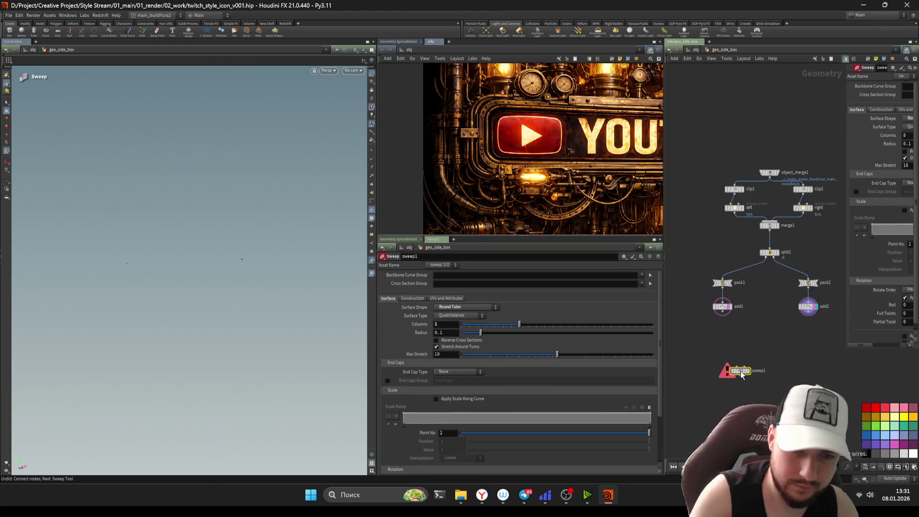
{"action": "key", "text": "ctrl+z"}
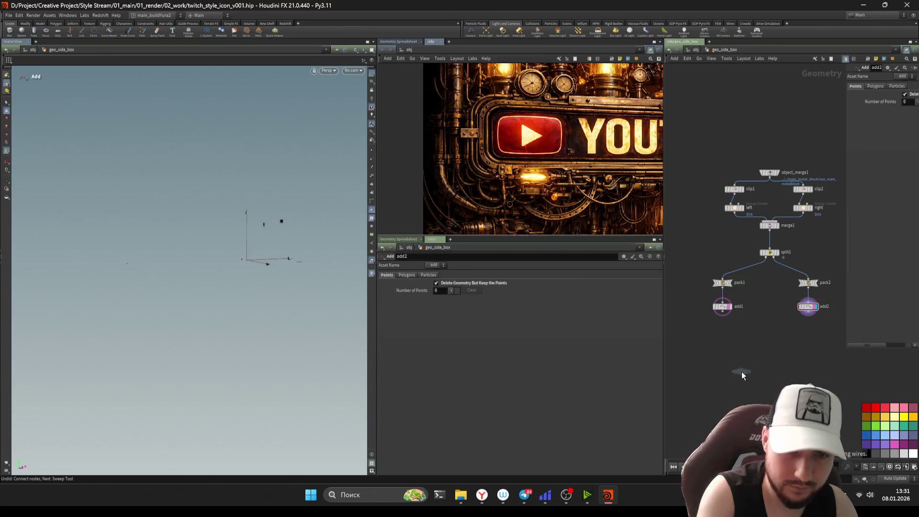
{"action": "left_click", "coordinate": [741, 371]}
{"action": "left_click_drag", "start_coordinate": [722, 313], "coordinate": [741, 366]}
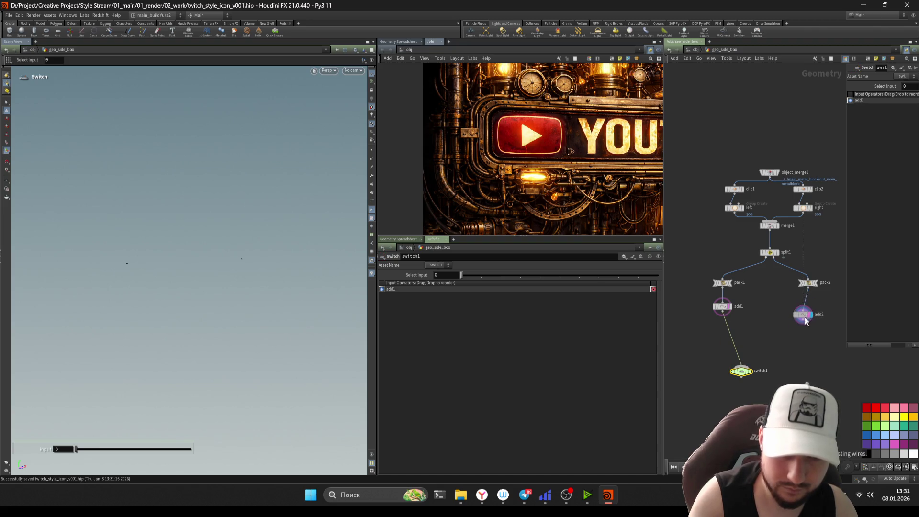
{"action": "key", "text": "ctrl+z"}
{"action": "key", "text": "ctrl+shift+z"}
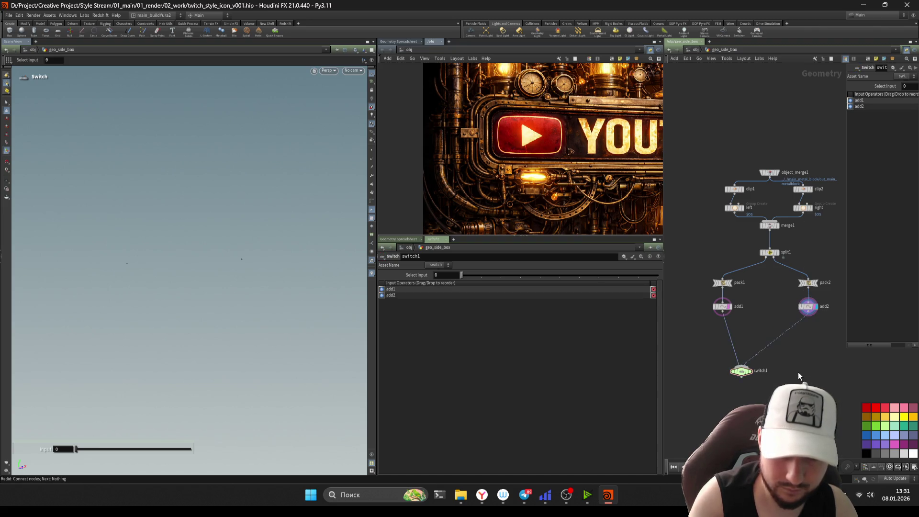
Connect add2 and merge2 as switch1's further inputs, with merge2 as the third.
{"action": "middle_click_drag", "start_coordinate": [797, 377], "coordinate": [745, 382]}
{"action": "left_click_drag", "start_coordinate": [670, 304], "coordinate": [670, 306]}
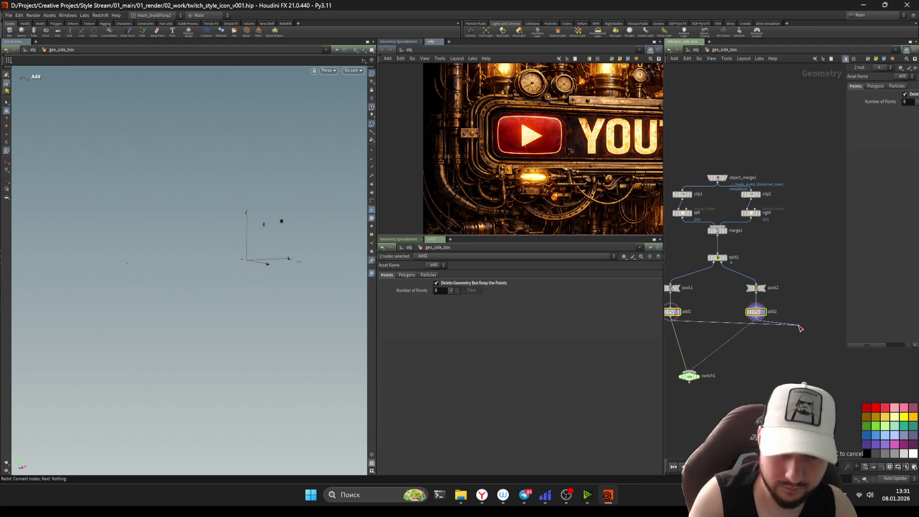
{"action": "left_click_drag", "start_coordinate": [797, 331], "coordinate": [731, 364]}
{"action": "middle_click_drag", "start_coordinate": [689, 378], "coordinate": [775, 352]}
{"action": "left_click", "coordinate": [776, 351]}
{"action": "middle_click_drag", "start_coordinate": [754, 384], "coordinate": [759, 375]}
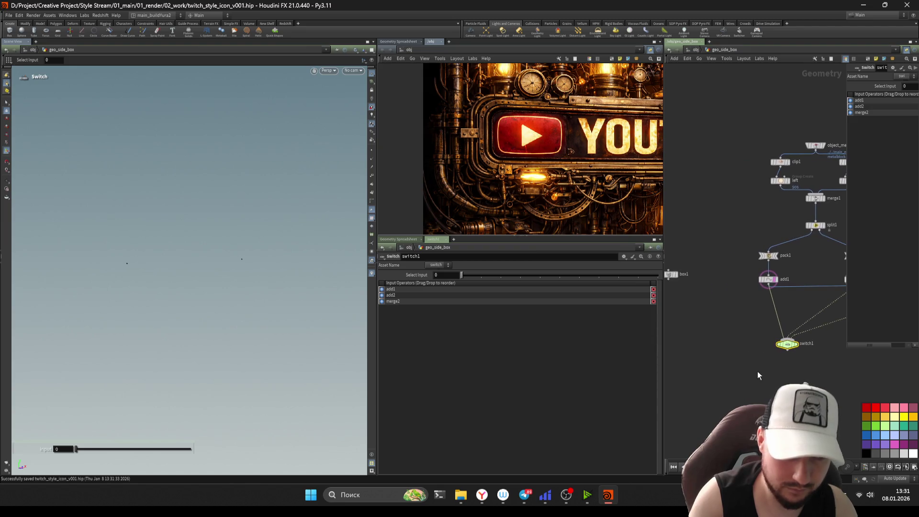
Add a Copy to Points node below switch1 and set its display flag.
{"action": "key", "text": "Tab"}
{"action": "left_click", "coordinate": [741, 376]}
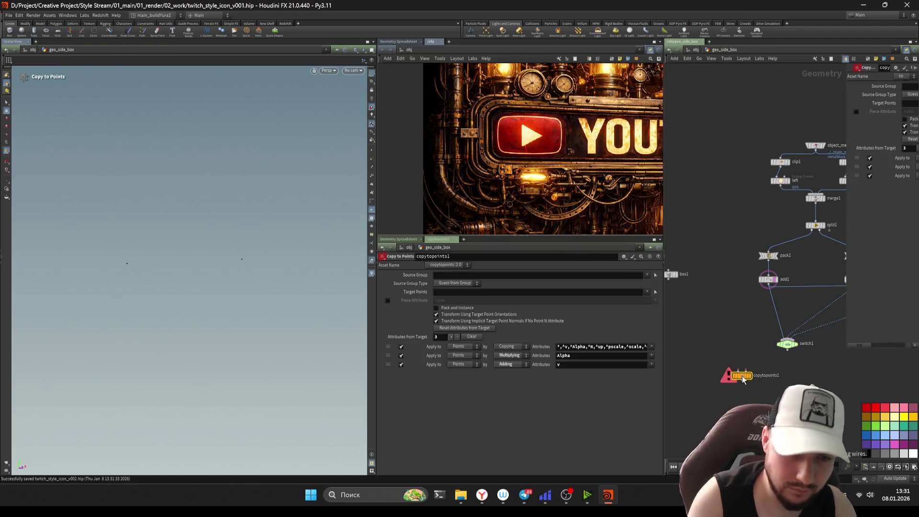
{"action": "left_click", "coordinate": [749, 375]}
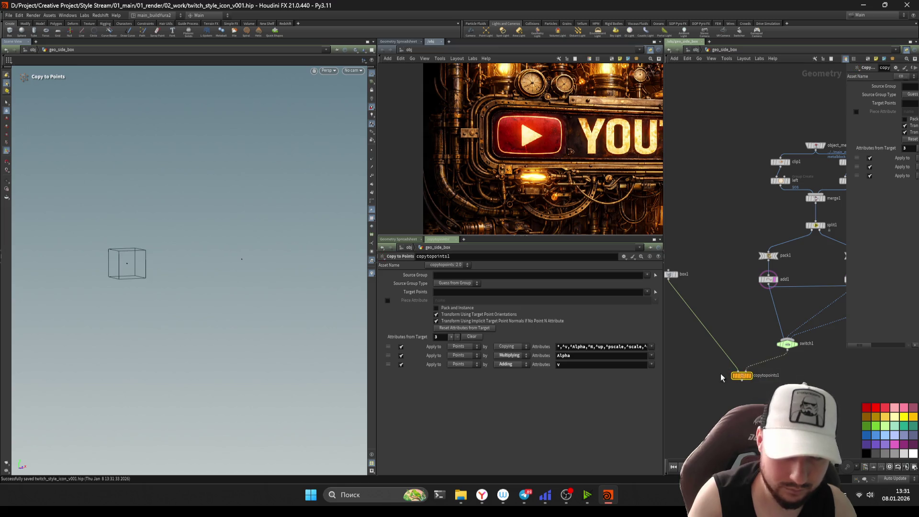
Check switch1's input selection and box1's parameters, zooming in on the sign's left end.
{"action": "left_click", "coordinate": [787, 344]}
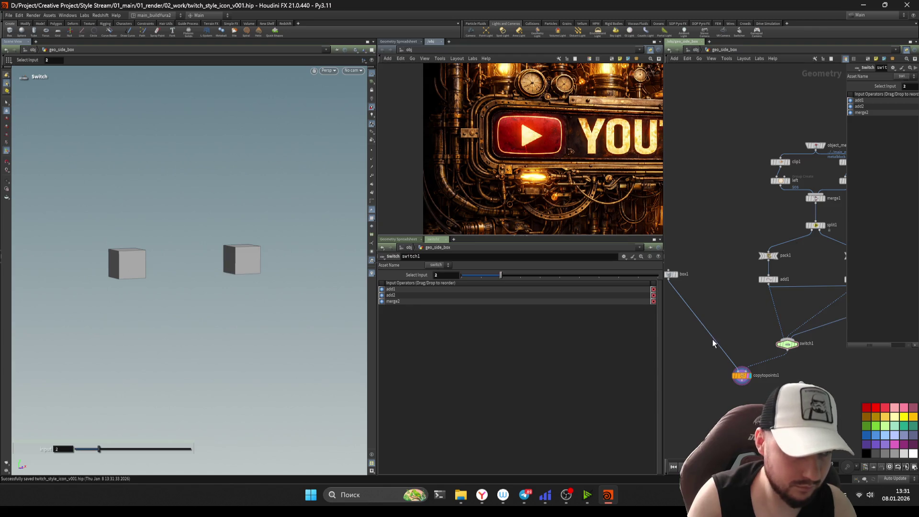
{"action": "left_click", "coordinate": [671, 273]}
{"action": "left_click", "coordinate": [711, 386]}
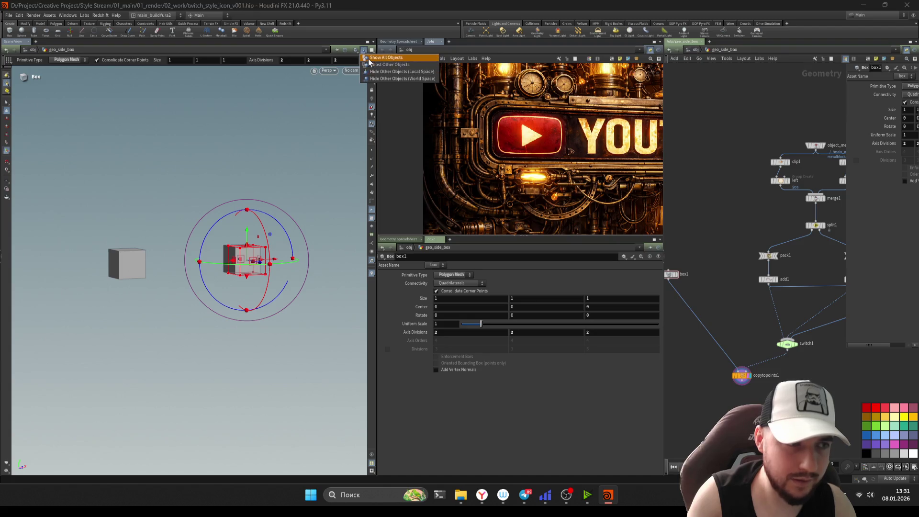
{"action": "key", "text": "Escape"}
{"action": "mouse_move", "coordinate": [179, 263]}
{"action": "right_mouse_down"}
{"action": "mouse_move", "coordinate": [261, 243]}
{"action": "mouse_move", "coordinate": [225, 237]}
{"action": "mouse_move", "coordinate": [309, 226]}
{"action": "mouse_move", "coordinate": [296, 251]}
{"action": "right_mouse_up"}
{"action": "left_click", "coordinate": [790, 345]}
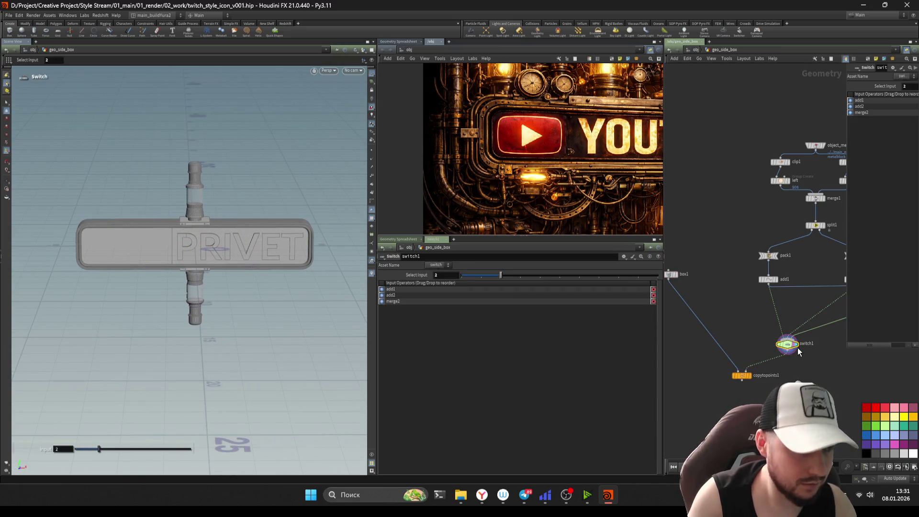
Hide the other objects in the viewport with Hide Other Objects (Local Space).
{"action": "scroll", "coordinate": [799, 378], "scroll_direction": "down", "scroll_amount": 2}
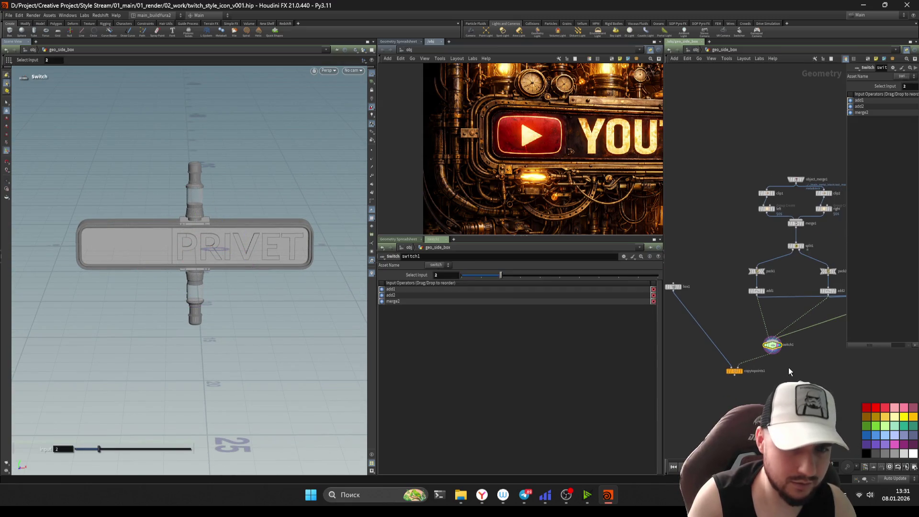
{"action": "left_click", "coordinate": [364, 50]}
{"action": "left_click", "coordinate": [367, 71]}
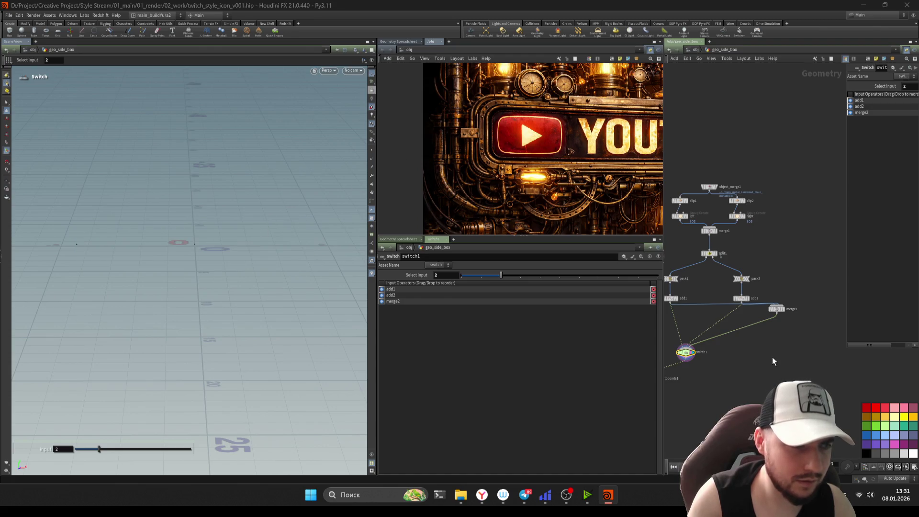
Inspect pack2 and merge1, displaying merge1's merged box and orbiting around it.
{"action": "left_click_drag", "start_coordinate": [806, 340], "coordinate": [774, 305]}
{"action": "scroll", "coordinate": [777, 342], "scroll_direction": "up", "scroll_amount": 1}
{"action": "left_click", "coordinate": [736, 270]}
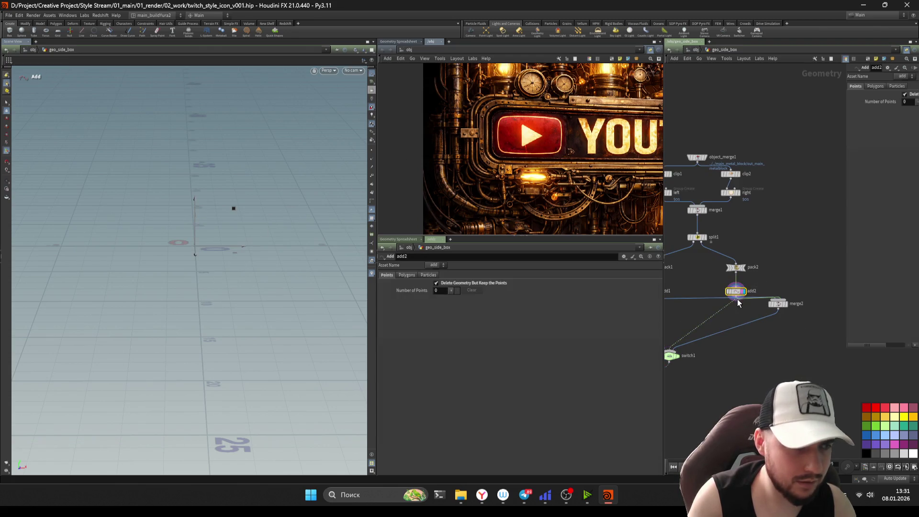
{"action": "scroll", "coordinate": [738, 278], "scroll_direction": "up", "scroll_amount": 1}
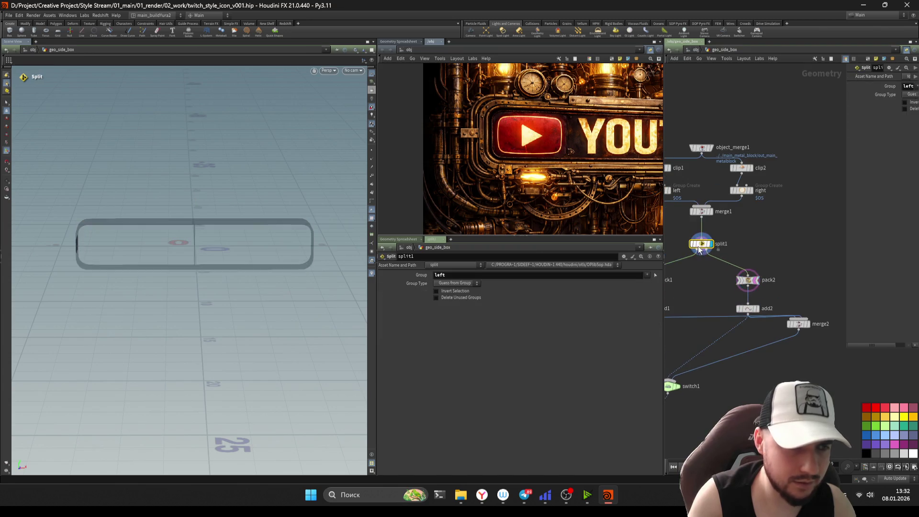
{"action": "left_click", "coordinate": [711, 264]}
{"action": "left_click", "coordinate": [720, 264]}
{"action": "key", "text": "Escape"}
{"action": "mouse_move", "coordinate": [201, 249]}
{"action": "left_mouse_down"}
{"action": "mouse_move", "coordinate": [365, 262]}
{"action": "mouse_move", "coordinate": [308, 266]}
{"action": "mouse_move", "coordinate": [341, 303]}
{"action": "mouse_move", "coordinate": [330, 287]}
{"action": "left_mouse_up"}
{"action": "scroll", "coordinate": [770, 287], "scroll_direction": "up", "scroll_amount": 1}
Review the right Group Create node, split1 and pack2's packed box in the viewport.
{"action": "left_click", "coordinate": [759, 231]}
{"action": "key", "text": "Return"}
{"action": "scroll", "coordinate": [813, 296], "scroll_direction": "up", "scroll_amount": 1}
{"action": "mouse_move", "coordinate": [766, 287]}
{"action": "middle_mouse_down"}
{"action": "mouse_move", "coordinate": [881, 297]}
{"action": "mouse_move", "coordinate": [770, 274]}
{"action": "middle_mouse_up"}
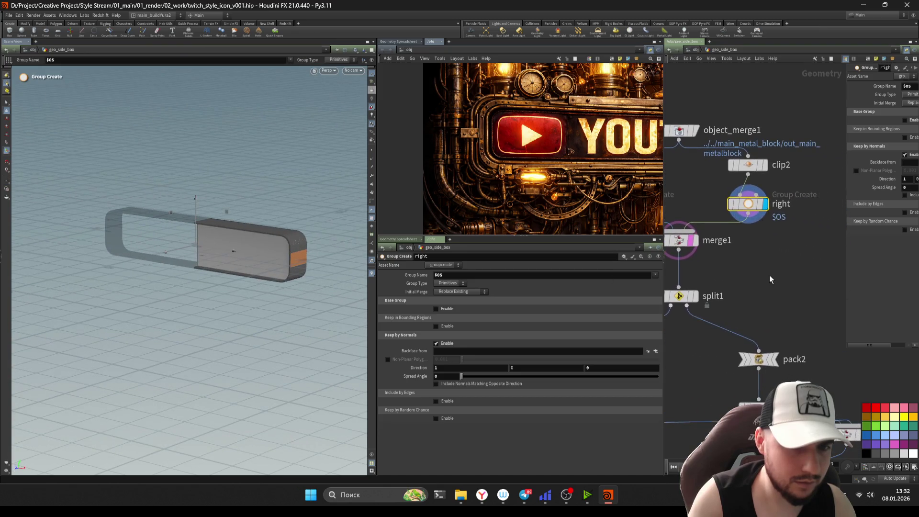
{"action": "left_click", "coordinate": [698, 289]}
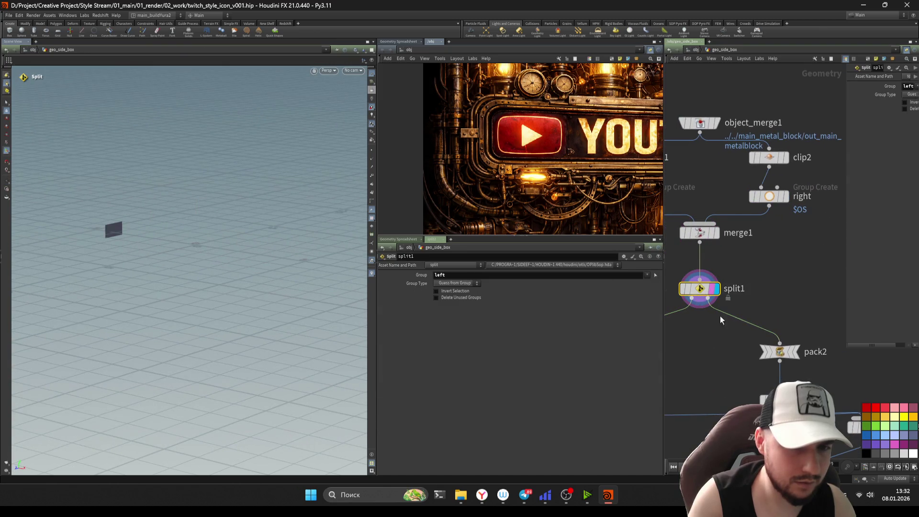
{"action": "left_click", "coordinate": [764, 353]}
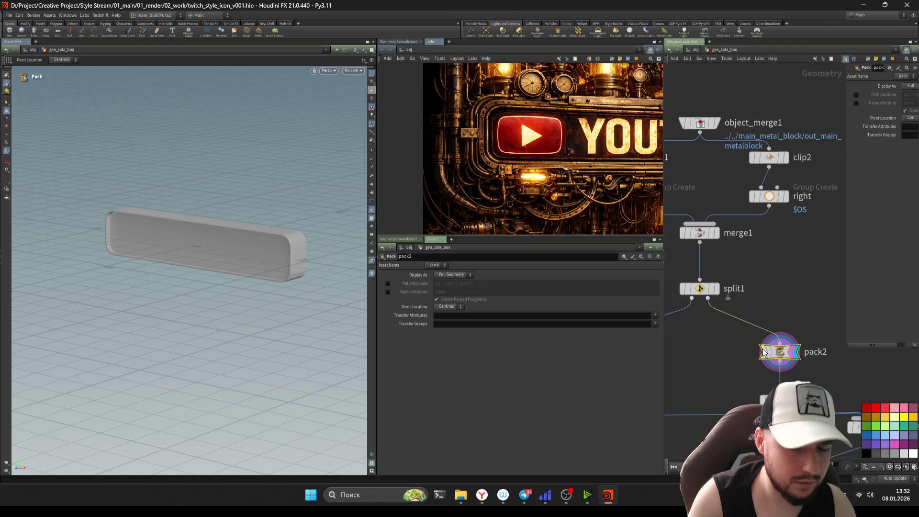
{"action": "mouse_move", "coordinate": [764, 353]}
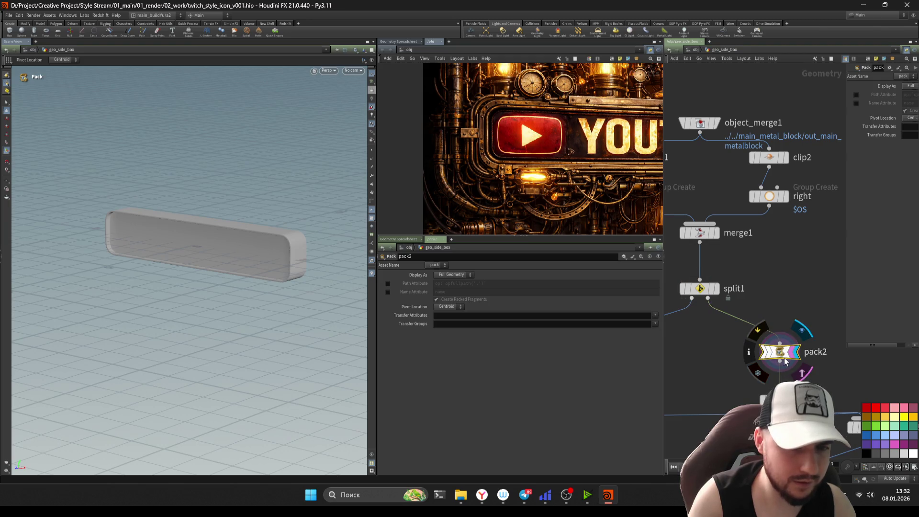
{"action": "middle_click_drag", "start_coordinate": [780, 322], "coordinate": [774, 321]}
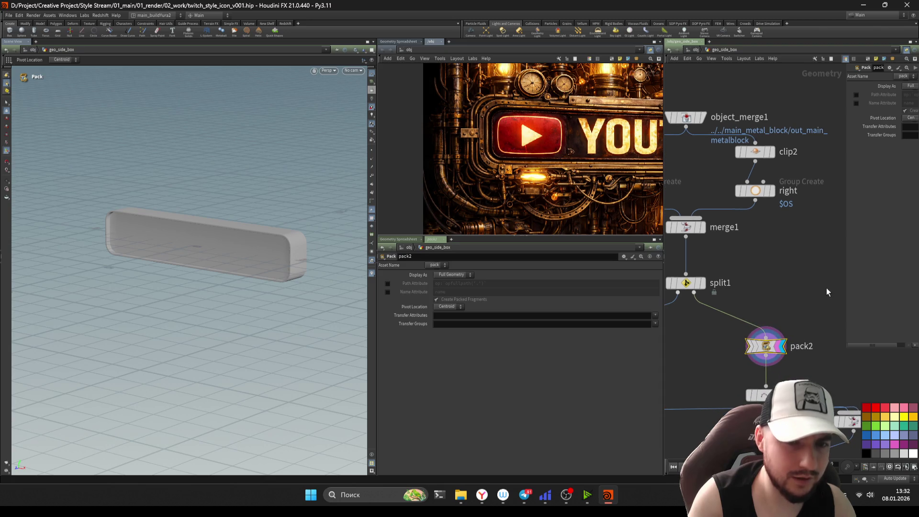
{"action": "left_click_drag", "start_coordinate": [123, 254], "coordinate": [212, 234]}
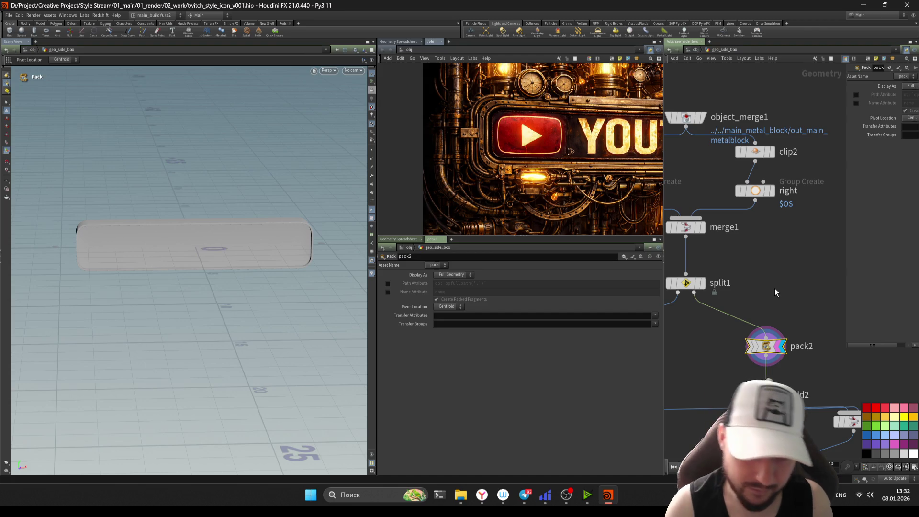
Alt-drag split1 to create split2 and enter 'right' as its group.
{"action": "mouse_move", "coordinate": [689, 282]}
{"action": "left_mouse_down", "text": "alt"}
{"action": "mouse_move", "coordinate": [804, 291]}
{"action": "mouse_move", "coordinate": [772, 286]}
{"action": "mouse_move", "coordinate": [773, 275]}
{"action": "left_mouse_up", "text": "alt"}
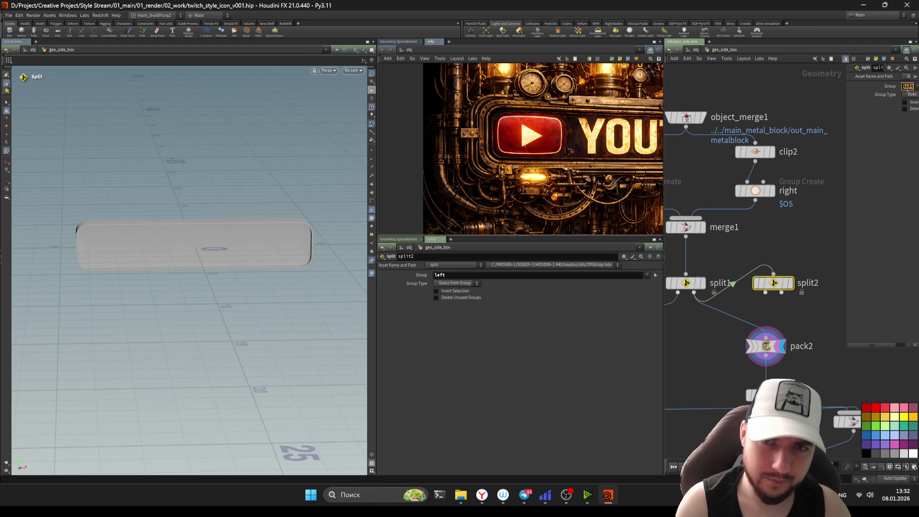
{"action": "type", "text": "right"}
{"action": "key", "text": "Return"}
Confirm split2's group 'right' and wire split2's output into pack2.
{"action": "key", "text": "ctrl+s"}
{"action": "left_click_drag", "start_coordinate": [765, 293], "coordinate": [766, 334]}
{"action": "left_click", "coordinate": [766, 345]}
{"action": "middle_click_drag", "start_coordinate": [765, 311], "coordinate": [770, 261]}
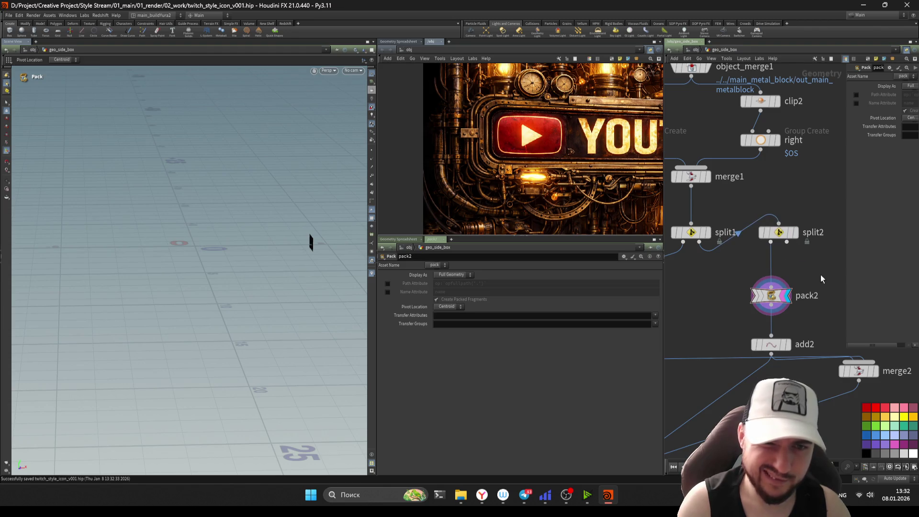
Check switch1, copytopoints1 and box1, then show all objects in the viewport again.
{"action": "scroll", "coordinate": [820, 268], "scroll_direction": "down", "scroll_amount": 4}
{"action": "left_click", "coordinate": [713, 303]}
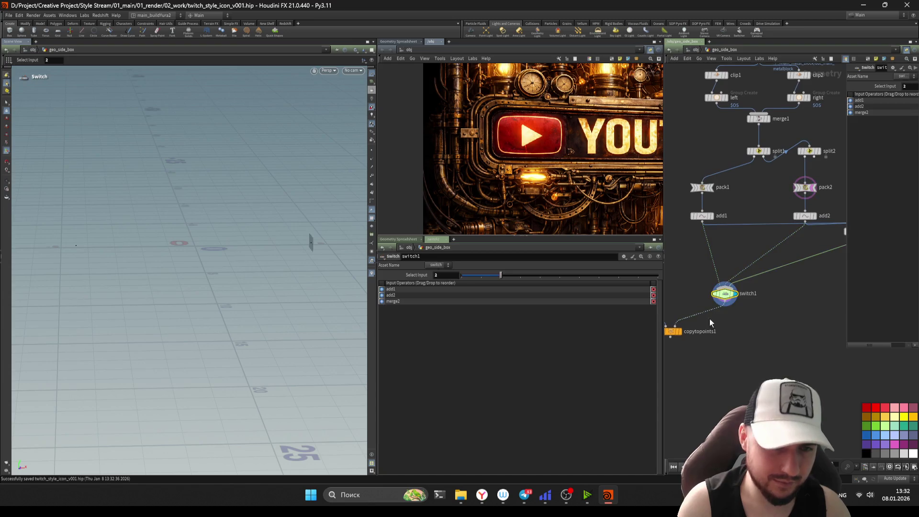
{"action": "left_click", "coordinate": [717, 313]}
{"action": "middle_click_drag", "start_coordinate": [753, 273], "coordinate": [765, 314]}
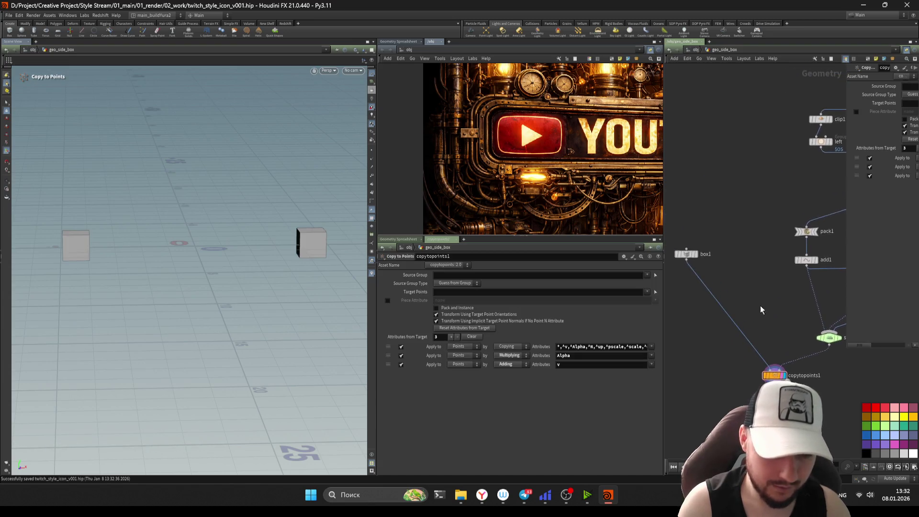
{"action": "left_click", "coordinate": [699, 269]}
{"action": "left_click", "coordinate": [785, 384]}
{"action": "left_click", "coordinate": [363, 50]}
{"action": "left_click", "coordinate": [366, 59]}
Insert a Match Size node after box1 with X justification set to Min.
{"action": "key", "text": "Tab"}
{"action": "type", "text": "match"}
{"action": "key", "text": "Return"}
{"action": "left_click", "coordinate": [727, 306]}
{"action": "left_click_drag", "start_coordinate": [707, 303], "coordinate": [703, 302]}
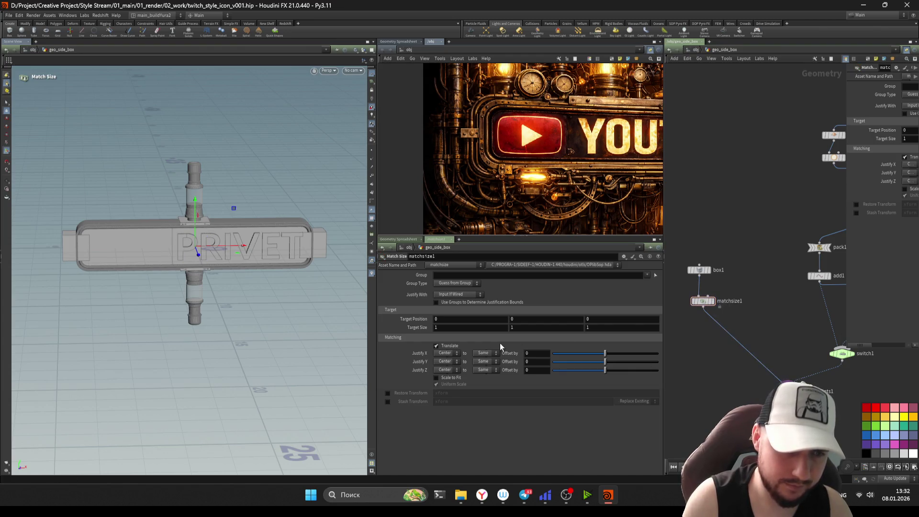
{"action": "left_click", "coordinate": [449, 367]}
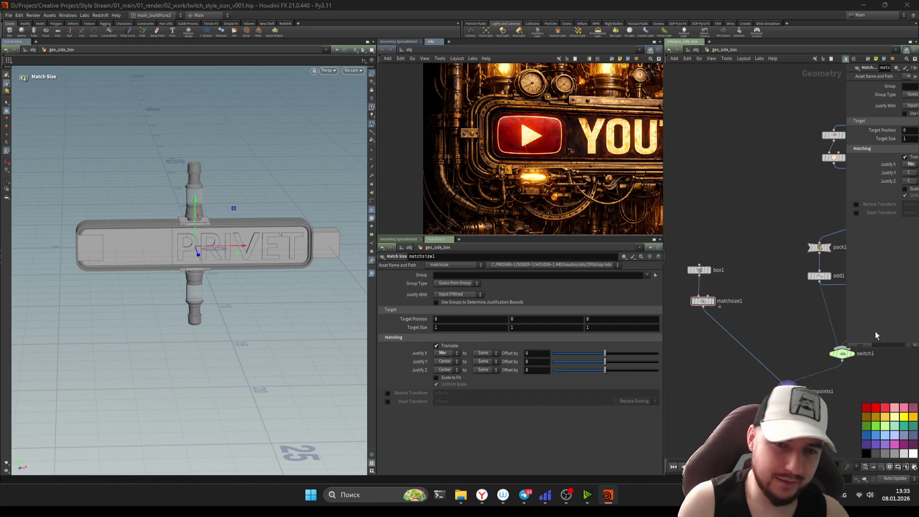
Add an Attribute Wrangle below matchsize1.
{"action": "scroll", "coordinate": [764, 378], "scroll_direction": "up", "scroll_amount": 2}
{"action": "left_click", "coordinate": [693, 282]}
{"action": "middle_click_drag", "start_coordinate": [692, 282], "coordinate": [720, 283]}
{"action": "key", "text": "Tab"}
{"action": "type", "text": "wrangle"}
{"action": "key", "text": "Return"}
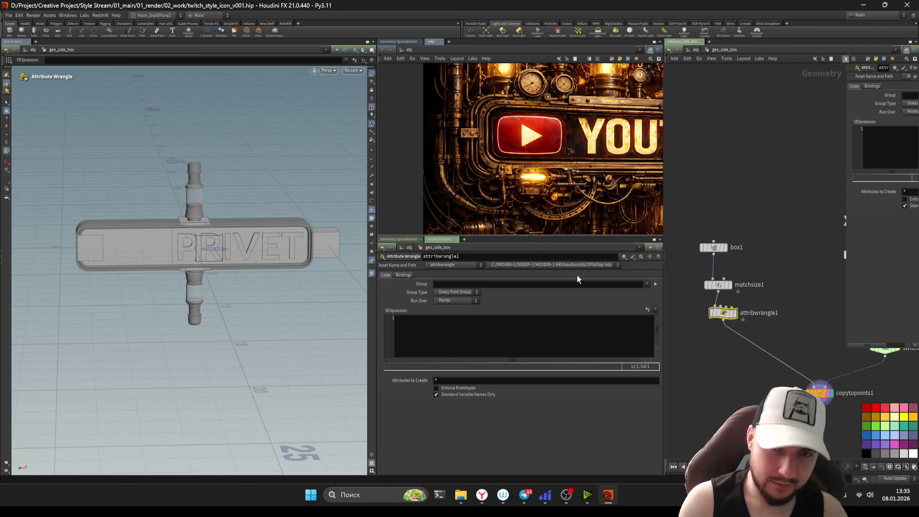
Write the wrangle's VEX, then duplicate the chain as matchsize2 (X Max) with 'left' in the code.
{"action": "left_click", "coordinate": [564, 339]}
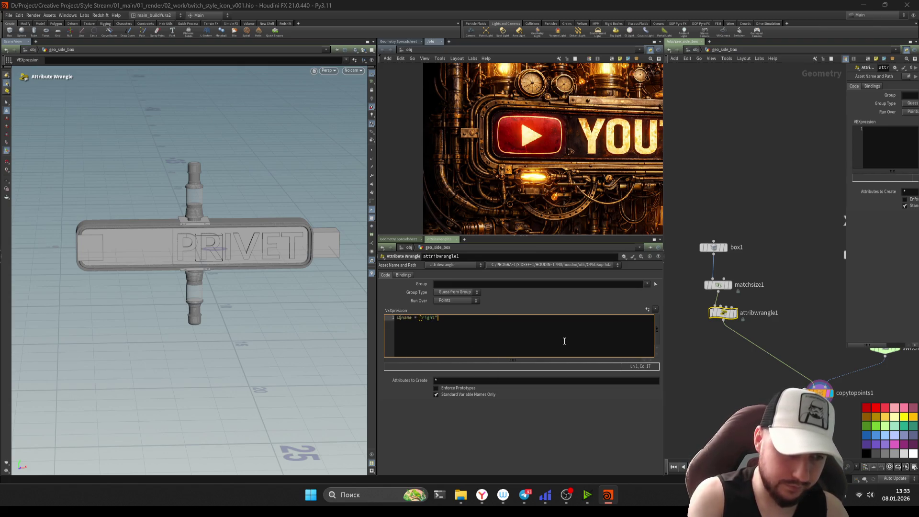
{"action": "middle_click_drag", "start_coordinate": [710, 343], "coordinate": [753, 357]}
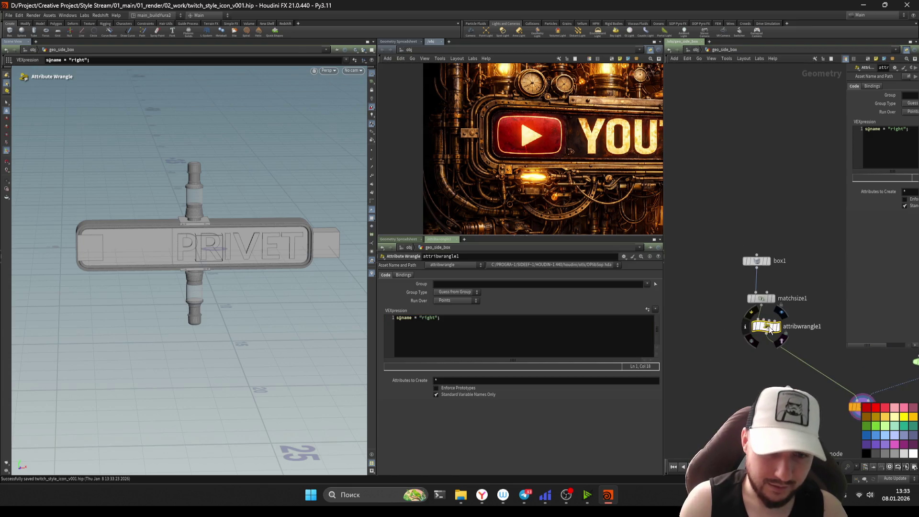
{"action": "mouse_move", "coordinate": [760, 298]}
{"action": "left_mouse_down", "text": "alt"}
{"action": "mouse_move", "coordinate": [708, 297]}
{"action": "mouse_move", "coordinate": [705, 333]}
{"action": "left_mouse_up", "text": "alt"}
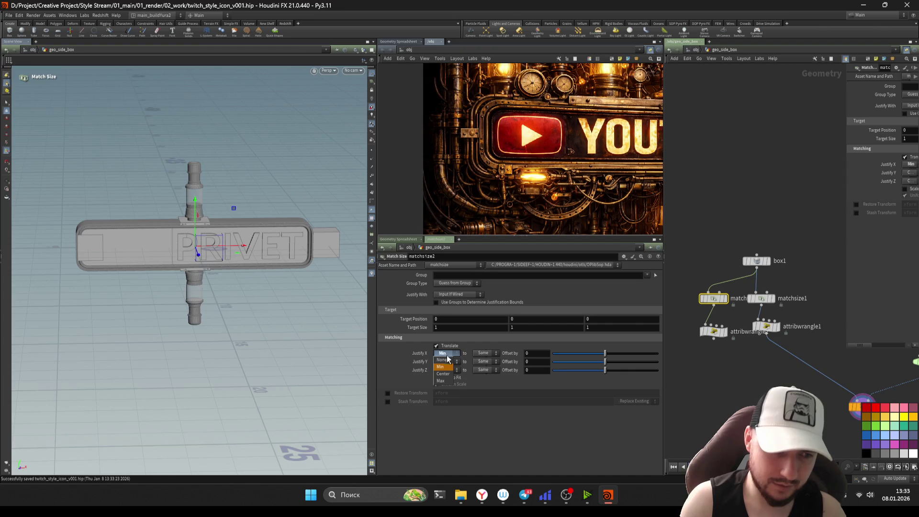
{"action": "left_click", "coordinate": [446, 380]}
{"action": "key", "text": "Down"}
{"action": "double_click", "coordinate": [437, 318]}
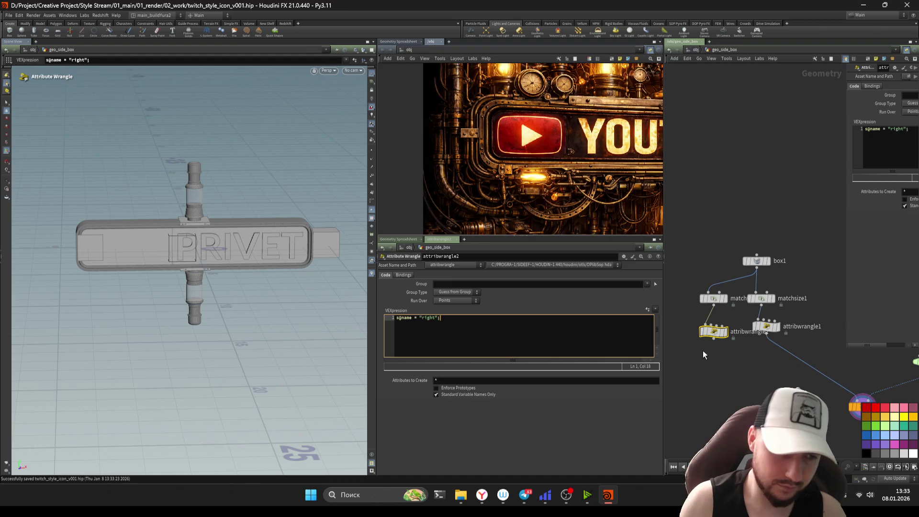
{"action": "type", "text": "lef"}
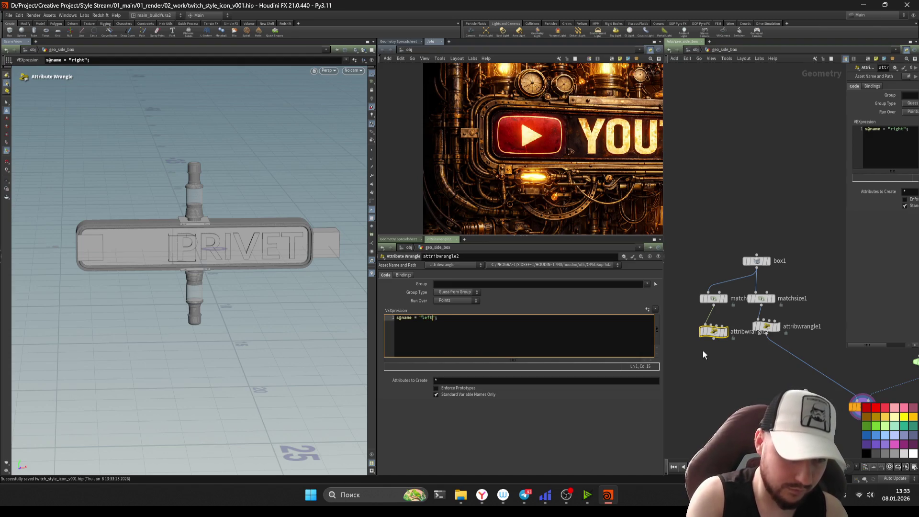
Move matchsize2 and attribwrangle2 to the left and save the scene.
{"action": "left_click", "coordinate": [705, 299], "text": "shift"}
{"action": "mouse_move", "coordinate": [712, 298]}
{"action": "left_mouse_down"}
{"action": "mouse_move", "coordinate": [700, 298]}
{"action": "mouse_move", "coordinate": [767, 345]}
{"action": "left_mouse_up"}
{"action": "left_click", "coordinate": [751, 349]}
{"action": "key", "text": "ctrl+s"}
Merge both wrangles into merge3 feeding copytopoints1, using name as the piece attribute.
{"action": "key", "text": "Tab"}
{"action": "type", "text": "merge"}
{"action": "key", "text": "Return"}
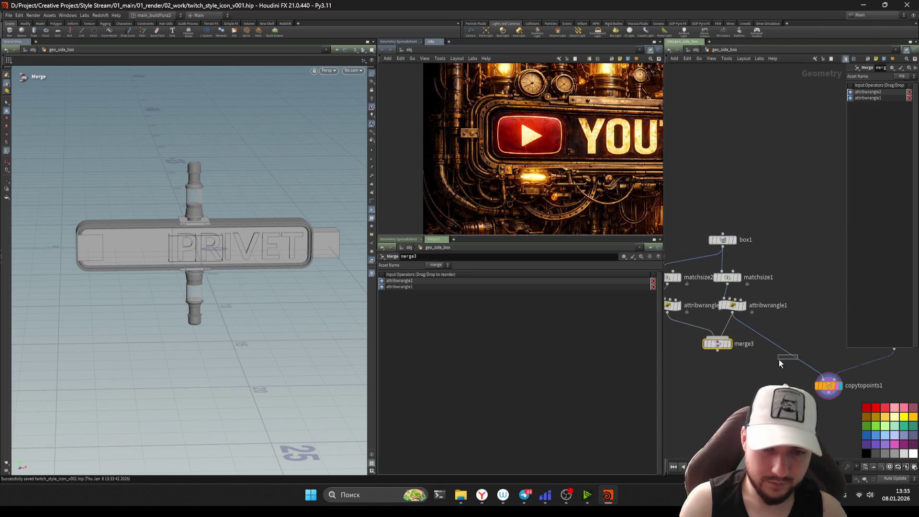
{"action": "left_click_drag", "start_coordinate": [822, 378], "coordinate": [717, 350]}
{"action": "left_click", "coordinate": [827, 386]}
{"action": "middle_click_drag", "start_coordinate": [862, 329], "coordinate": [708, 304]}
{"action": "key", "text": "ctrl+s"}
{"action": "left_click", "coordinate": [856, 113]}
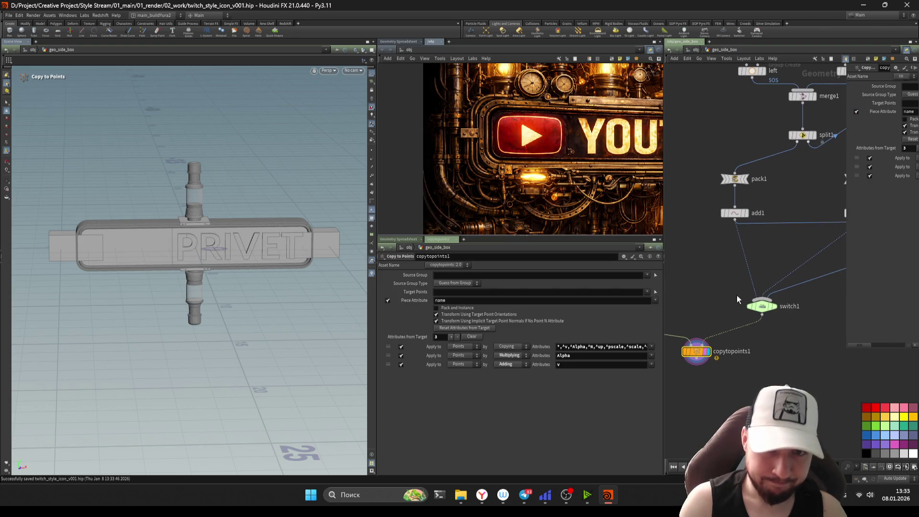
Place attribwrangle3 beside add1 and attribwrangle4 beside add2.
{"action": "scroll", "coordinate": [791, 354], "scroll_direction": "down", "scroll_amount": 3}
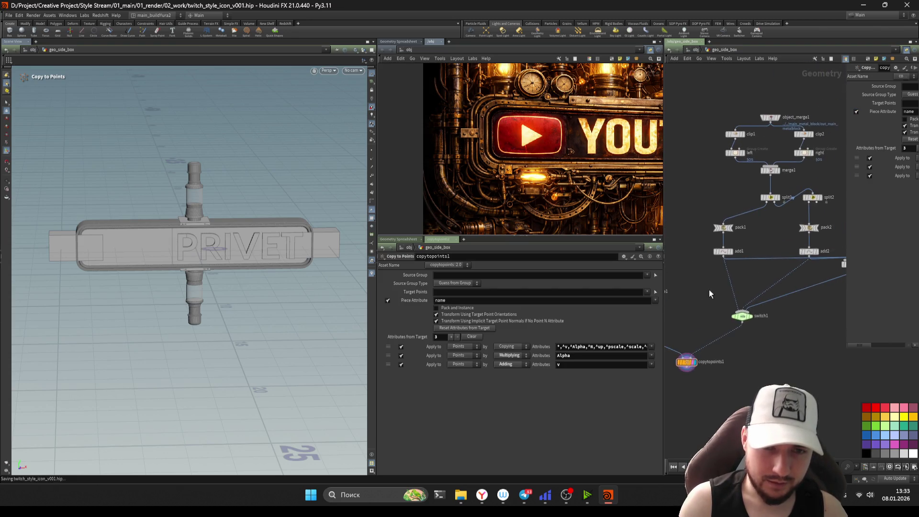
{"action": "scroll", "coordinate": [699, 317], "scroll_direction": "up", "scroll_amount": 3}
{"action": "left_click", "coordinate": [684, 304]}
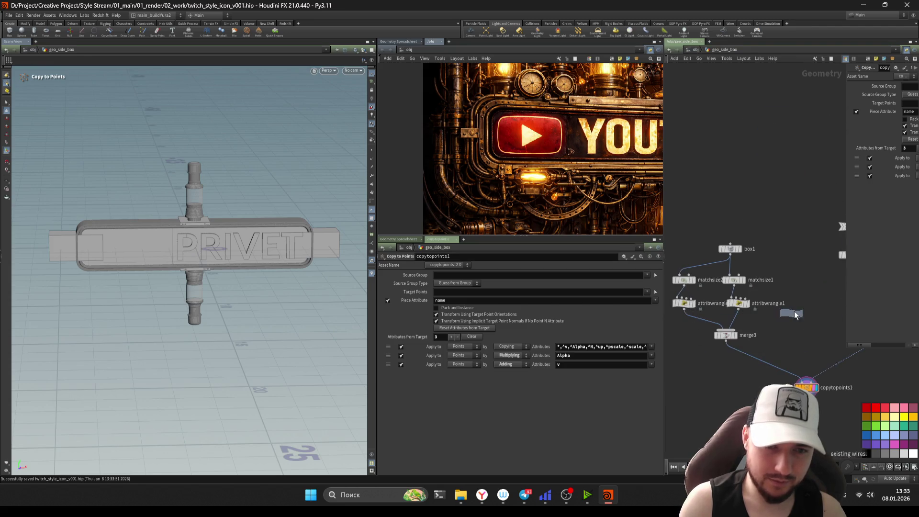
{"action": "left_click", "coordinate": [768, 254]}
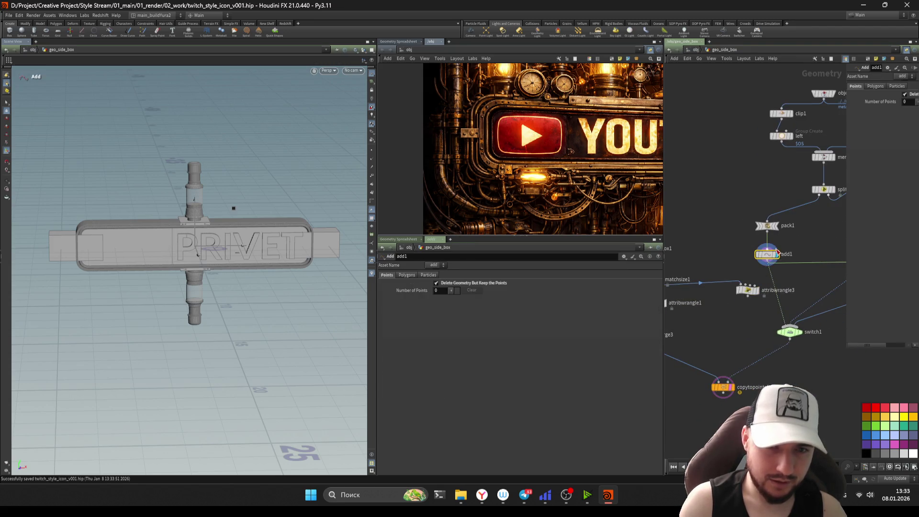
{"action": "scroll", "coordinate": [750, 321], "scroll_direction": "up", "scroll_amount": 1}
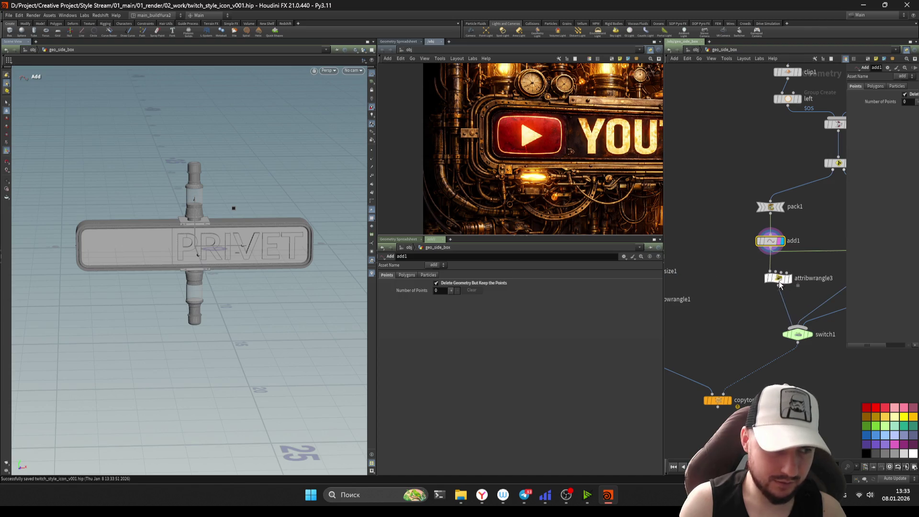
{"action": "scroll", "coordinate": [780, 282], "scroll_direction": "down", "scroll_amount": 3}
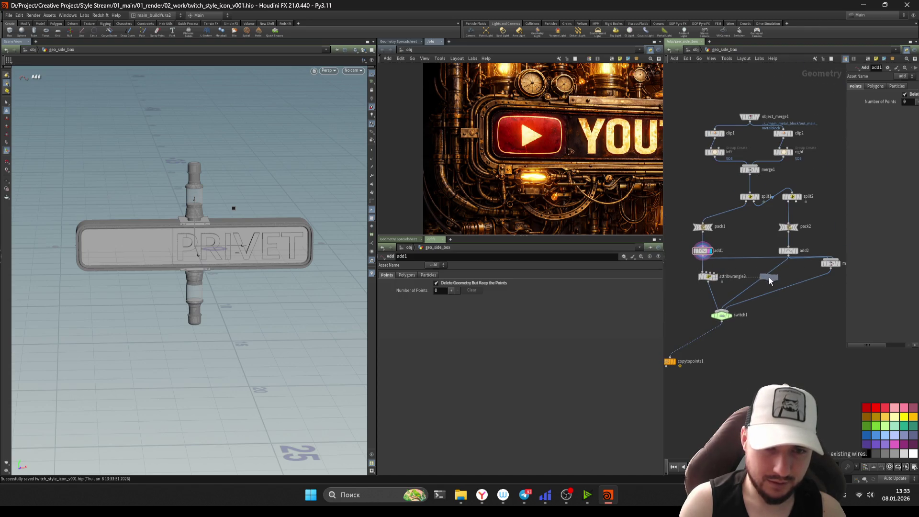
{"action": "left_click_drag", "start_coordinate": [707, 275], "coordinate": [705, 268]}
{"action": "middle_click_drag", "start_coordinate": [836, 293], "coordinate": [804, 246]}
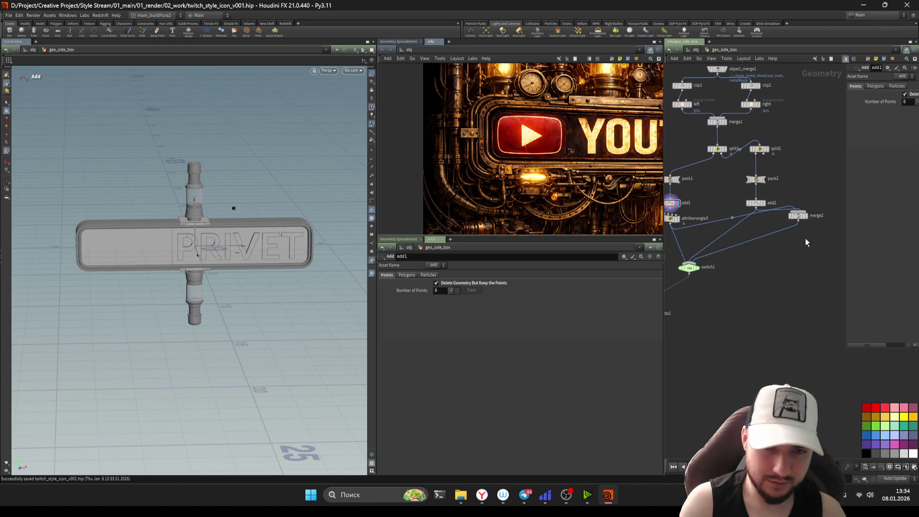
{"action": "key", "text": "f"}
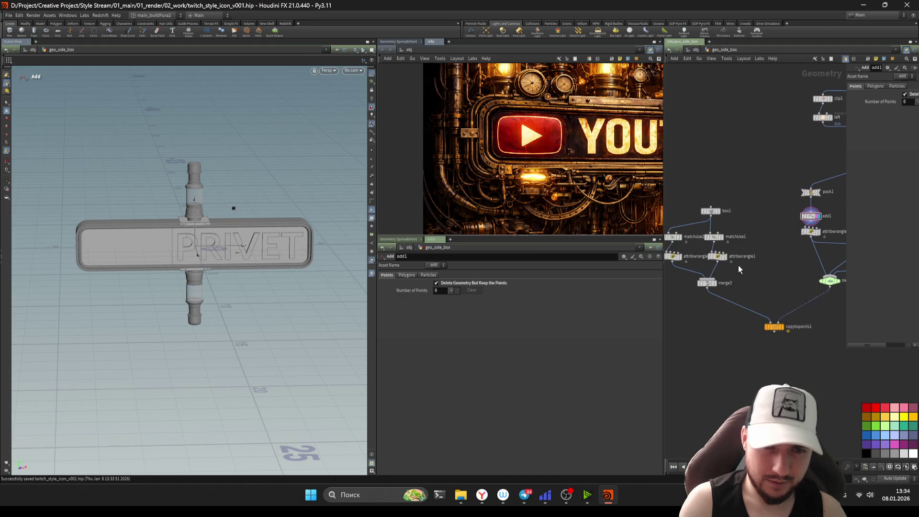
{"action": "left_click", "coordinate": [718, 260]}
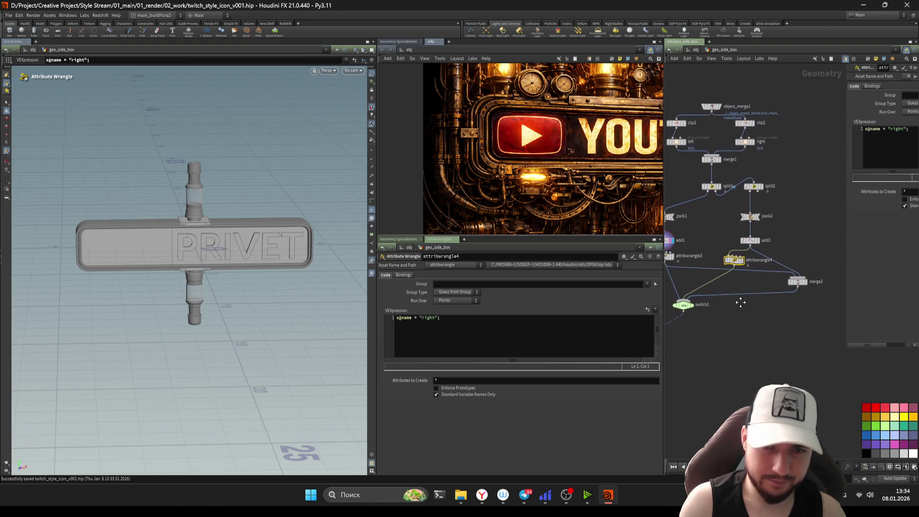
{"action": "left_click_drag", "start_coordinate": [734, 261], "coordinate": [751, 257]}
{"action": "left_click", "coordinate": [772, 297]}
Set switch1's Select Input to pass attribwrangle4, then save the scene.
{"action": "key", "text": "f"}
{"action": "left_click", "coordinate": [728, 321]}
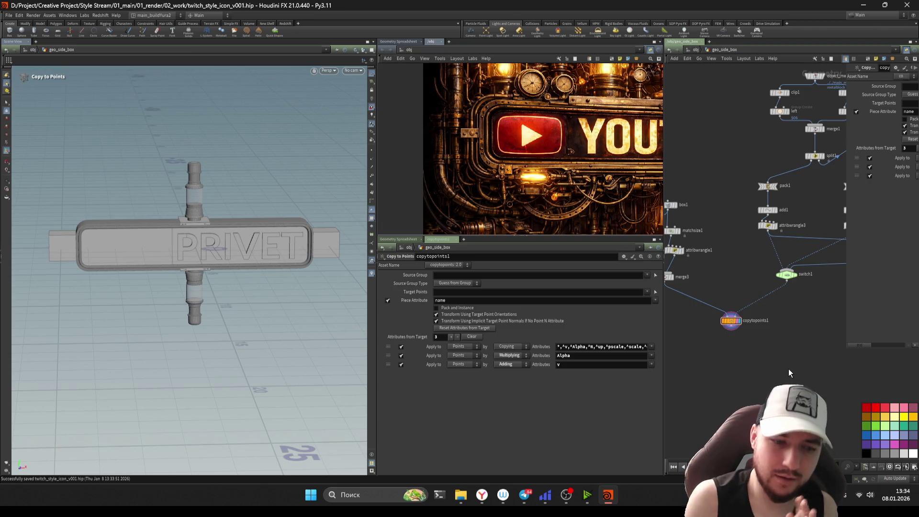
{"action": "scroll", "coordinate": [775, 361], "scroll_direction": "up", "scroll_amount": 2}
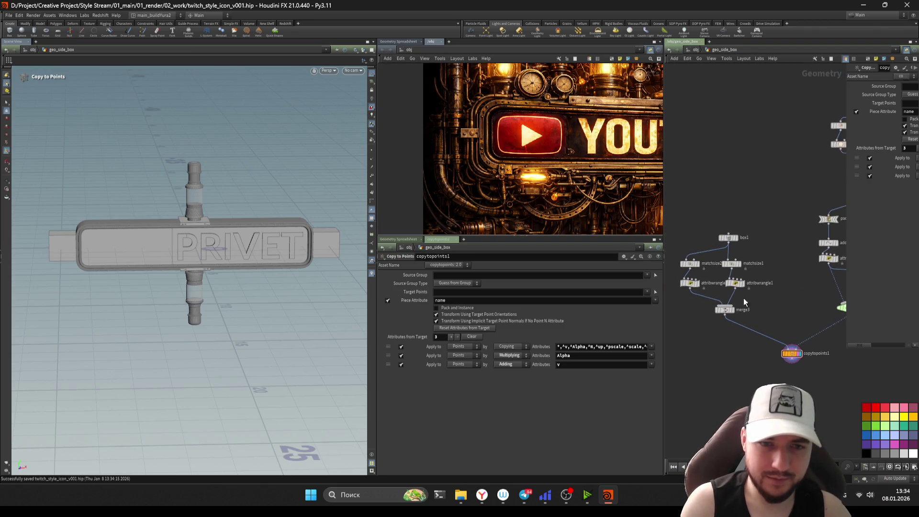
{"action": "left_click_drag", "start_coordinate": [691, 314], "coordinate": [683, 262]}
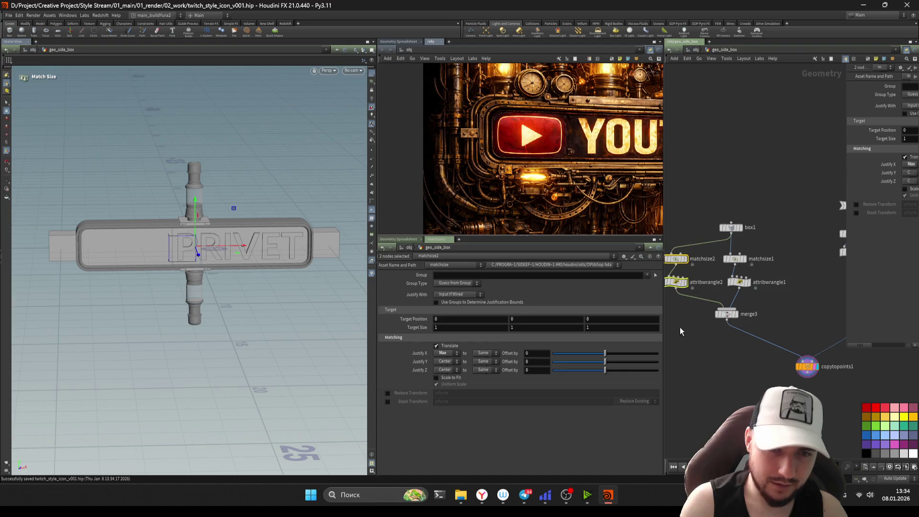
{"action": "scroll", "coordinate": [717, 352], "scroll_direction": "down", "scroll_amount": 2}
{"action": "scroll", "coordinate": [755, 272], "scroll_direction": "up", "scroll_amount": 2}
{"action": "left_click", "coordinate": [788, 283]}
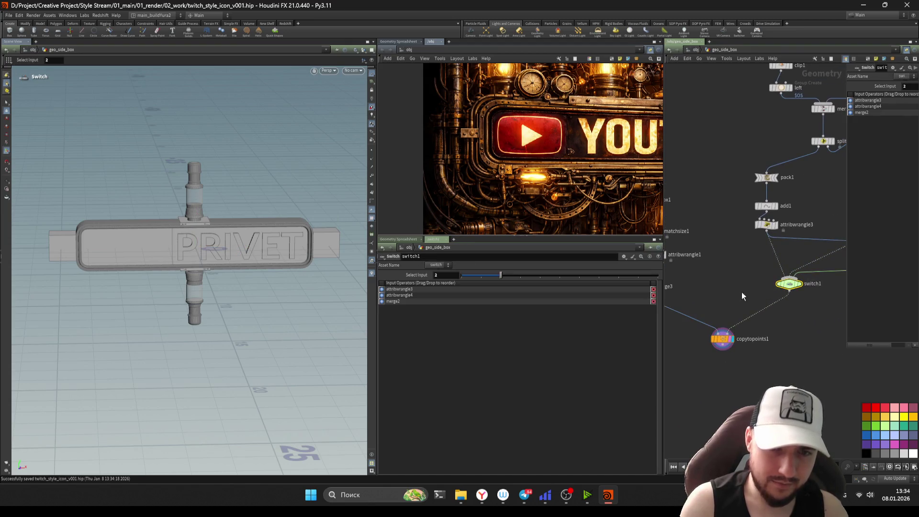
{"action": "left_click_drag", "start_coordinate": [500, 275], "coordinate": [480, 278]}
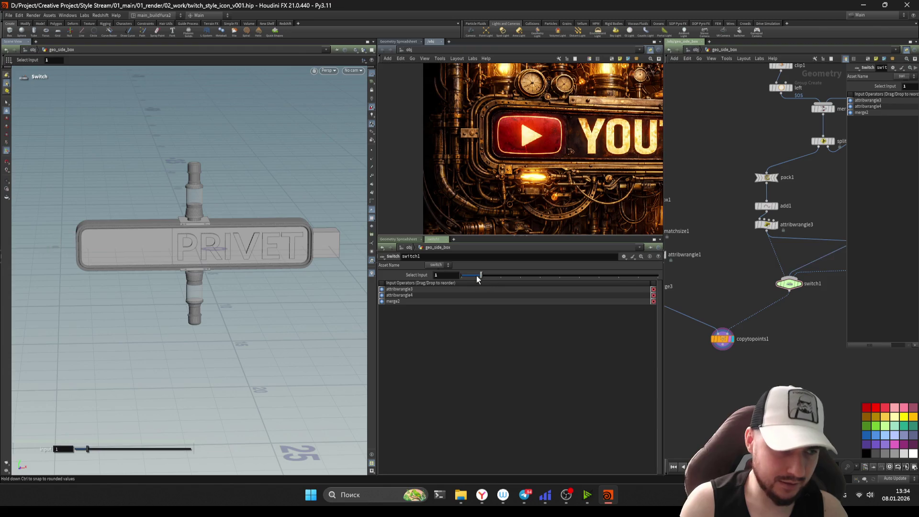
{"action": "key", "text": "ctrl+s"}
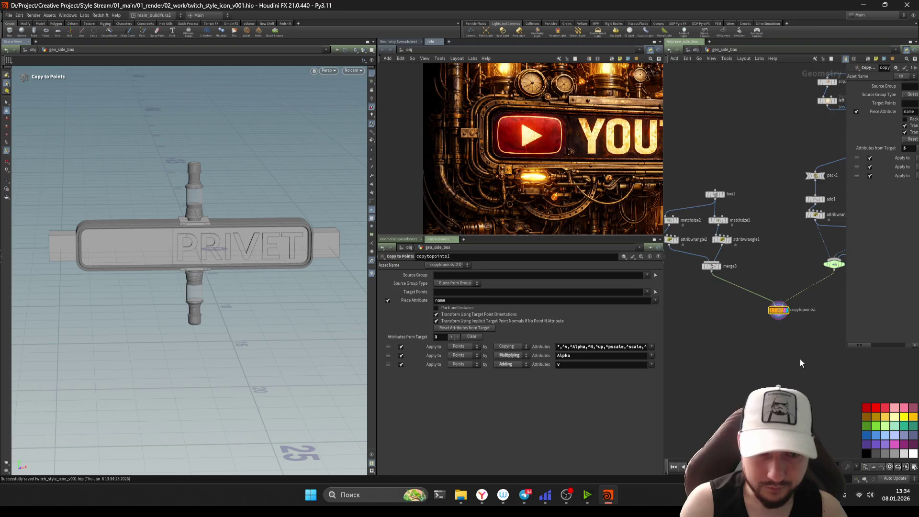
Keep the name merge3 and stretch box1 lengthwise to about 6.4.
{"action": "key", "text": "Return"}
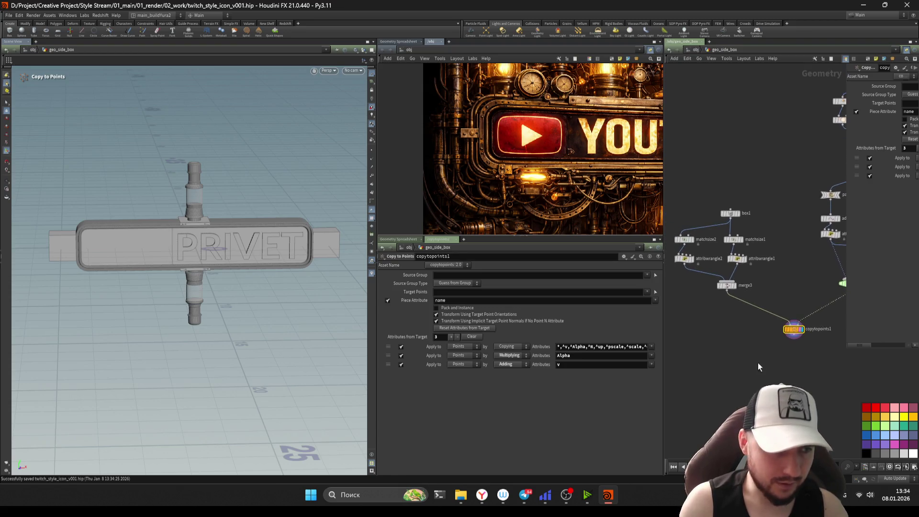
{"action": "key", "text": "Escape"}
{"action": "mouse_move", "coordinate": [292, 272]}
{"action": "left_mouse_down"}
{"action": "mouse_move", "coordinate": [51, 248]}
{"action": "mouse_move", "coordinate": [143, 268]}
{"action": "left_mouse_up"}
{"action": "left_click", "coordinate": [800, 242]}
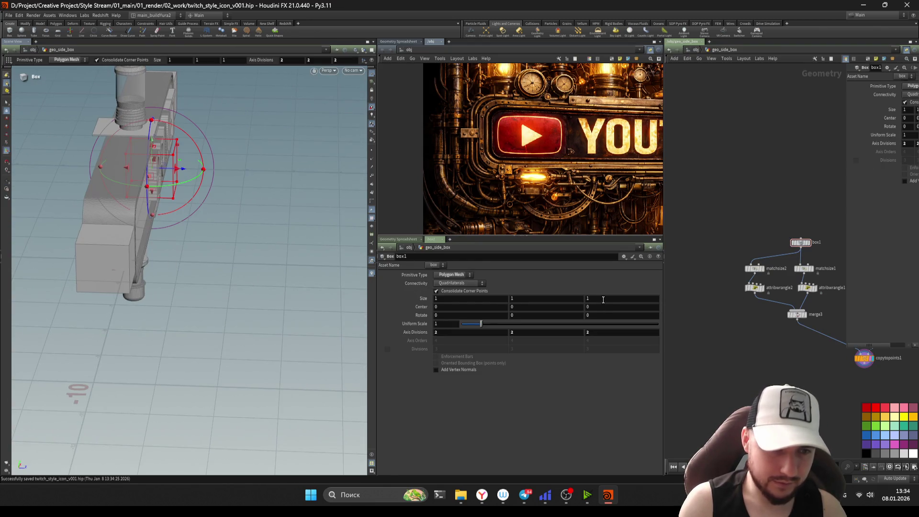
{"action": "middle_click_drag", "start_coordinate": [604, 300], "coordinate": [788, 315]}
{"action": "scroll", "coordinate": [222, 242], "scroll_direction": "down", "scroll_amount": 5}
{"action": "scroll", "coordinate": [245, 255], "scroll_direction": "up", "scroll_amount": 2}
Thin box1 to Size Y 0.5, then view the whole model and select matchsize2.
{"action": "key", "text": "Escape"}
{"action": "left_click_drag", "start_coordinate": [300, 266], "coordinate": [162, 265]}
{"action": "scroll", "coordinate": [249, 265], "scroll_direction": "up", "scroll_amount": 5}
{"action": "key", "text": "Return"}
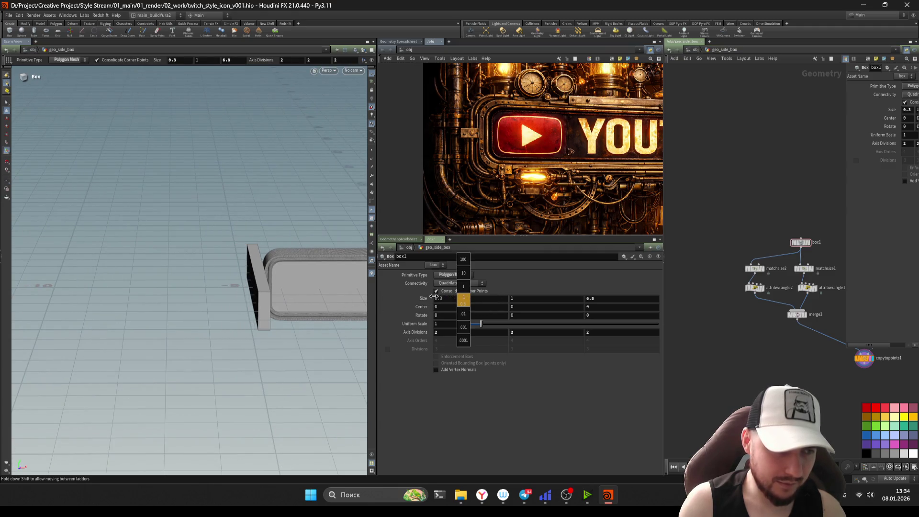
{"action": "middle_click_drag", "start_coordinate": [536, 299], "coordinate": [514, 296]}
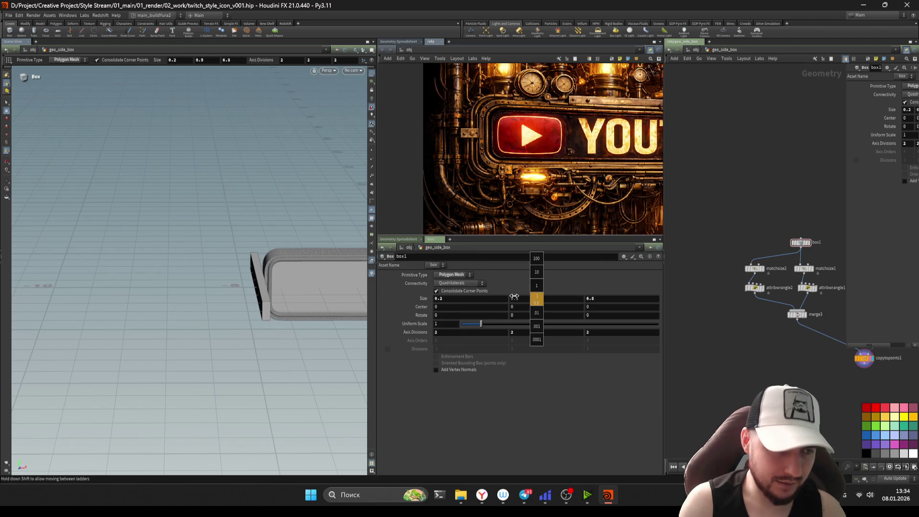
{"action": "left_click_drag", "start_coordinate": [287, 297], "coordinate": [334, 319]}
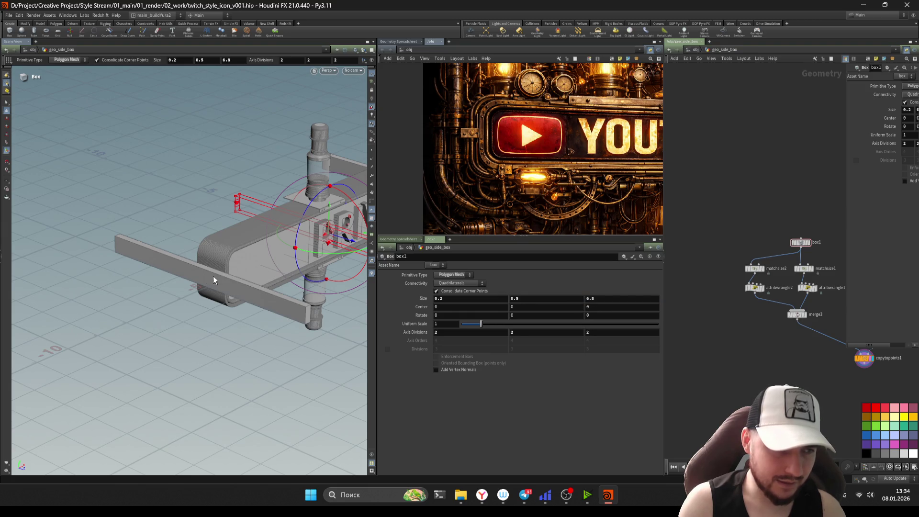
{"action": "middle_click_drag", "start_coordinate": [748, 321], "coordinate": [708, 312]}
{"action": "left_click", "coordinate": [714, 259]}
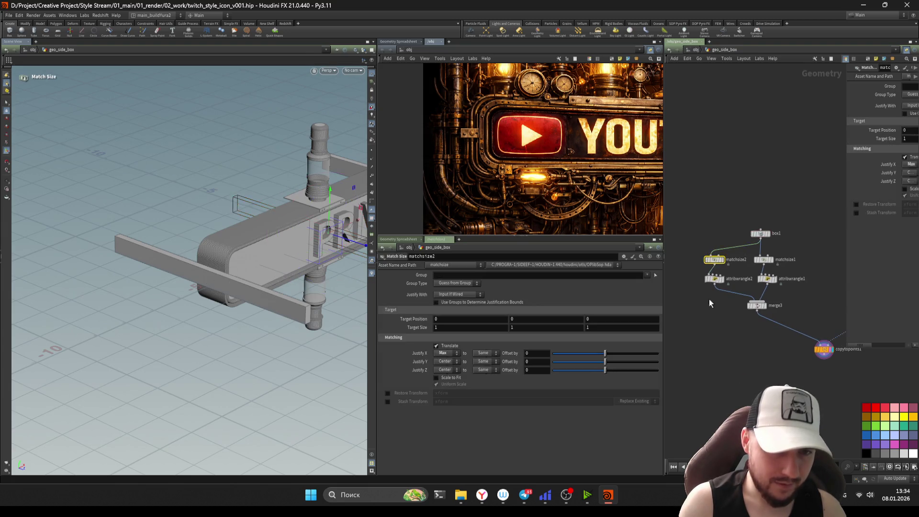
Set matchsize2's Z justification to Max and check the beam's new position.
{"action": "left_click", "coordinate": [443, 384]}
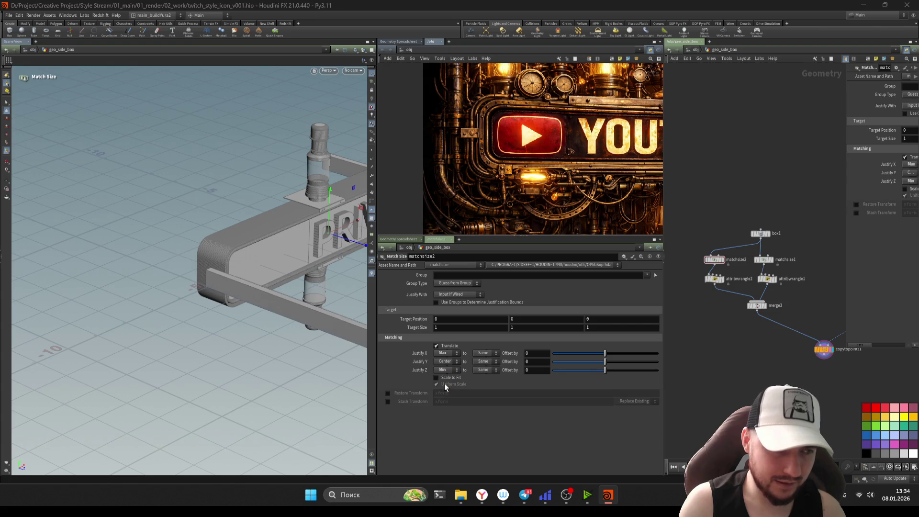
{"action": "left_click", "coordinate": [443, 369]}
{"action": "left_click", "coordinate": [441, 393]}
{"action": "mouse_move", "coordinate": [268, 288]}
{"action": "left_mouse_down"}
{"action": "mouse_move", "coordinate": [303, 298]}
{"action": "mouse_move", "coordinate": [246, 279]}
{"action": "left_mouse_up"}
{"action": "mouse_move", "coordinate": [226, 308]}
{"action": "left_mouse_down"}
{"action": "mouse_move", "coordinate": [217, 300]}
{"action": "mouse_move", "coordinate": [238, 271]}
{"action": "mouse_move", "coordinate": [335, 307]}
{"action": "left_mouse_up"}
{"action": "key", "text": "ctrl+s"}
Set matchsize1's Z justification to Max for the other beam and save the scene.
{"action": "left_click", "coordinate": [769, 277]}
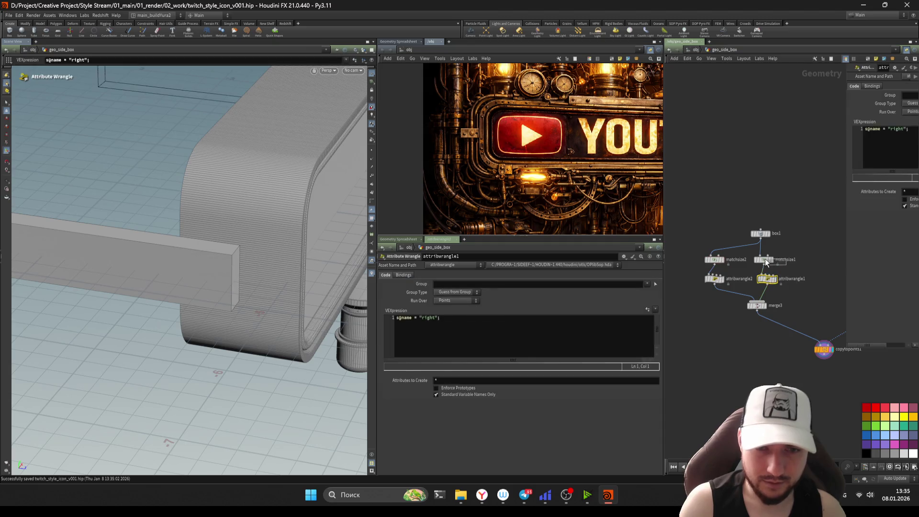
{"action": "left_click", "coordinate": [766, 258]}
{"action": "left_click_drag", "start_coordinate": [132, 260], "coordinate": [209, 244]}
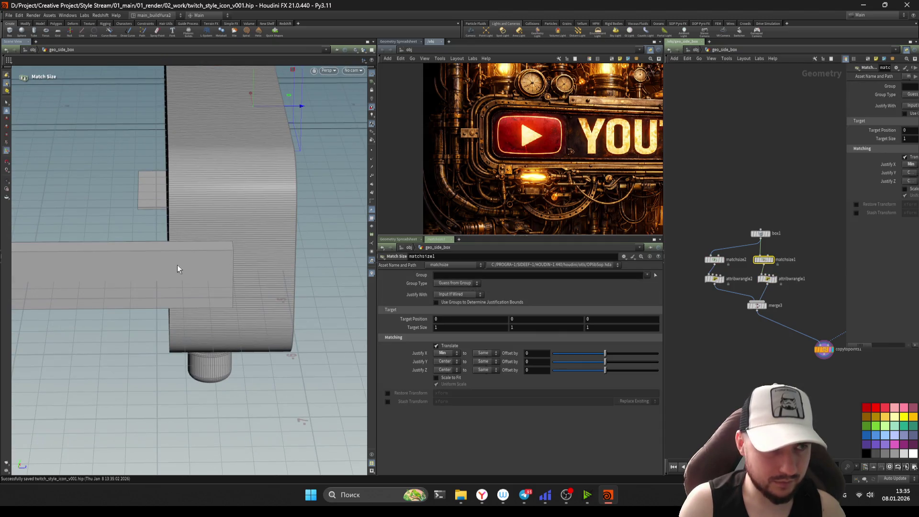
{"action": "left_click", "coordinate": [449, 370]}
{"action": "left_click", "coordinate": [444, 385]}
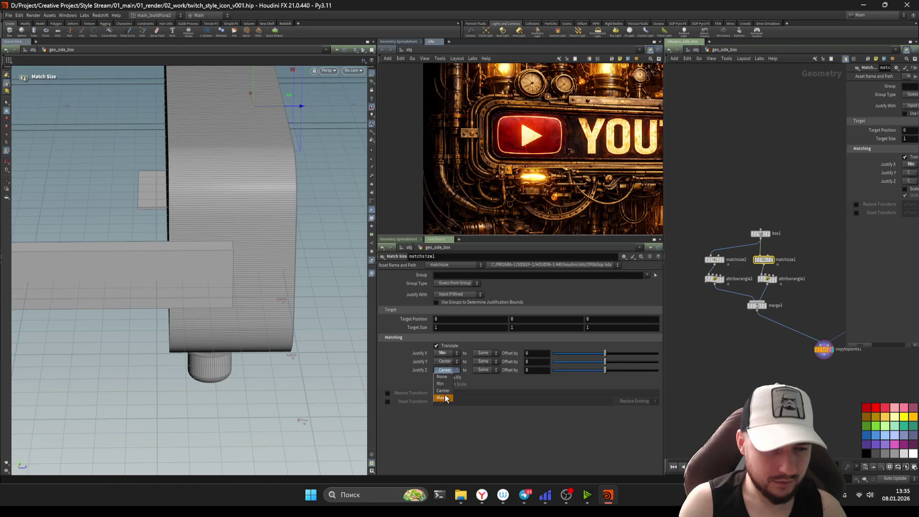
{"action": "key", "text": "Escape"}
{"action": "mouse_move", "coordinate": [201, 287]}
{"action": "left_mouse_down"}
{"action": "mouse_move", "coordinate": [74, 261]}
{"action": "mouse_move", "coordinate": [246, 285]}
{"action": "mouse_move", "coordinate": [229, 240]}
{"action": "mouse_move", "coordinate": [263, 248]}
{"action": "mouse_move", "coordinate": [252, 244]}
{"action": "mouse_move", "coordinate": [239, 259]}
{"action": "left_mouse_up"}
{"action": "key", "text": "Return"}
{"action": "key", "text": "ctrl+s"}
Display copytopoints1 and view the whole sign through cam1.
{"action": "mouse_move", "coordinate": [728, 331]}
{"action": "middle_mouse_down"}
{"action": "mouse_move", "coordinate": [731, 305]}
{"action": "mouse_move", "coordinate": [706, 318]}
{"action": "middle_mouse_up"}
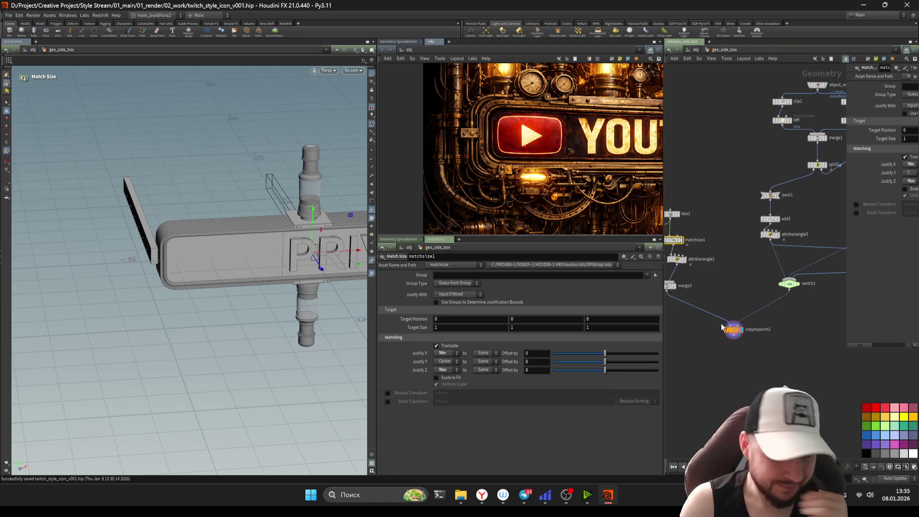
{"action": "left_click", "coordinate": [709, 304]}
{"action": "left_click_drag", "start_coordinate": [226, 195], "coordinate": [211, 215]}
{"action": "left_click", "coordinate": [353, 70]}
{"action": "left_click", "coordinate": [395, 104]}
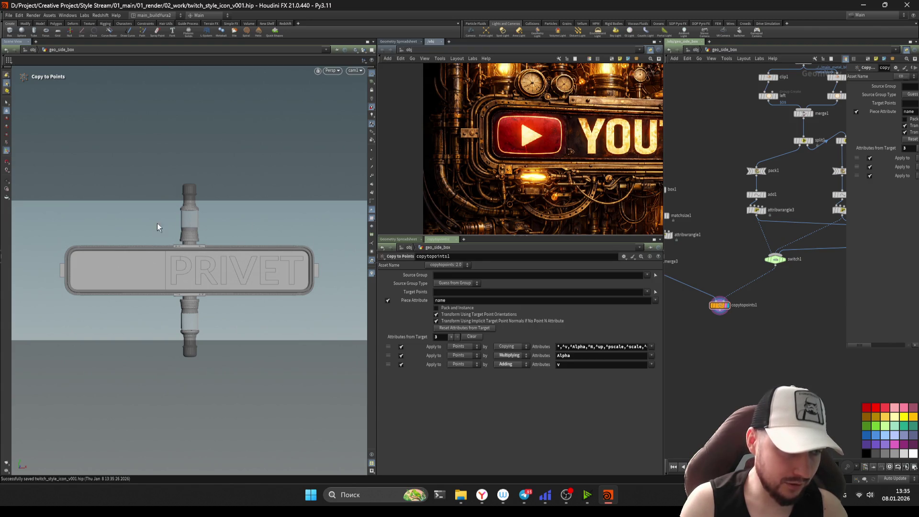
Resize box1 to 0.66 × 0.2 × 0.8 and bring up the node list to add a bevel.
{"action": "scroll", "coordinate": [688, 247], "scroll_direction": "up", "scroll_amount": 2}
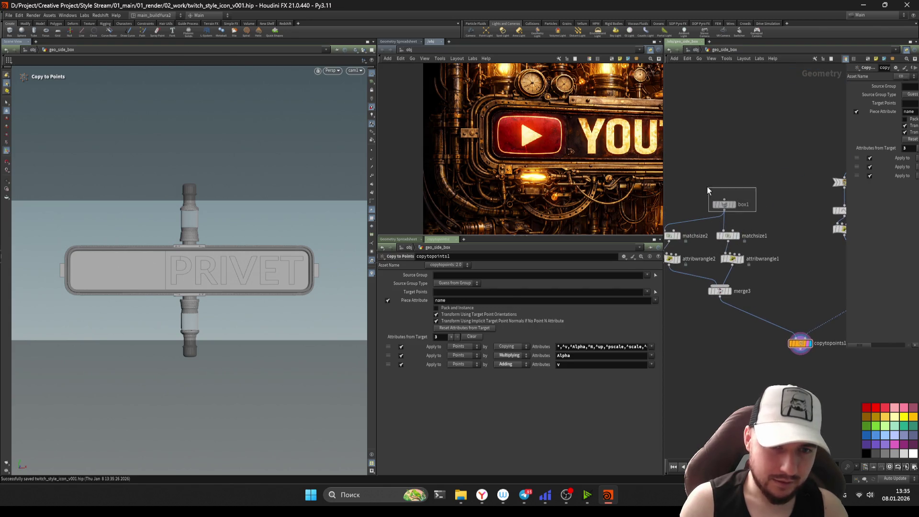
{"action": "left_click", "coordinate": [722, 203]}
{"action": "middle_click_drag", "start_coordinate": [463, 300], "coordinate": [596, 393]}
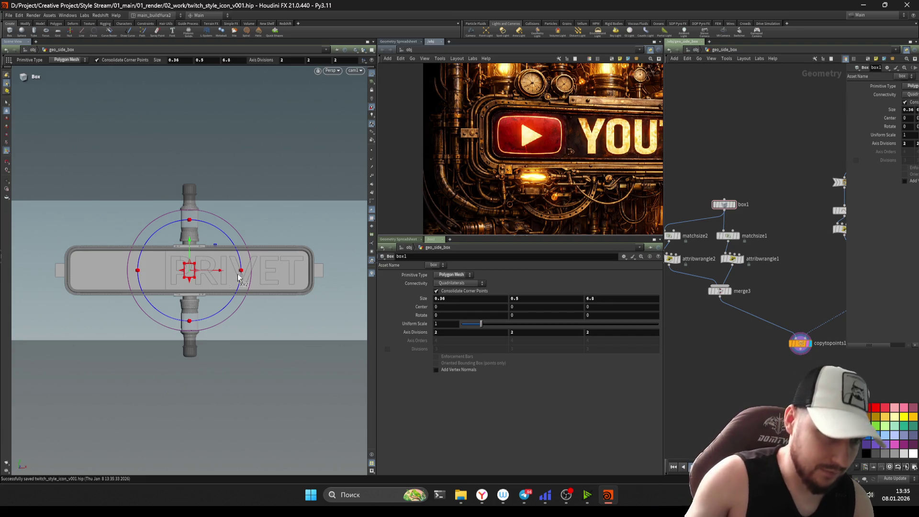
{"action": "middle_click_drag", "start_coordinate": [550, 303], "coordinate": [529, 301]}
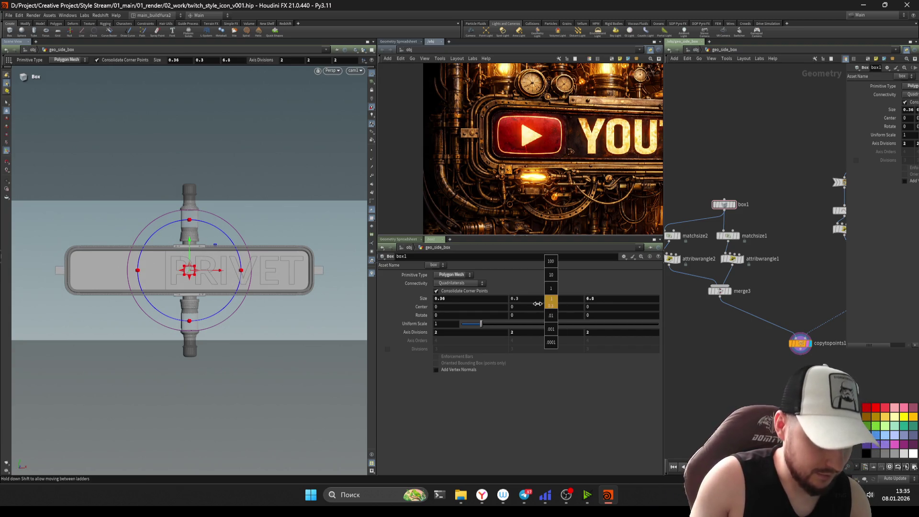
{"action": "middle_click_drag", "start_coordinate": [466, 299], "coordinate": [469, 307]}
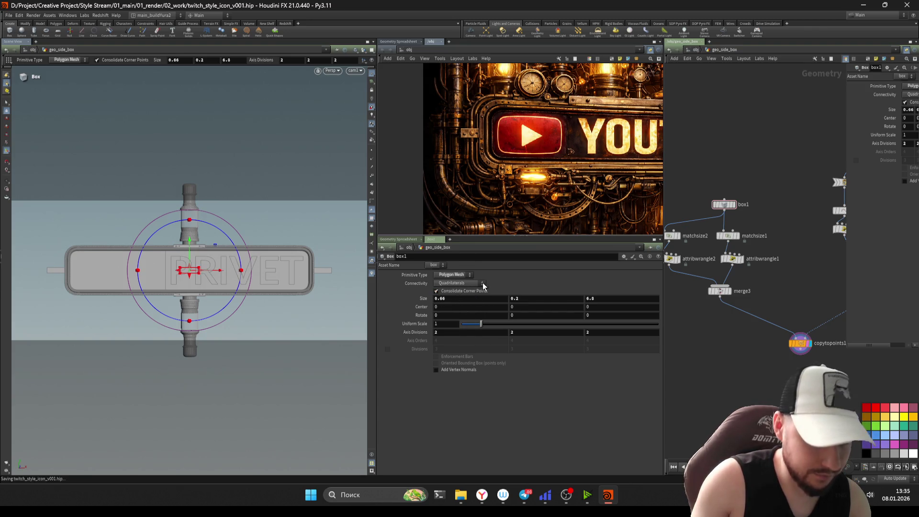
{"action": "key", "text": "Tab"}
Add a PolyBevel node and wire it directly under box1 in the side box chain.
{"action": "type", "text": "be"}
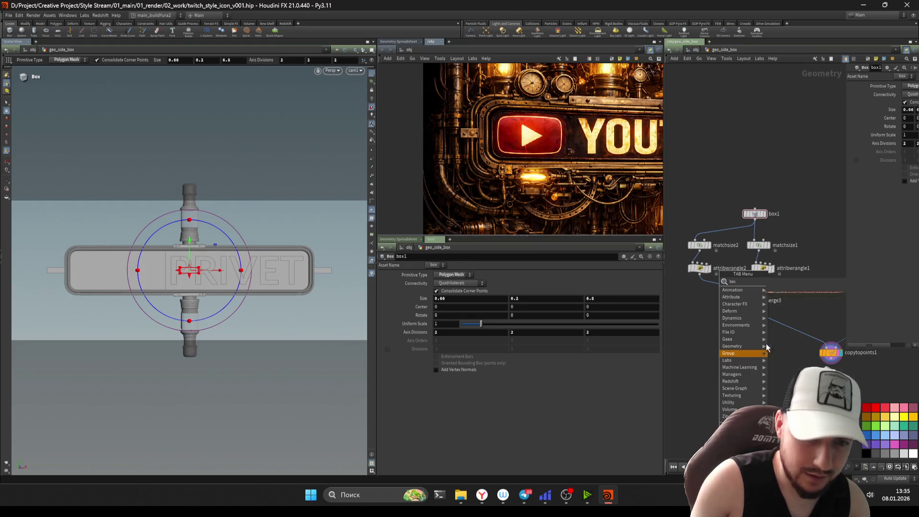
{"action": "key", "text": "Return"}
{"action": "left_click", "coordinate": [718, 364]}
{"action": "mouse_move", "coordinate": [717, 363]}
{"action": "left_mouse_down"}
{"action": "mouse_move", "coordinate": [698, 269]}
{"action": "mouse_move", "coordinate": [771, 278]}
{"action": "left_mouse_up"}
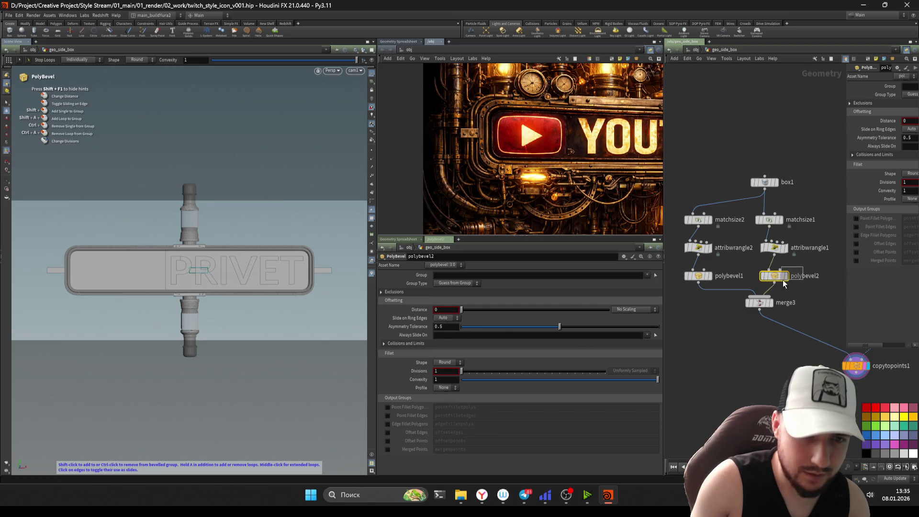
{"action": "left_click_drag", "start_coordinate": [698, 281], "coordinate": [739, 210]}
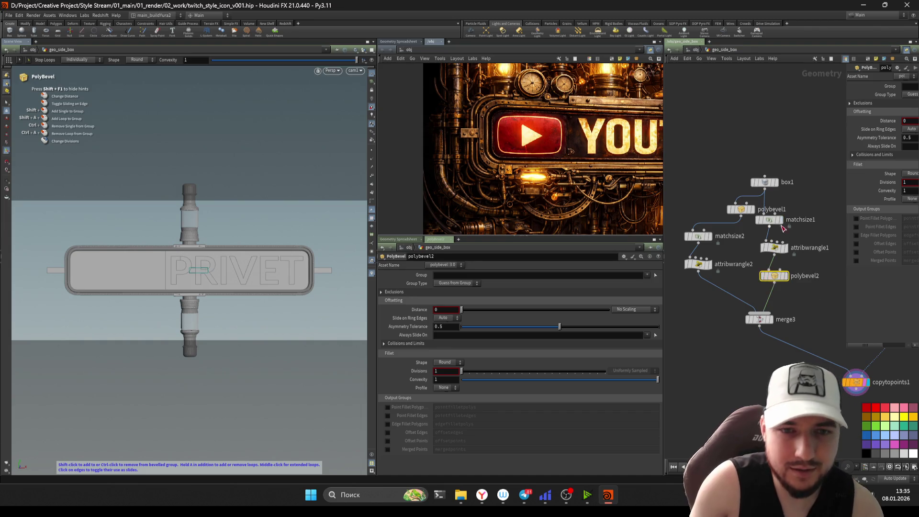
{"action": "mouse_move", "coordinate": [715, 153]}
{"action": "left_mouse_down"}
{"action": "mouse_move", "coordinate": [772, 219]}
{"action": "mouse_move", "coordinate": [735, 189]}
{"action": "left_mouse_up"}
{"action": "key", "text": "ctrl+s"}
Set polybevel1's Distance to 0.01 and Fillet Divisions to 3.
{"action": "left_click", "coordinate": [734, 187]}
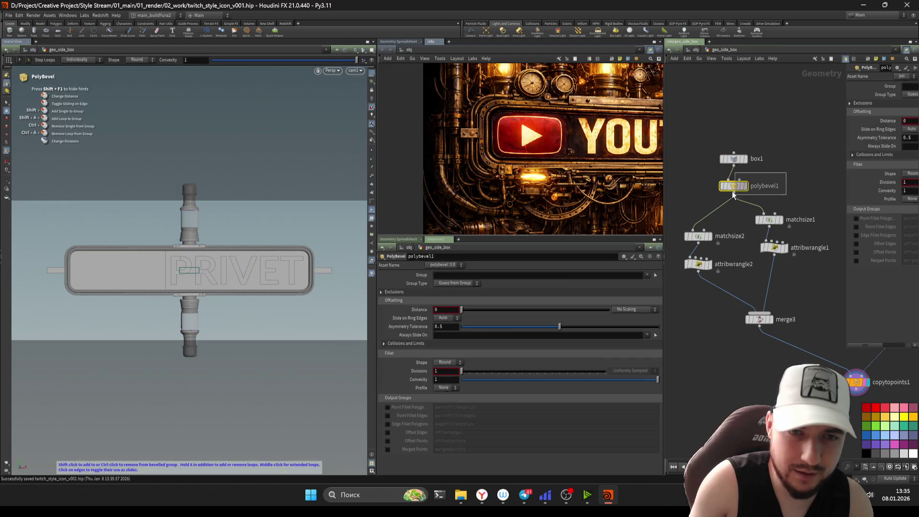
{"action": "left_click_drag", "start_coordinate": [462, 309], "coordinate": [464, 310]}
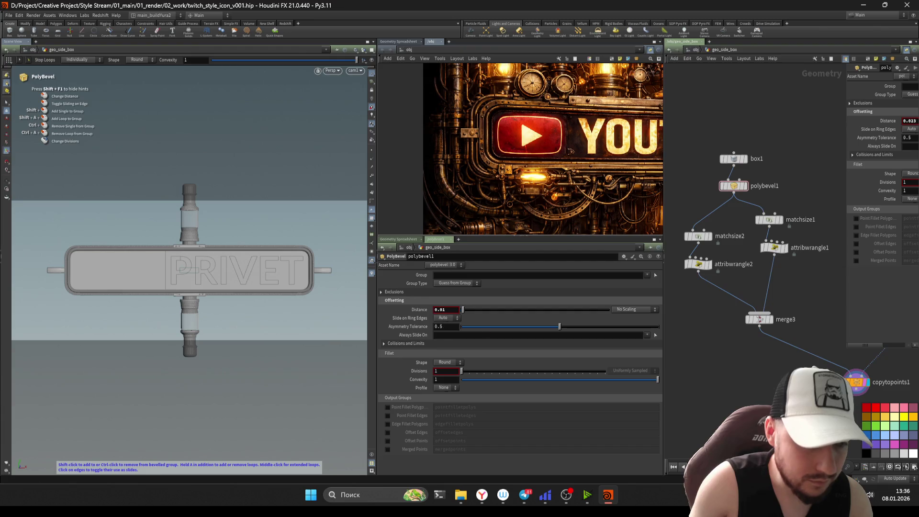
{"action": "left_click_drag", "start_coordinate": [461, 371], "coordinate": [476, 376]}
{"action": "key", "text": "ctrl+s"}
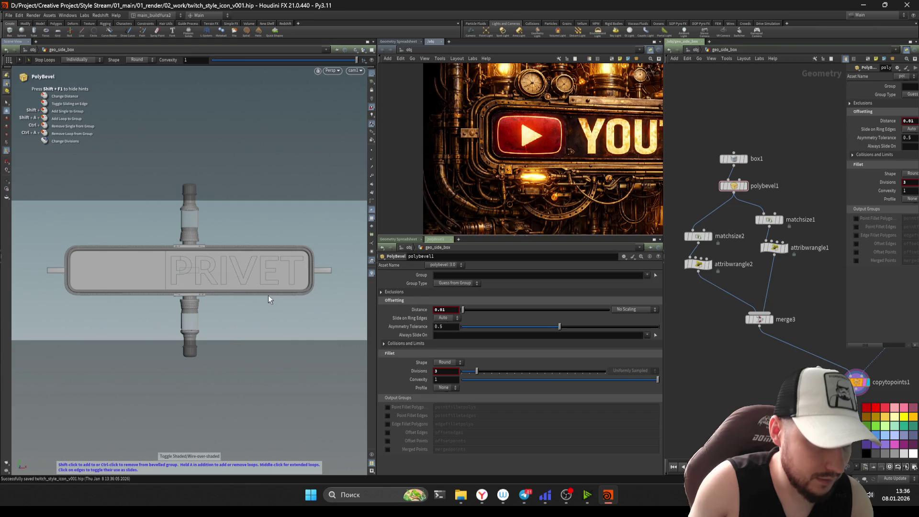
{"action": "middle_click_drag", "start_coordinate": [845, 356], "coordinate": [757, 271]}
{"action": "left_click_drag", "start_coordinate": [756, 271], "coordinate": [758, 272]}
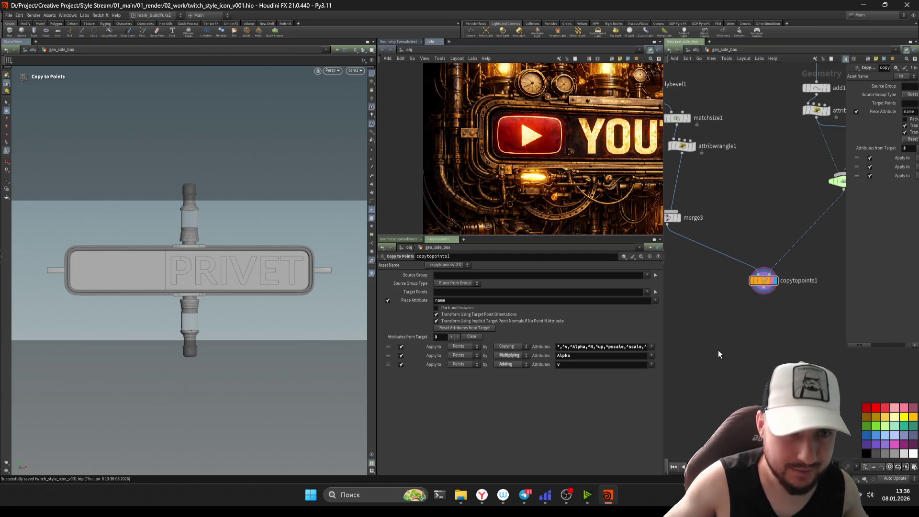
{"action": "left_click", "coordinate": [693, 51]}
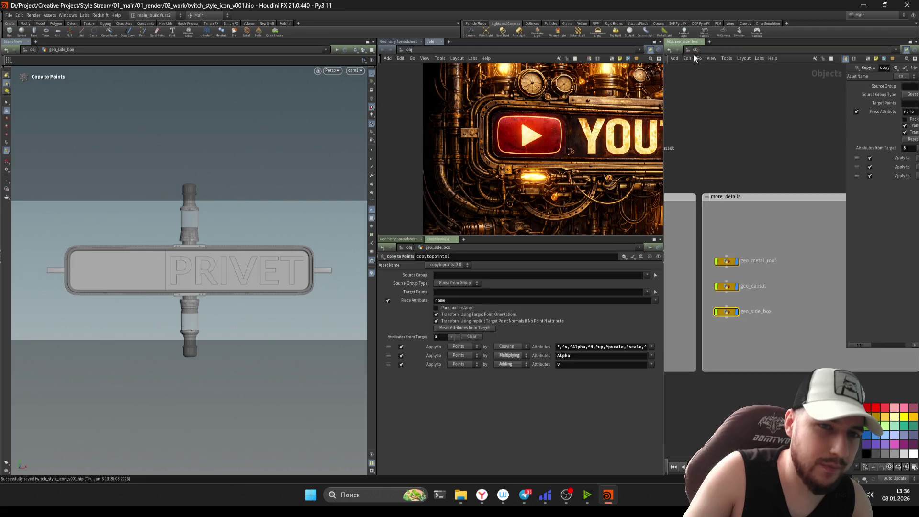
Re-enter the geo_side_box network, restore the earlier node selection, and save.
{"action": "double_click", "coordinate": [763, 205]}
{"action": "scroll", "coordinate": [763, 318], "scroll_direction": "down", "scroll_amount": 3}
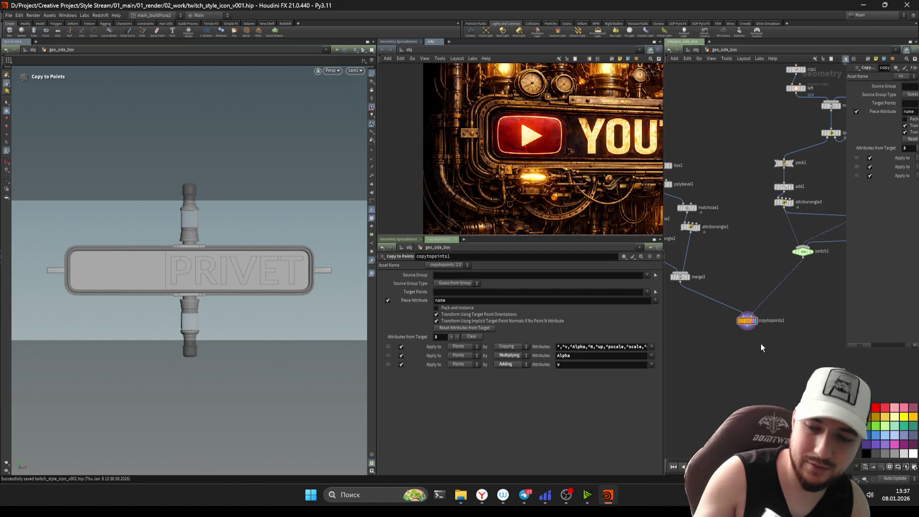
{"action": "scroll", "coordinate": [766, 325], "scroll_direction": "down", "scroll_amount": 2}
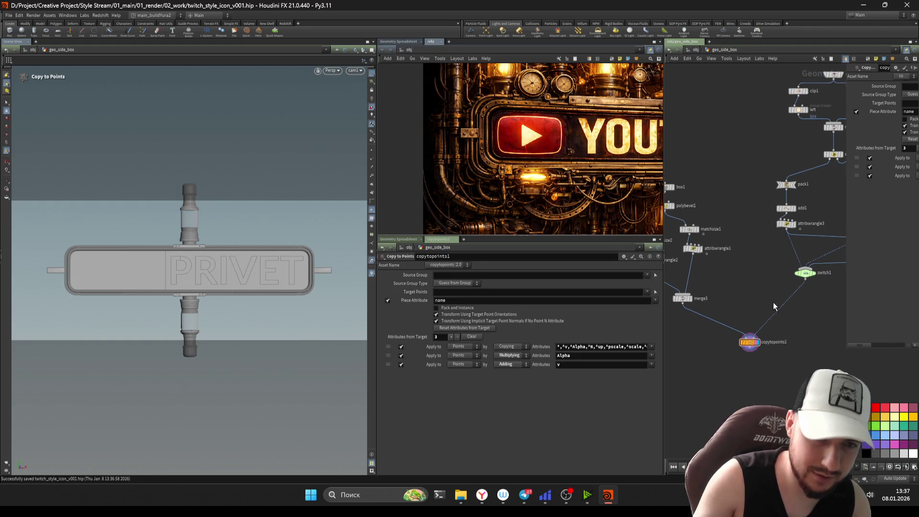
{"action": "key", "text": "ctrl+z"}
{"action": "key", "text": "ctrl+z"}
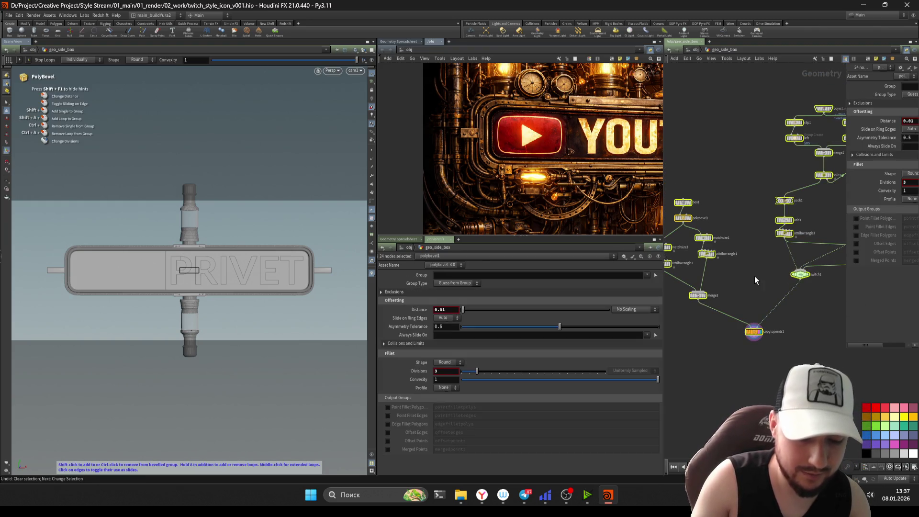
{"action": "scroll", "coordinate": [754, 276], "scroll_direction": "down", "scroll_amount": 2}
{"action": "key", "text": "ctrl+s"}
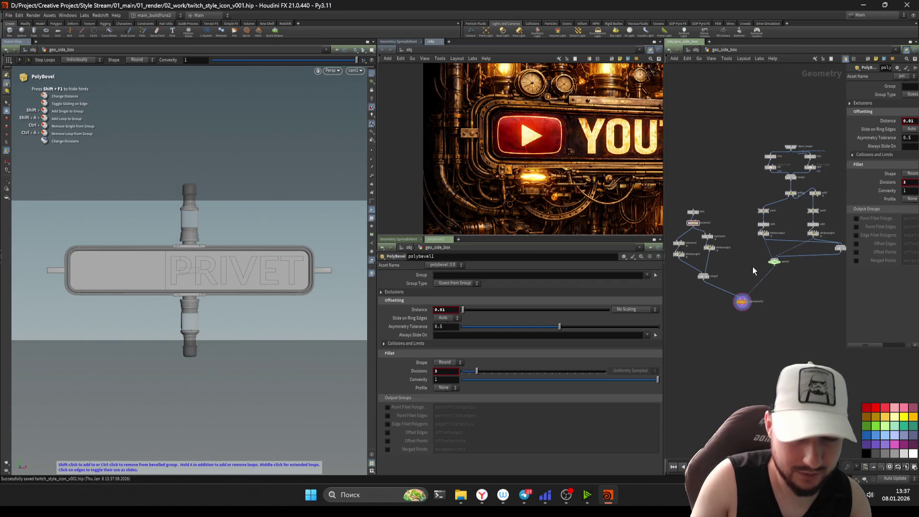
Go up to /obj and dive into the main_block network, selecting circle1.
{"action": "key", "text": "u"}
{"action": "key", "text": "ctrl+s"}
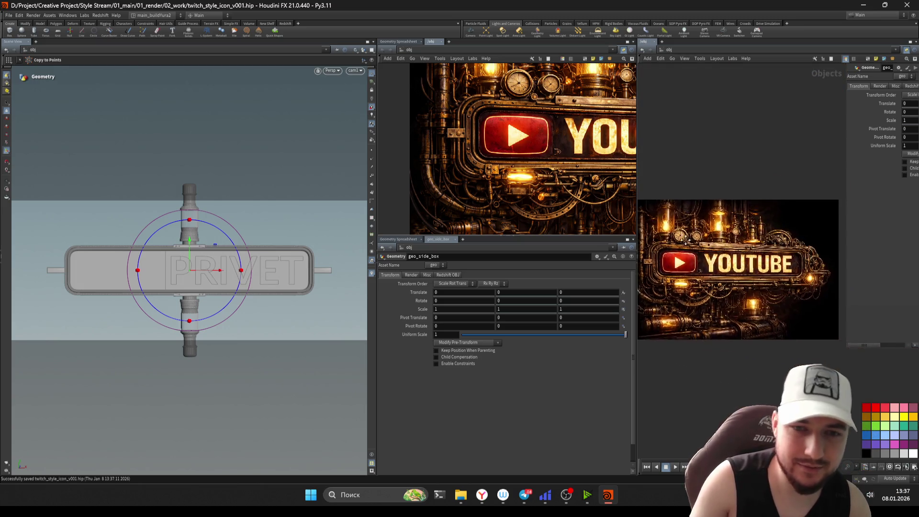
{"action": "scroll", "coordinate": [724, 284], "scroll_direction": "up", "scroll_amount": 3}
{"action": "double_click", "coordinate": [724, 285]}
{"action": "scroll", "coordinate": [696, 271], "scroll_direction": "up", "scroll_amount": 3}
{"action": "scroll", "coordinate": [686, 180], "scroll_direction": "up", "scroll_amount": 2}
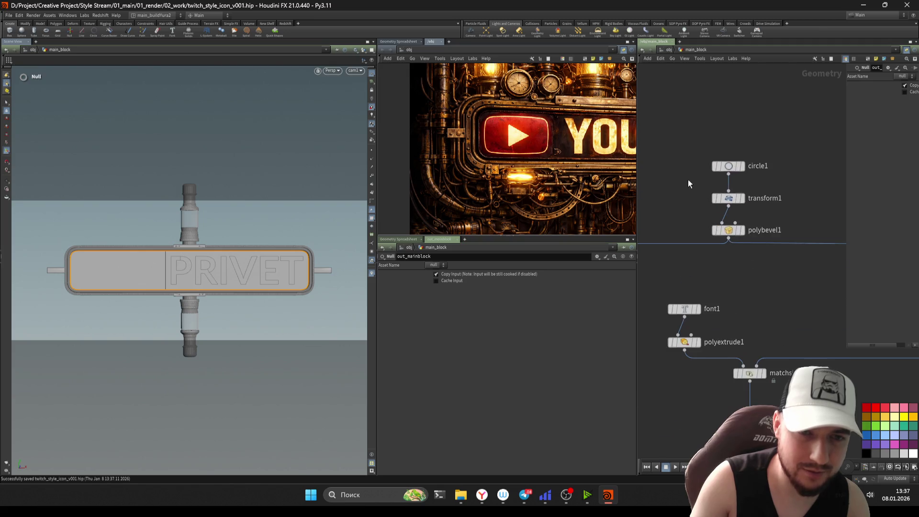
{"action": "left_click", "coordinate": [728, 166]}
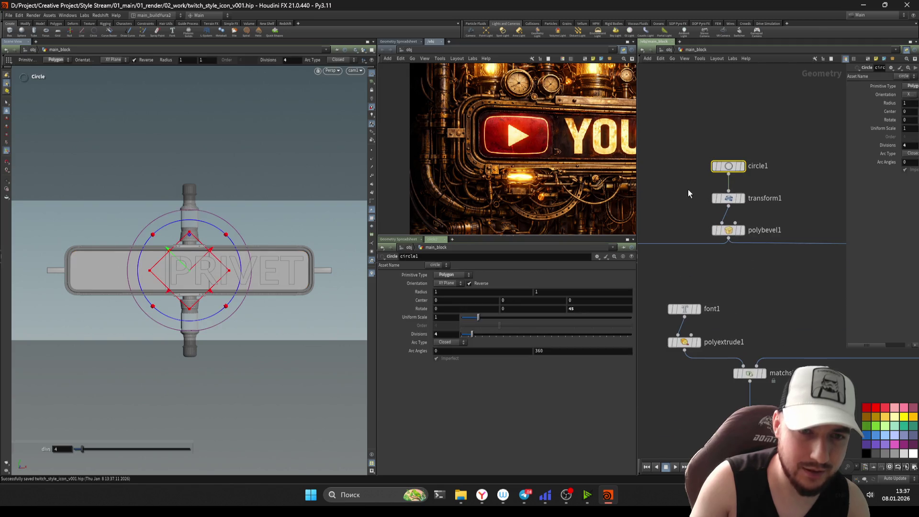
Select transform1 and try an X scale of 2 for the plate, saving the scene.
{"action": "left_click", "coordinate": [725, 198]}
{"action": "key", "text": "ctrl+s"}
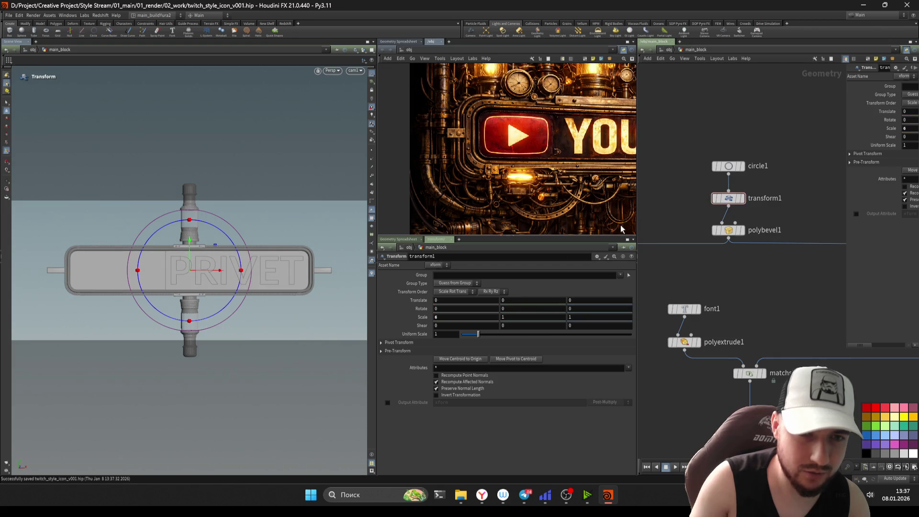
{"action": "type", "text": "2"}
{"action": "key", "text": "Return"}
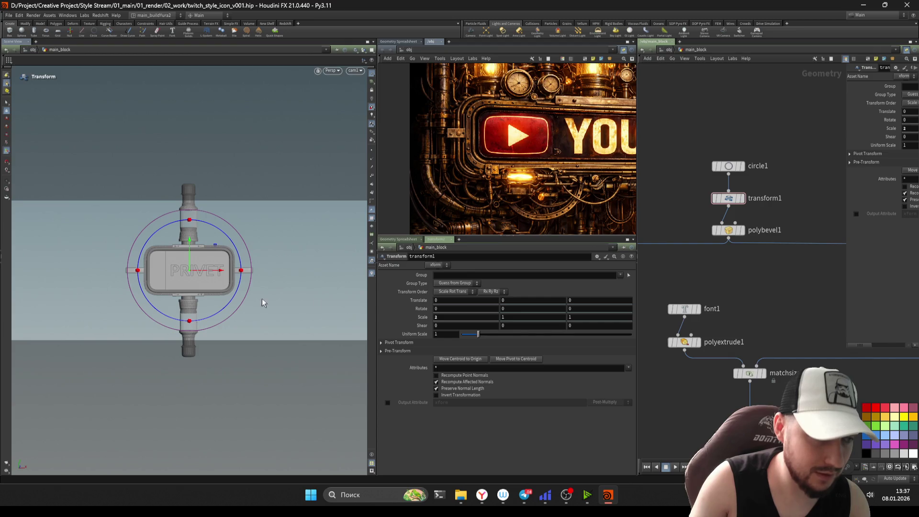
{"action": "key", "text": "ctrl+s"}
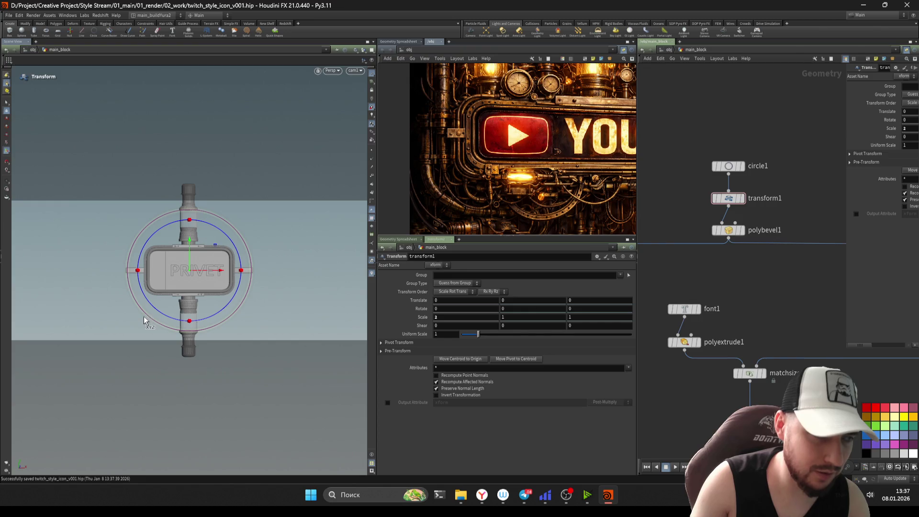
{"action": "key", "text": "ctrl+s"}
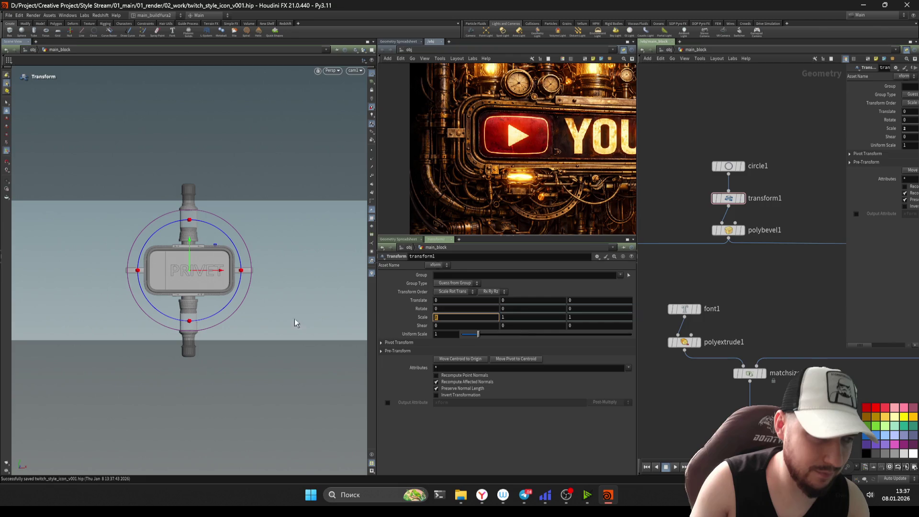
Set transform1's Scale X to 7 and Scale Y to 2, then save.
{"action": "left_click", "coordinate": [442, 317]}
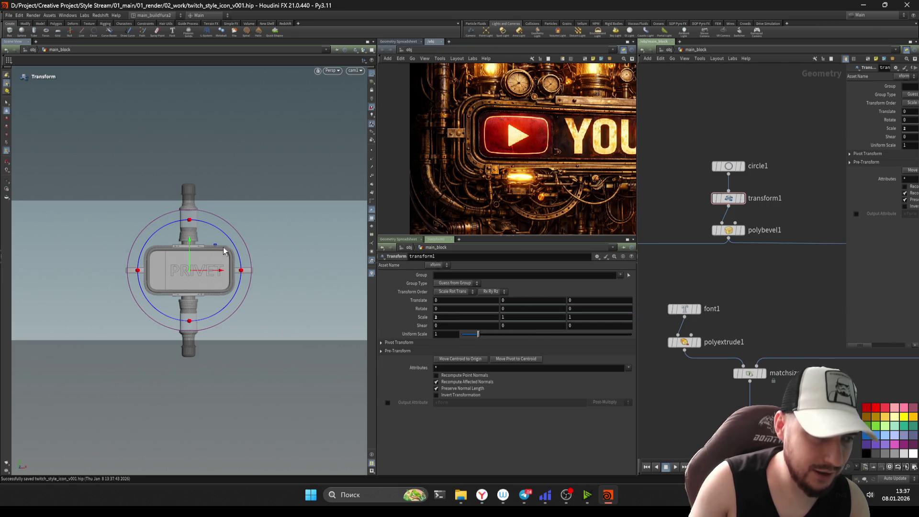
{"action": "key", "text": "BackSpace"}
{"action": "type", "text": "7"}
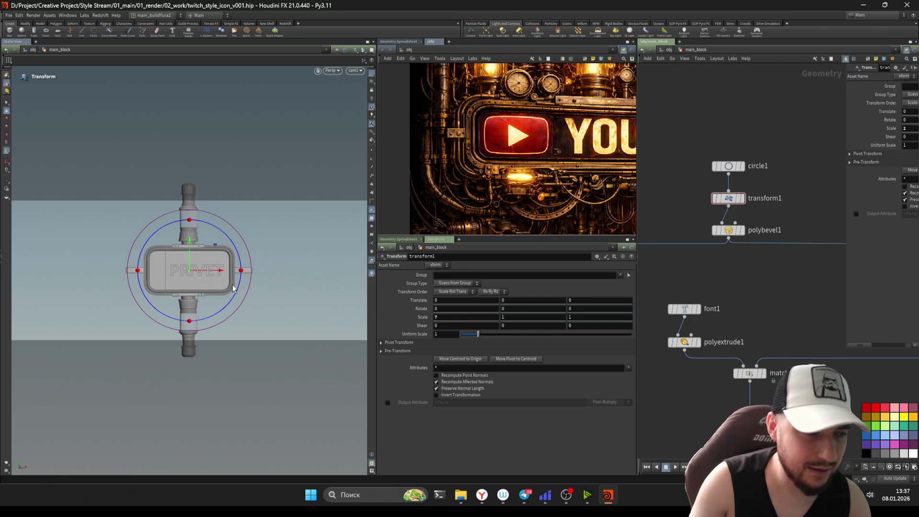
{"action": "key", "text": "Return"}
{"action": "key", "text": "ctrl+s"}
{"action": "left_click", "coordinate": [529, 317]}
{"action": "type", "text": "2"}
{"action": "key", "text": "Return"}
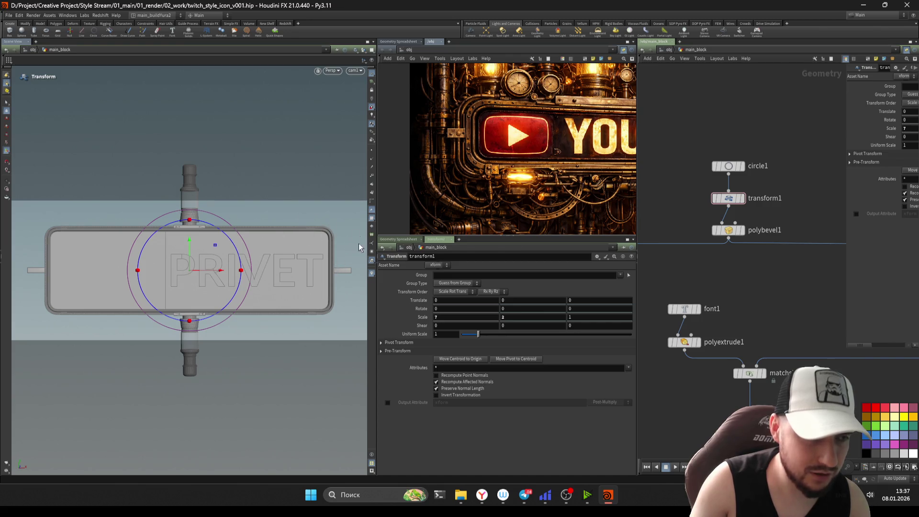
{"action": "key", "text": "ctrl+s"}
{"action": "middle_click_drag", "start_coordinate": [641, 274], "coordinate": [760, 289]}
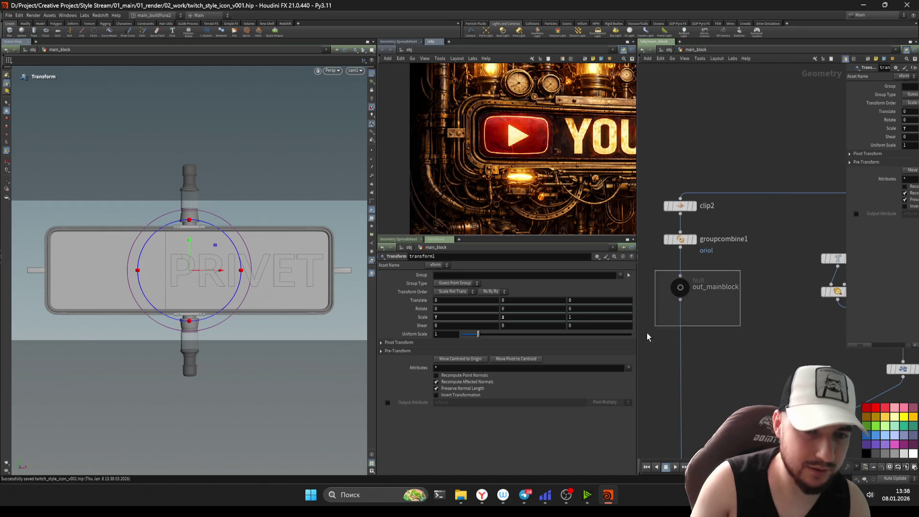
Display out_mainblock, save, and return to the object level.
{"action": "left_click", "coordinate": [663, 323]}
{"action": "middle_click_drag", "start_coordinate": [661, 314], "coordinate": [659, 277]}
{"action": "key", "text": "ctrl+s"}
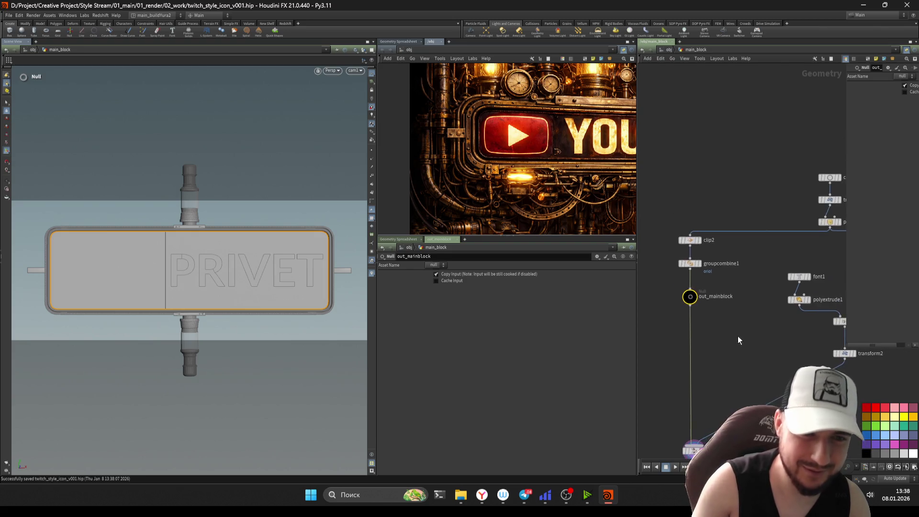
{"action": "key", "text": "ctrl+s"}
{"action": "key", "text": "u"}
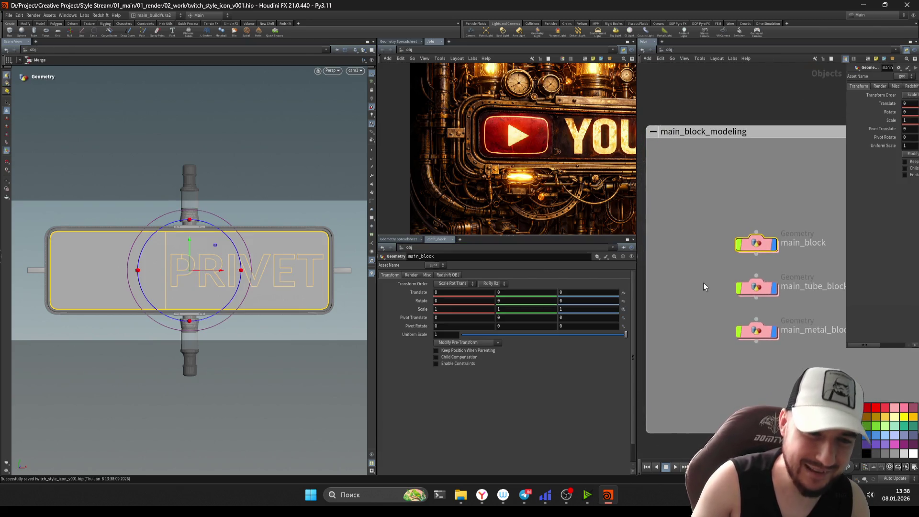
Select the main_metal_block geometry and dive into its network.
{"action": "middle_click_drag", "start_coordinate": [768, 301], "coordinate": [768, 274]}
{"action": "key", "text": "ctrl+s"}
{"action": "left_click", "coordinate": [702, 333]}
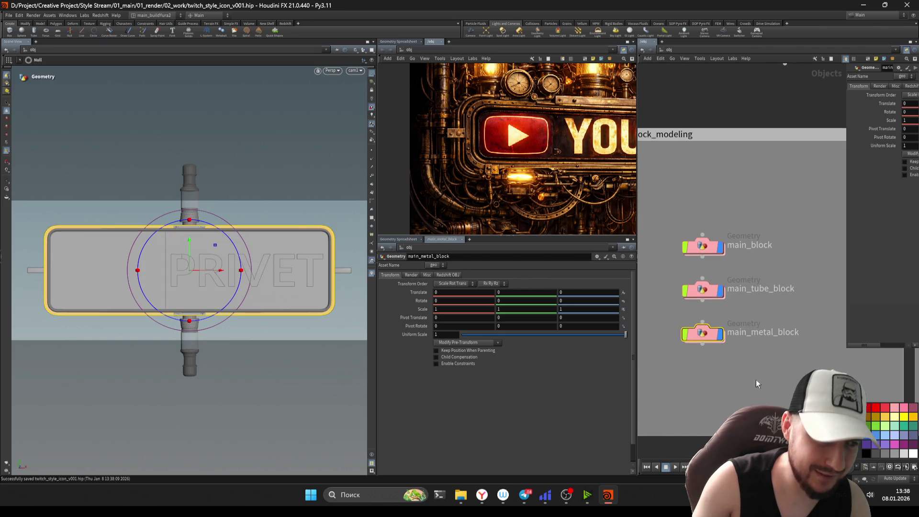
{"action": "key", "text": "i"}
{"action": "key", "text": "ctrl+s"}
Frame the main_metal_block node chain and save the scene to its current file.
{"action": "key", "text": "ctrl+s"}
{"action": "scroll", "coordinate": [742, 364], "scroll_direction": "down", "scroll_amount": 6}
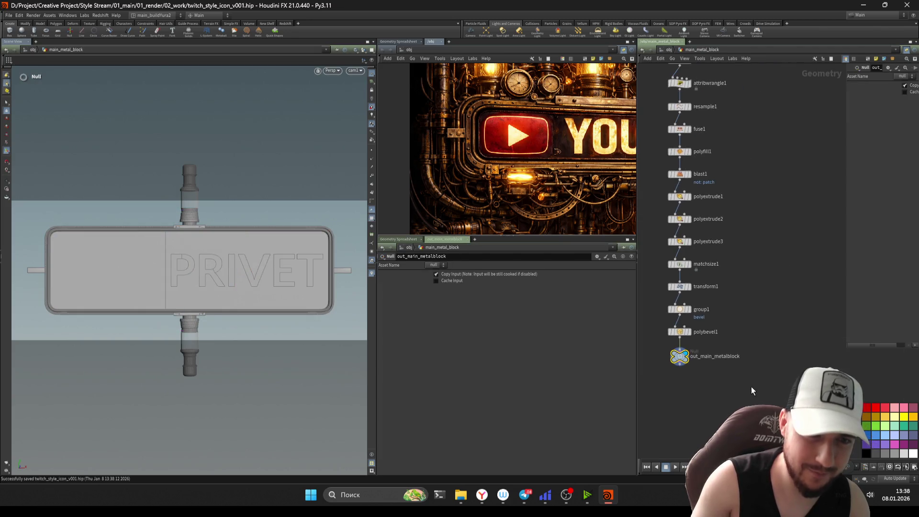
{"action": "left_click_drag", "start_coordinate": [743, 408], "coordinate": [690, 173]}
{"action": "key", "text": "ctrl+s"}
{"action": "middle_click_drag", "start_coordinate": [689, 405], "coordinate": [687, 355]}
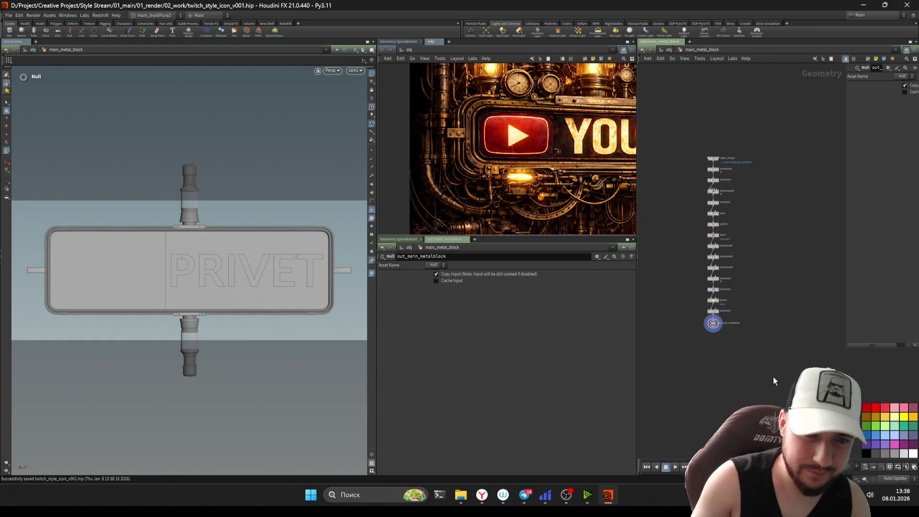
{"action": "scroll", "coordinate": [712, 367], "scroll_direction": "up", "scroll_amount": 2}
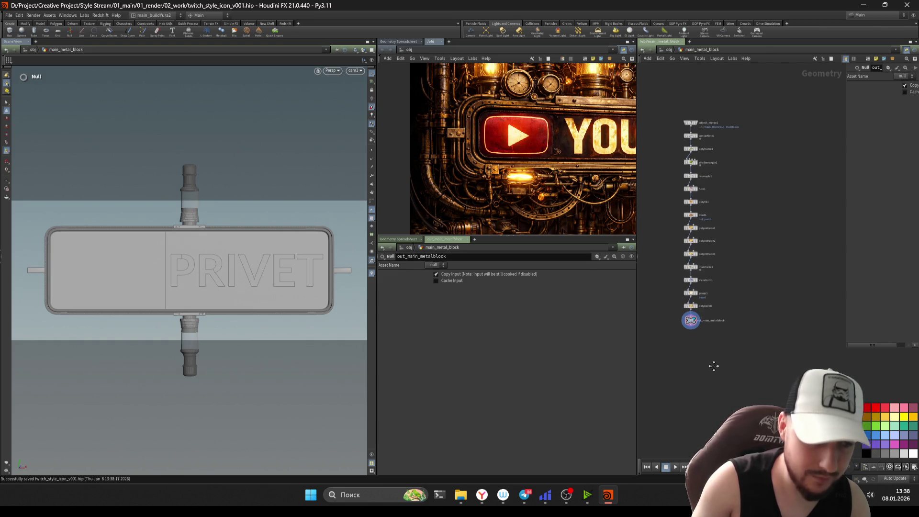
{"action": "key", "text": "ctrl+s"}
{"action": "scroll", "coordinate": [716, 324], "scroll_direction": "up", "scroll_amount": 2}
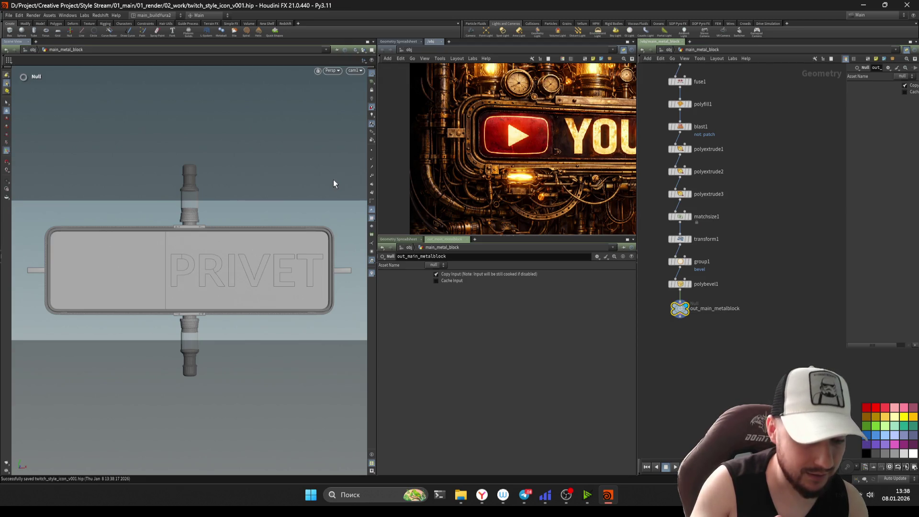
{"action": "key", "text": "ctrl+s"}
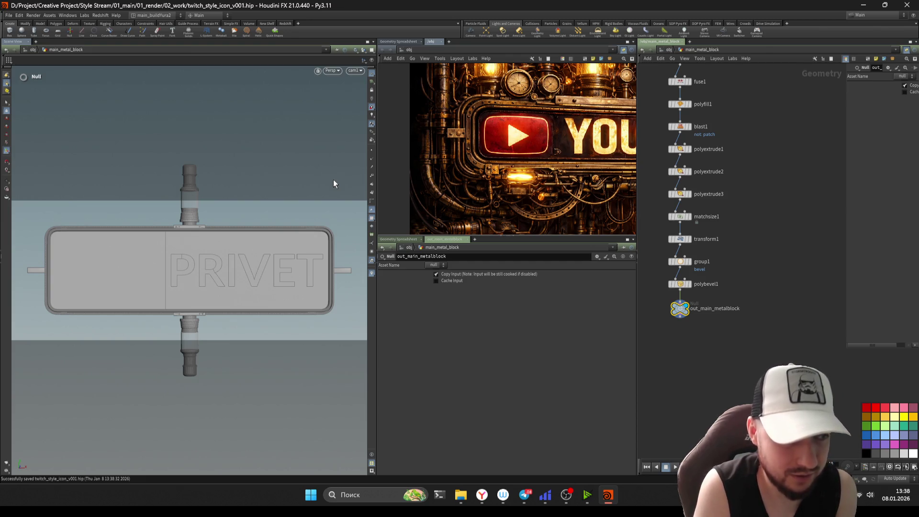
Zoom and pan over the steampunk reference image to study the sign up close.
{"action": "scroll", "coordinate": [464, 148], "scroll_direction": "down", "scroll_amount": 3}
{"action": "scroll", "coordinate": [464, 148], "scroll_direction": "up", "scroll_amount": 5}
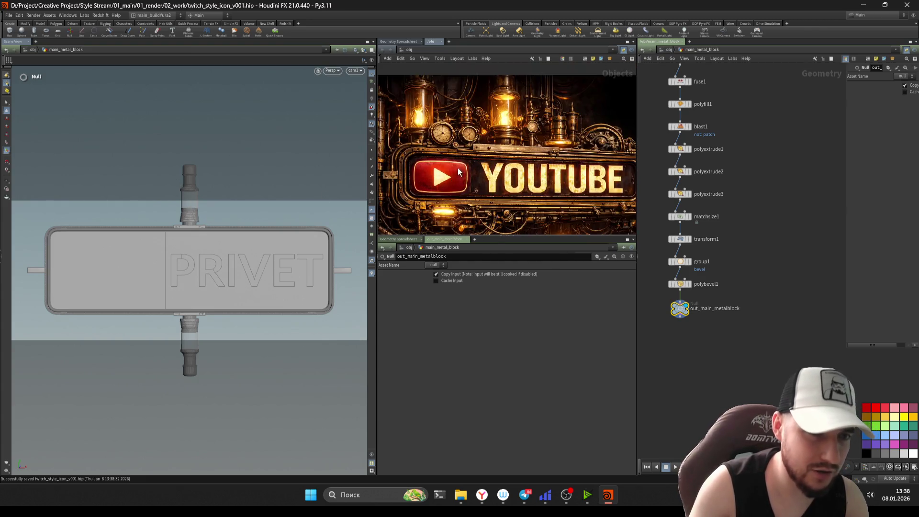
{"action": "scroll", "coordinate": [465, 148], "scroll_direction": "down", "scroll_amount": 3}
{"action": "scroll", "coordinate": [441, 166], "scroll_direction": "up", "scroll_amount": 3}
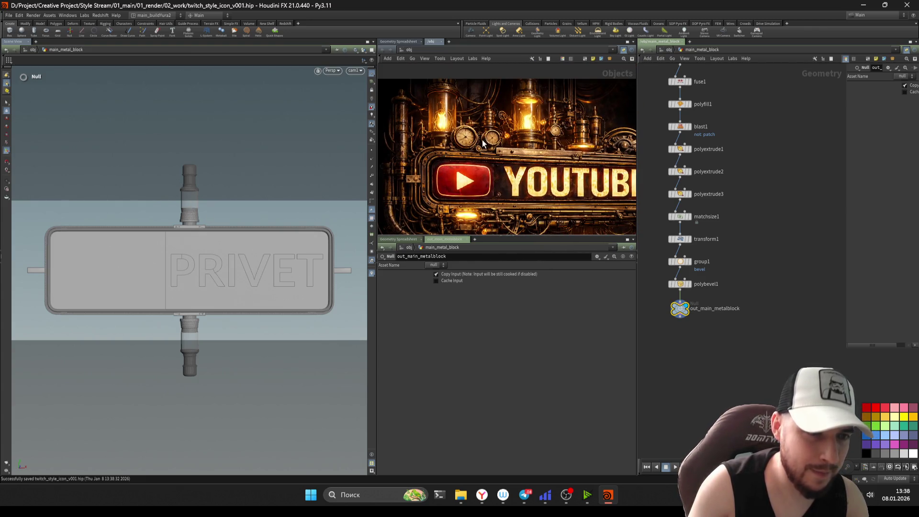
{"action": "middle_click_drag", "start_coordinate": [503, 169], "coordinate": [495, 111]}
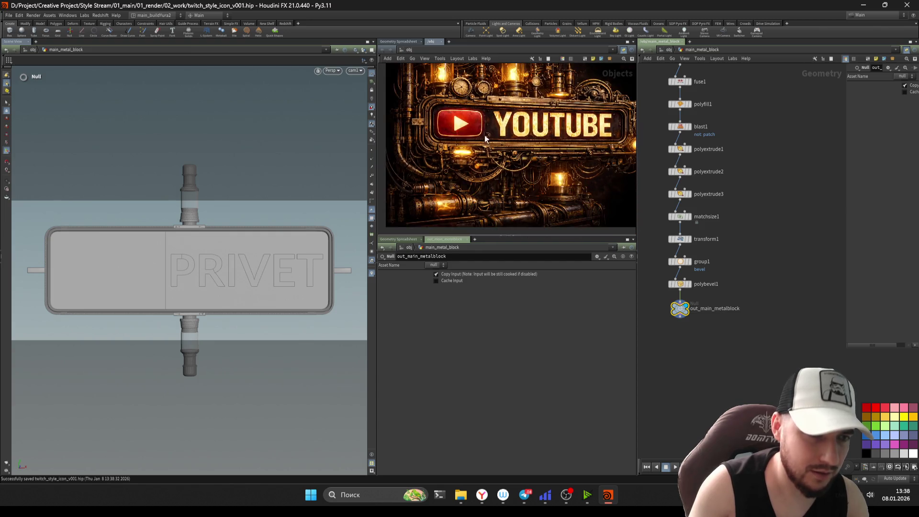
{"action": "scroll", "coordinate": [486, 164], "scroll_direction": "up", "scroll_amount": 3}
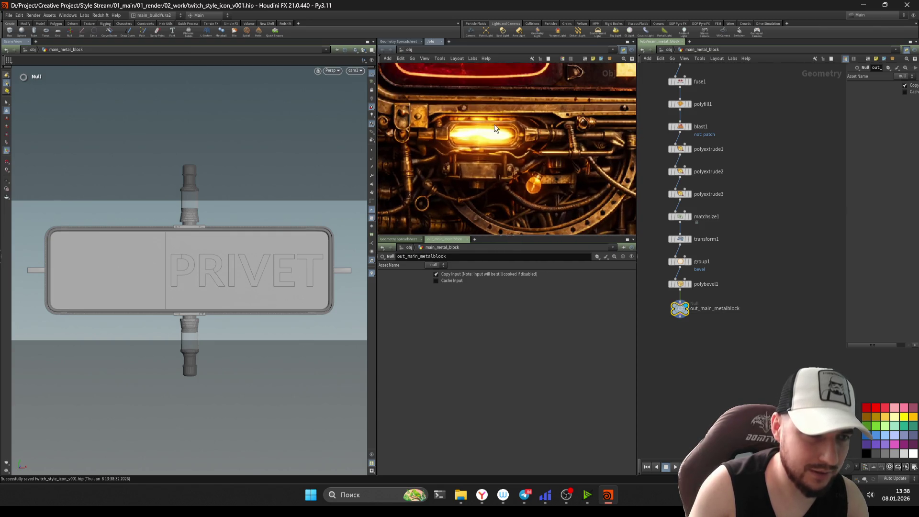
{"action": "scroll", "coordinate": [475, 148], "scroll_direction": "down", "scroll_amount": 1}
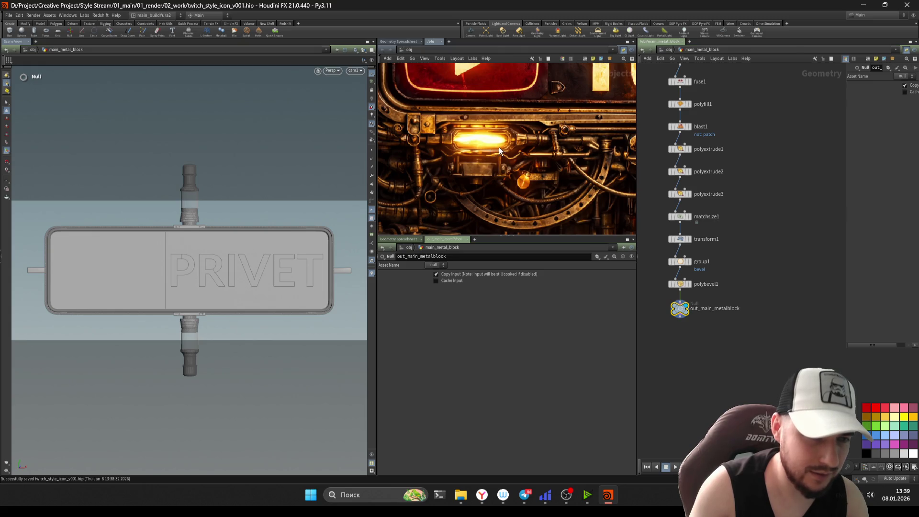
{"action": "scroll", "coordinate": [486, 163], "scroll_direction": "down", "scroll_amount": 1}
{"action": "scroll", "coordinate": [461, 163], "scroll_direction": "down", "scroll_amount": 3}
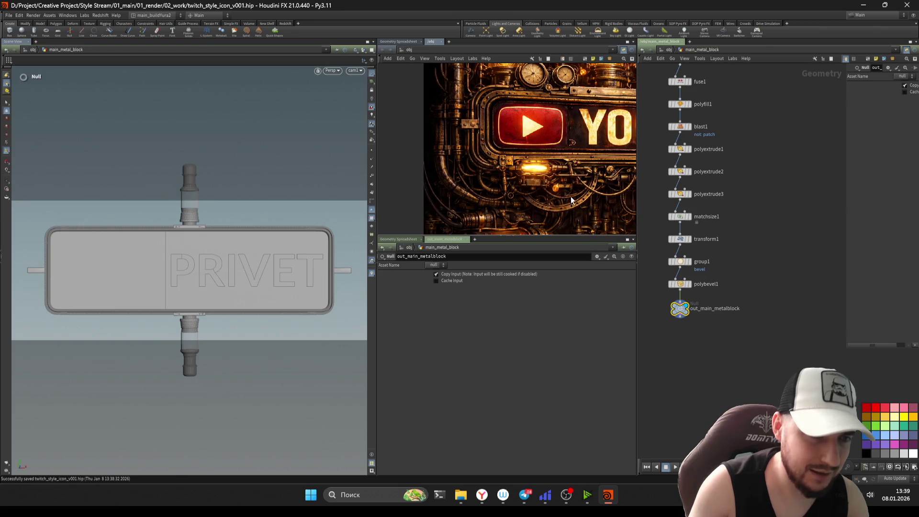
{"action": "scroll", "coordinate": [526, 203], "scroll_direction": "down", "scroll_amount": 4}
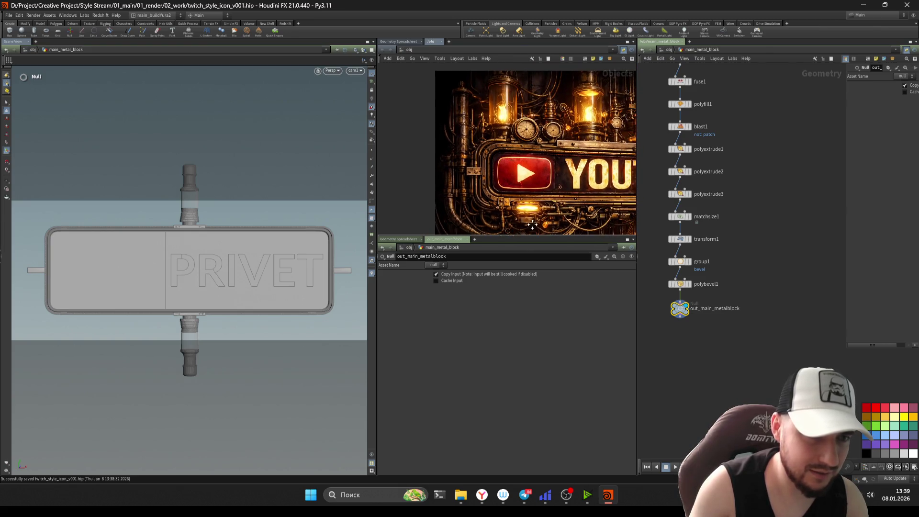
{"action": "mouse_move", "coordinate": [501, 207]}
{"action": "middle_mouse_down"}
{"action": "mouse_move", "coordinate": [495, 248]}
{"action": "mouse_move", "coordinate": [472, 152]}
{"action": "middle_mouse_up"}
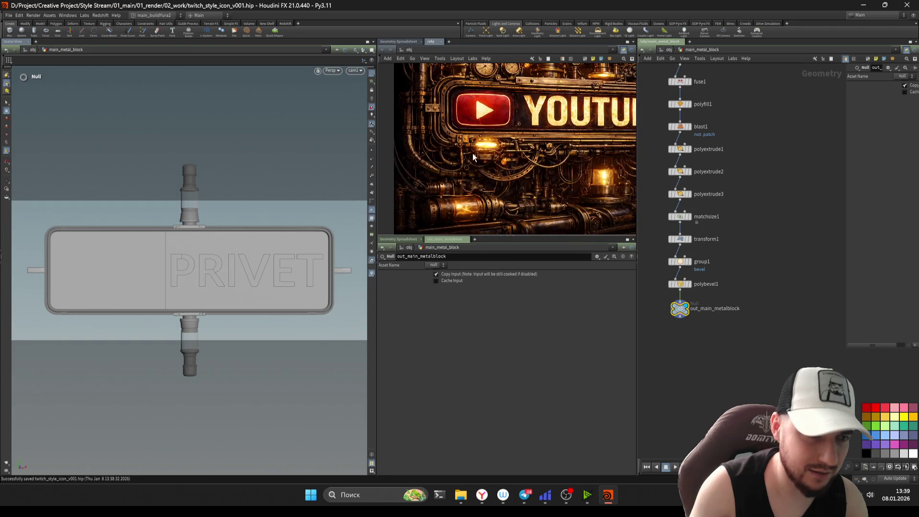
{"action": "middle_click_drag", "start_coordinate": [534, 183], "coordinate": [509, 186]}
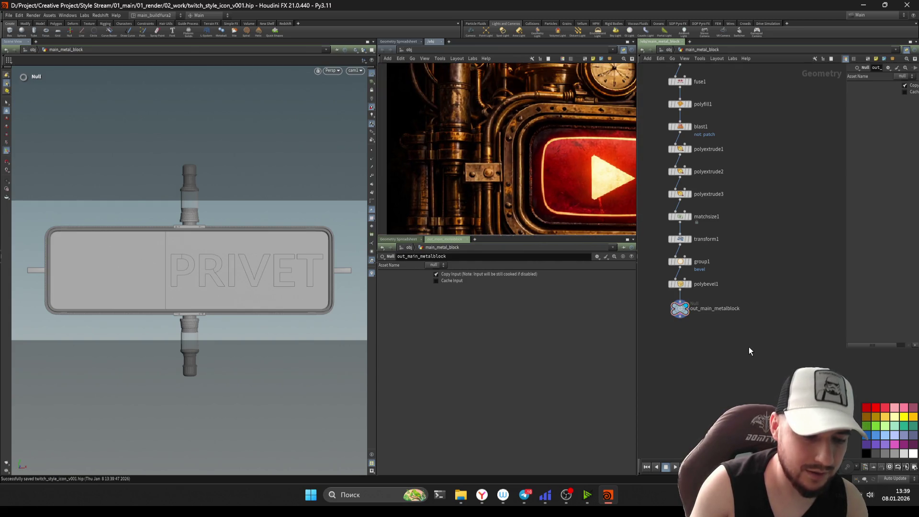
Save the scene as twitch_style_icon_v002.hip and frame the whole network.
{"action": "key", "text": "ctrl+shift+s"}
{"action": "key", "text": "End"}
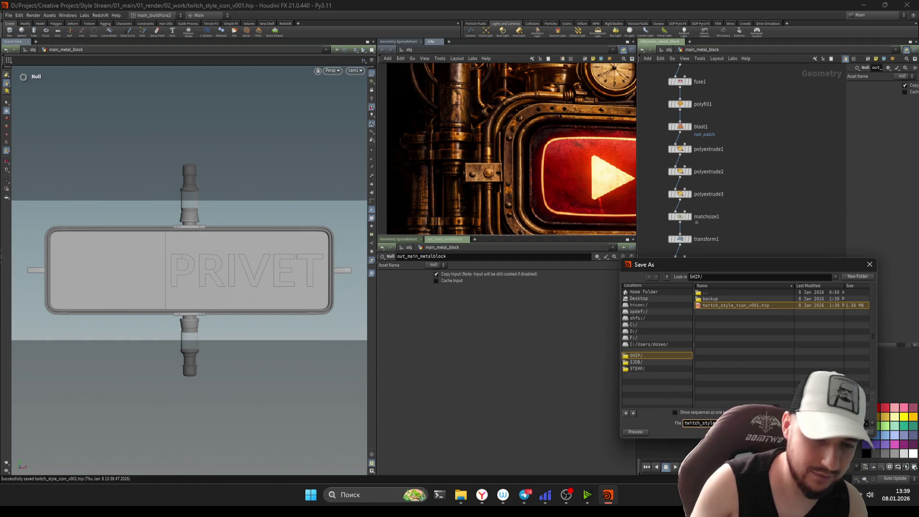
{"action": "key", "text": "Return"}
{"action": "key", "text": "h"}
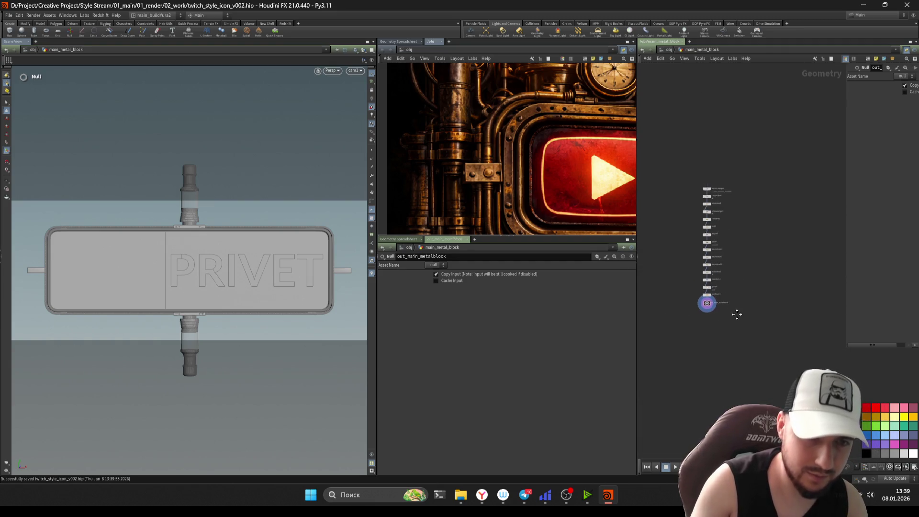
Pan and zoom the reference image to bring the full YOUTUBE sign into view.
{"action": "mouse_move", "coordinate": [464, 170]}
{"action": "middle_mouse_down"}
{"action": "mouse_move", "coordinate": [481, 148]}
{"action": "mouse_move", "coordinate": [495, 188]}
{"action": "mouse_move", "coordinate": [475, 91]}
{"action": "mouse_move", "coordinate": [483, 157]}
{"action": "mouse_move", "coordinate": [488, 147]}
{"action": "mouse_move", "coordinate": [467, 94]}
{"action": "middle_mouse_up"}
{"action": "mouse_move", "coordinate": [484, 181]}
{"action": "middle_mouse_down"}
{"action": "mouse_move", "coordinate": [502, 143]}
{"action": "mouse_move", "coordinate": [440, 127]}
{"action": "mouse_move", "coordinate": [503, 163]}
{"action": "mouse_move", "coordinate": [538, 165]}
{"action": "middle_mouse_up"}
{"action": "scroll", "coordinate": [538, 165], "scroll_direction": "up", "scroll_amount": 8}
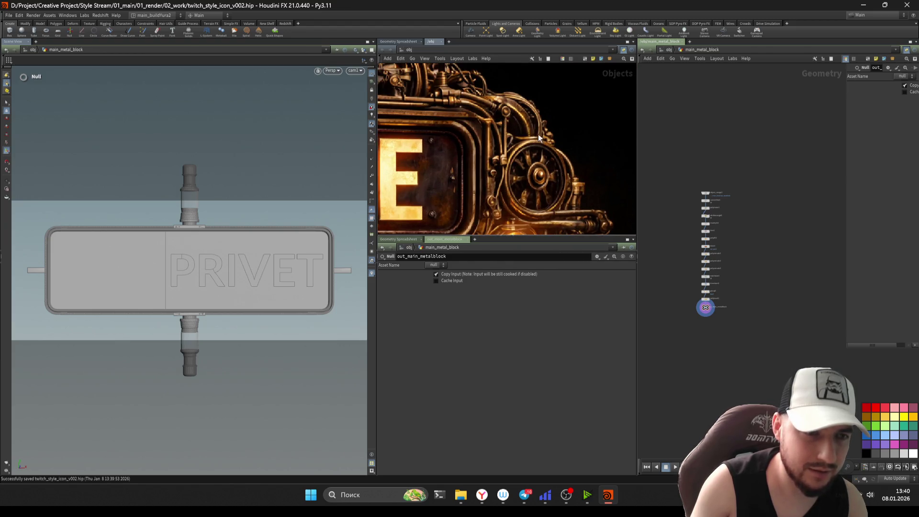
Zoom the reference image toward the lettering and gears at the sign's right end.
{"action": "scroll", "coordinate": [548, 171], "scroll_direction": "down", "scroll_amount": 5}
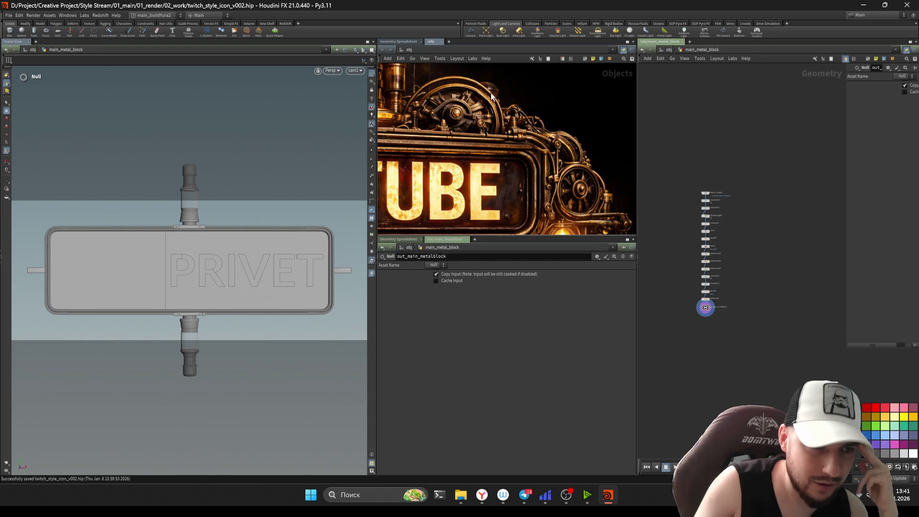
Search Yandex for 'стим панк' and switch to the image results.
{"action": "key", "text": "h"}
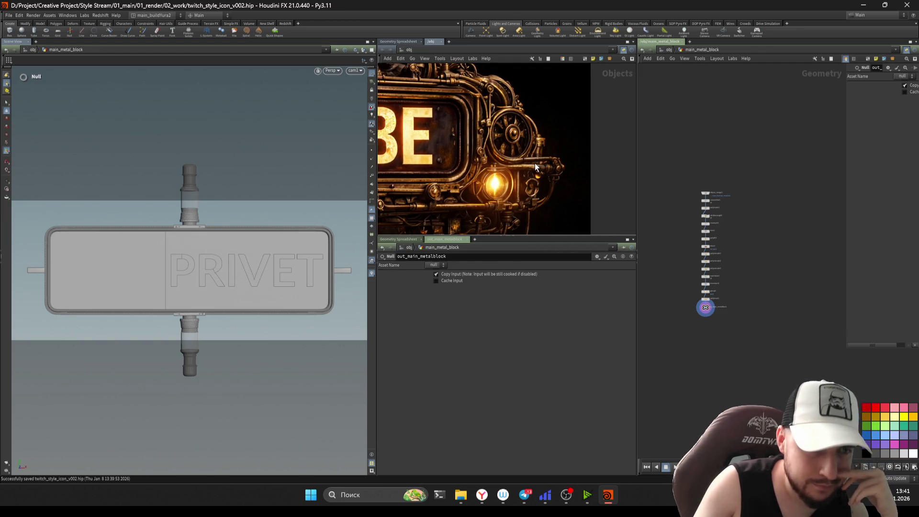
{"action": "left_click", "coordinate": [482, 494]}
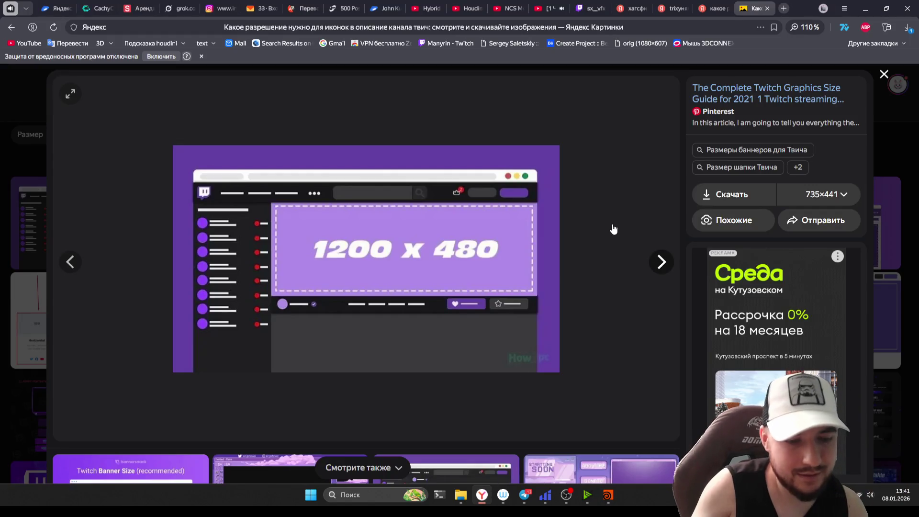
{"action": "key", "text": "ctrl+t"}
{"action": "type", "text": "c"}
{"action": "key", "text": "BackSpace"}
{"action": "type", "text": "стм"}
{"action": "key", "text": "BackSpace"}
{"action": "key", "text": "BackSpace"}
{"action": "key", "text": "BackSpace"}
{"action": "type", "text": "стим панк"}
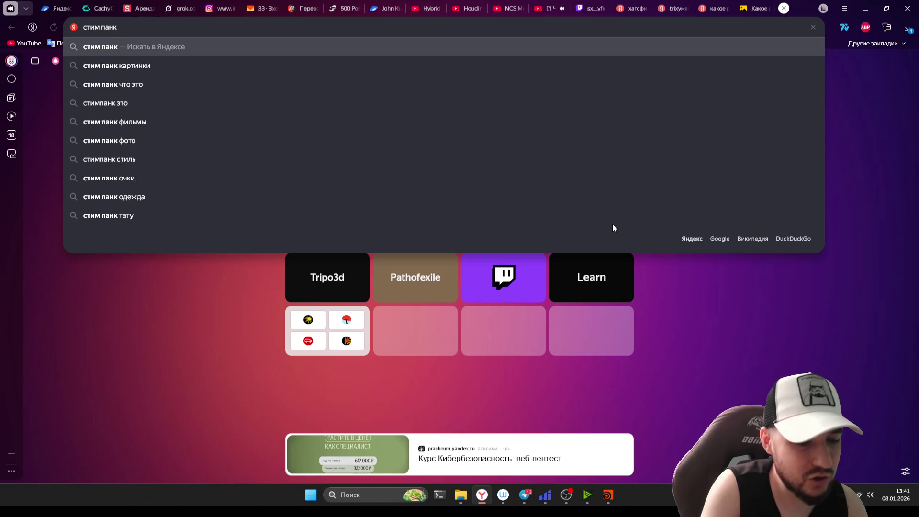
{"action": "key", "text": "Return"}
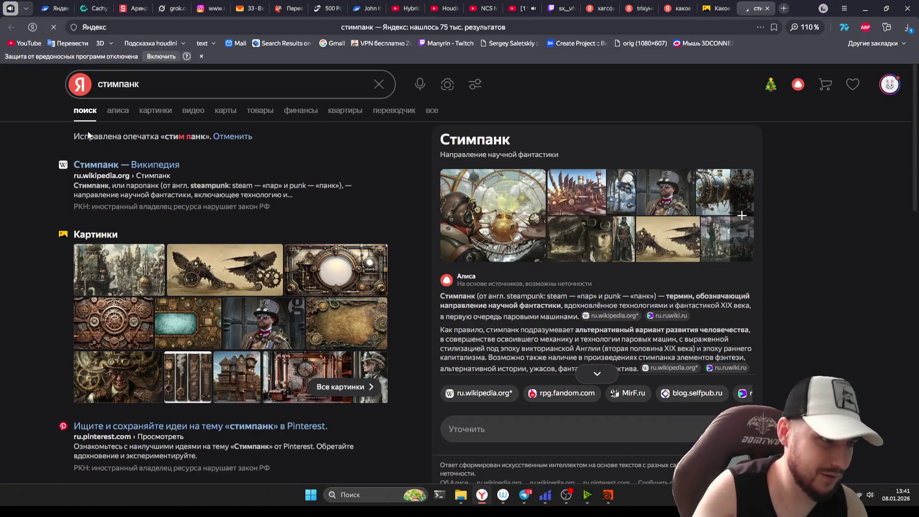
{"action": "left_click", "coordinate": [119, 111]}
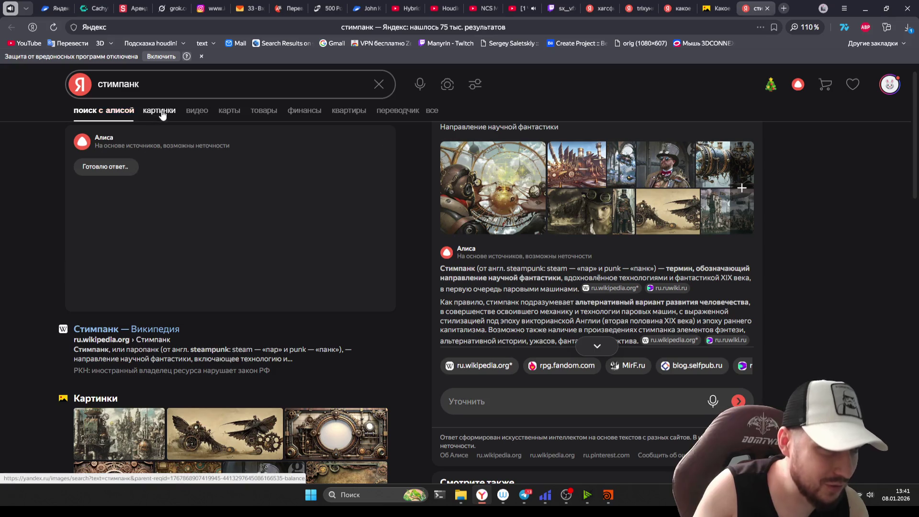
{"action": "left_click", "coordinate": [158, 111]}
View the bronze gear-frame, steampunk city and pipe-fittings panel images full size.
{"action": "mouse_move", "coordinate": [463, 219]}
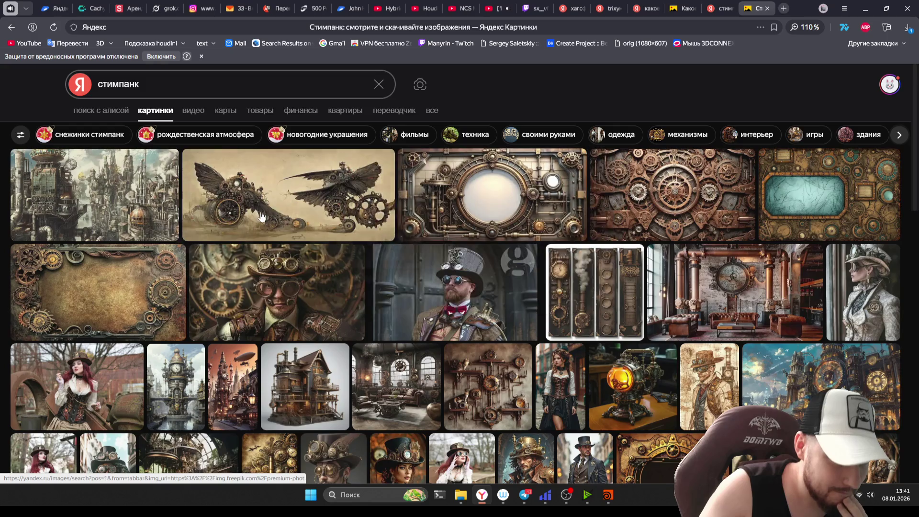
{"action": "left_click", "coordinate": [97, 296]}
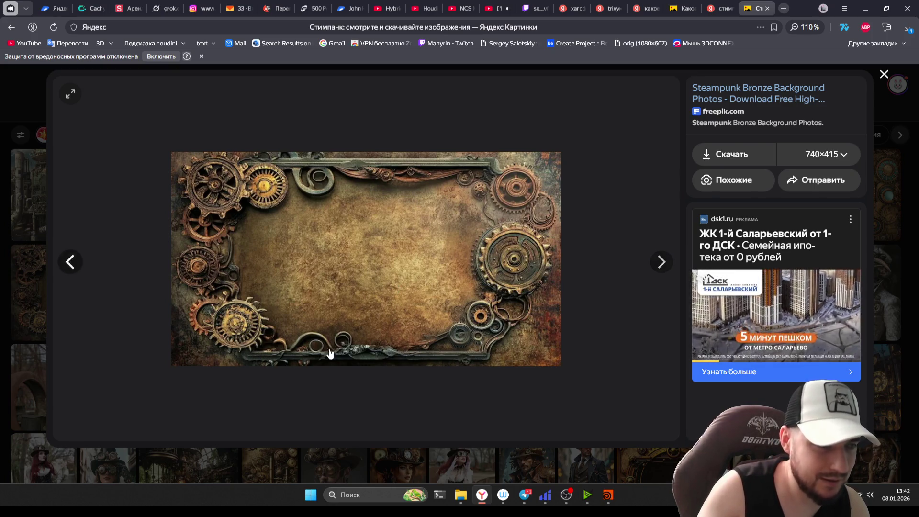
{"action": "key", "text": "Escape"}
{"action": "left_click", "coordinate": [99, 205]}
{"action": "key", "text": "Escape"}
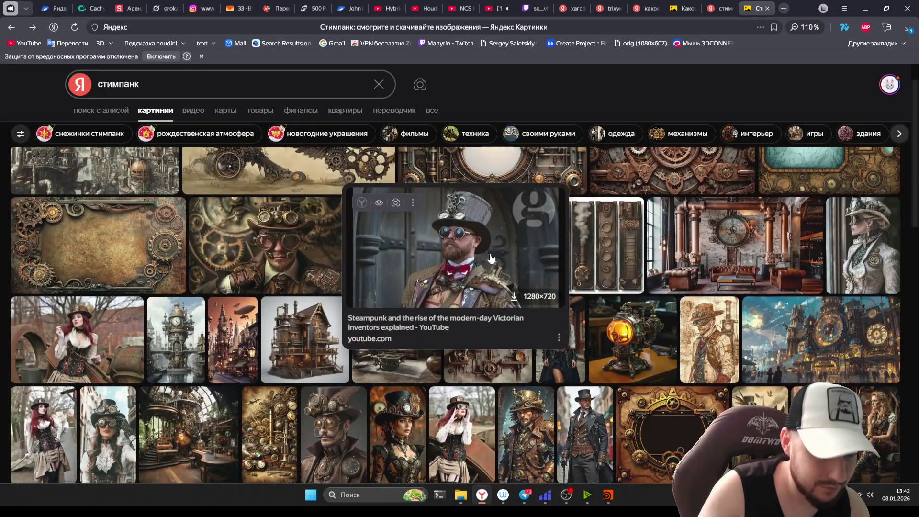
{"action": "left_click", "coordinate": [605, 262]}
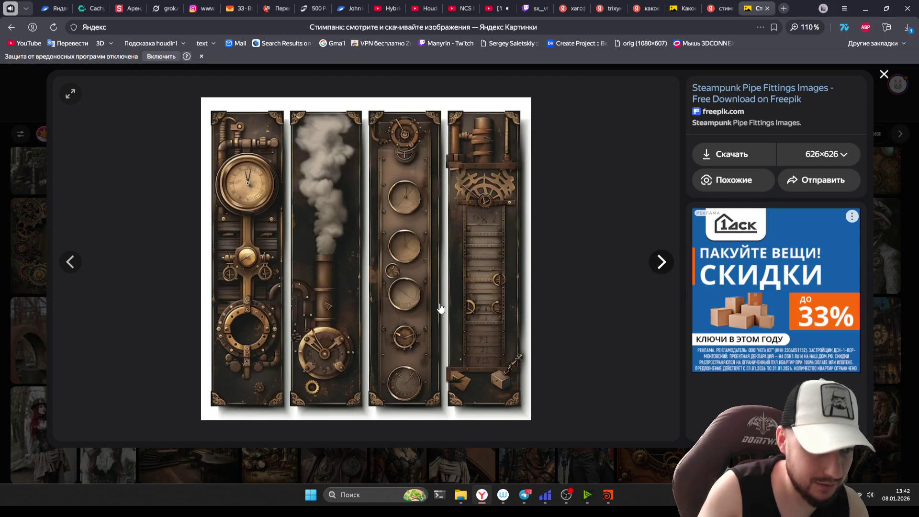
{"action": "key", "text": "alt+Left"}
{"action": "left_click", "coordinate": [574, 267]}
{"action": "key", "text": "alt+Left"}
{"action": "scroll", "coordinate": [428, 372], "scroll_direction": "down", "scroll_amount": 3}
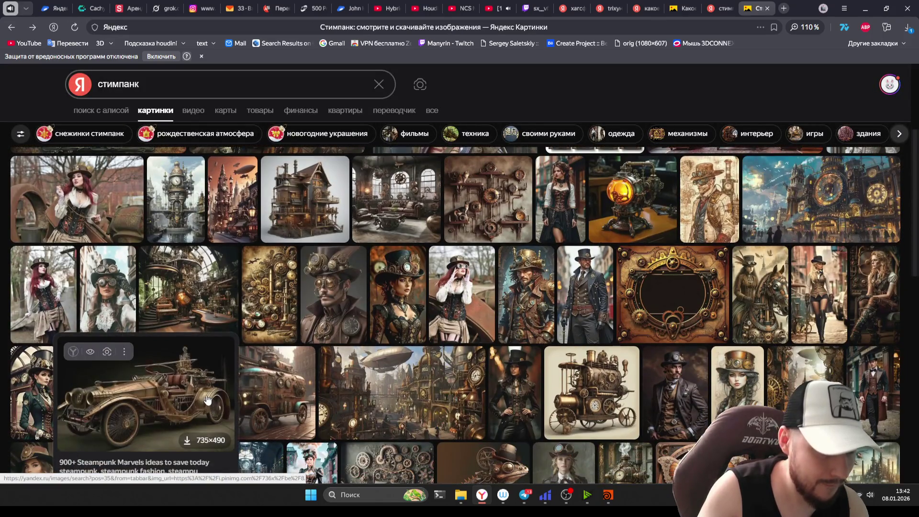
{"action": "scroll", "coordinate": [208, 392], "scroll_direction": "down", "scroll_amount": 1}
{"action": "scroll", "coordinate": [208, 392], "scroll_direction": "down", "scroll_amount": 1}
Enlarge the tall Steam Punk Gears, steampunk city and steampunk bed images.
{"action": "left_click", "coordinate": [269, 206]}
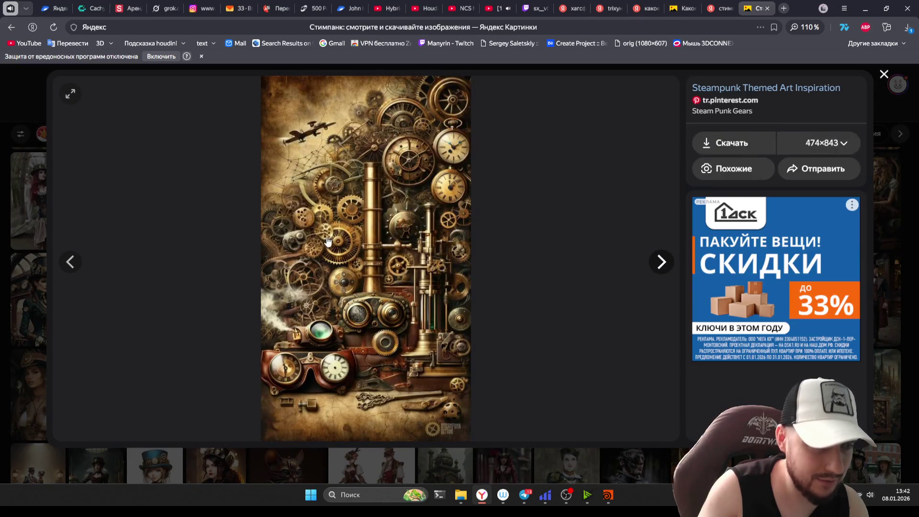
{"action": "key", "text": "Escape"}
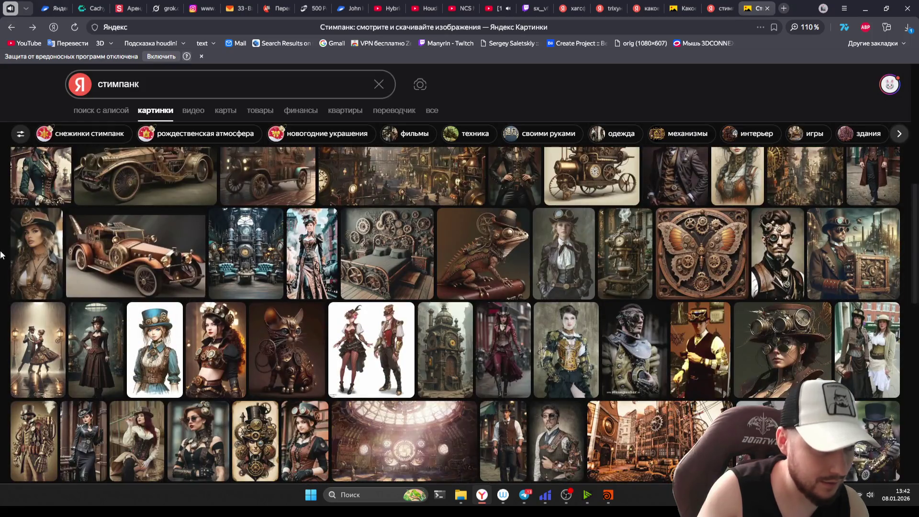
{"action": "scroll", "coordinate": [154, 287], "scroll_direction": "down", "scroll_amount": 4}
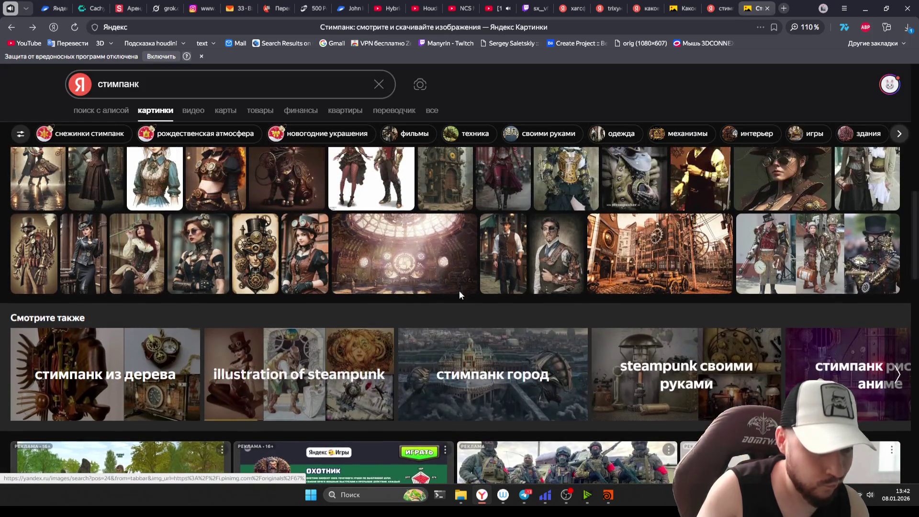
{"action": "key", "text": "alt+Right"}
{"action": "key", "text": "Escape"}
{"action": "scroll", "coordinate": [443, 372], "scroll_direction": "up", "scroll_amount": 5}
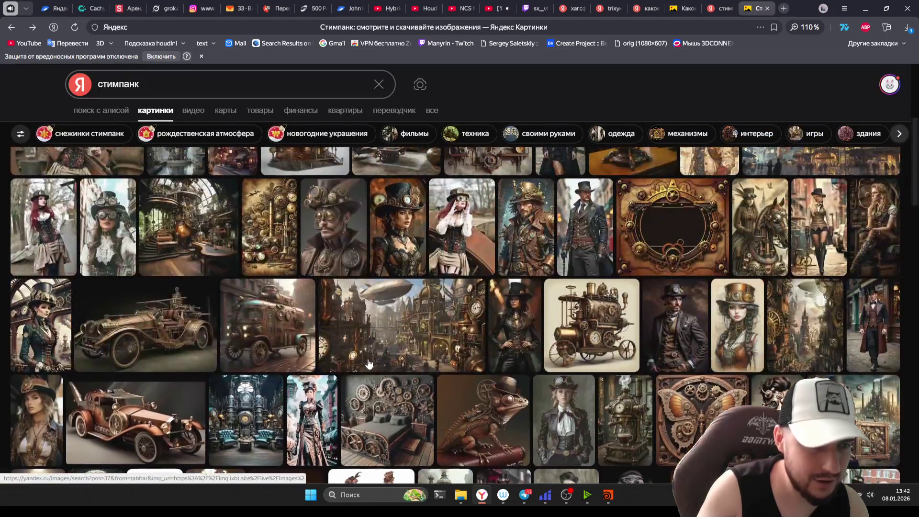
{"action": "scroll", "coordinate": [367, 364], "scroll_direction": "down", "scroll_amount": 1}
{"action": "left_click", "coordinate": [376, 354]}
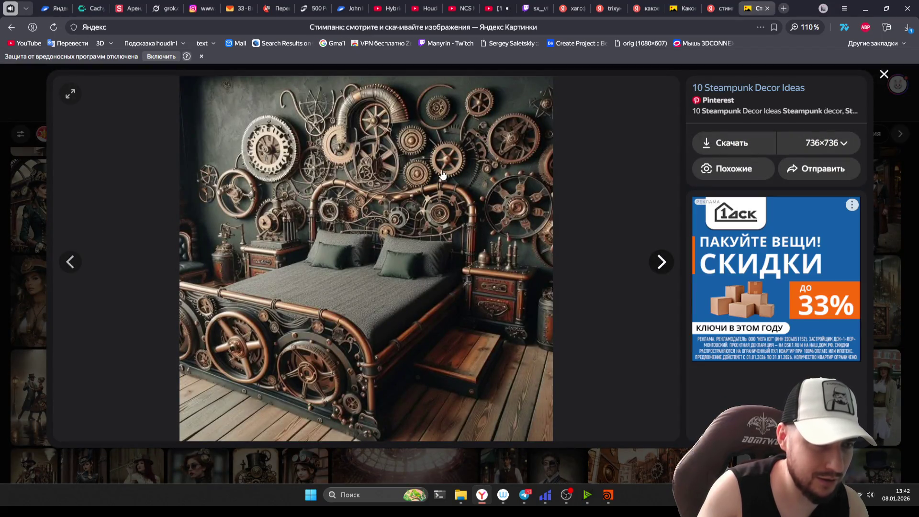
{"action": "key", "text": "Escape"}
Preview a few more pictures and the bronze gear-frame again, then return to Houdini.
{"action": "scroll", "coordinate": [297, 272], "scroll_direction": "down", "scroll_amount": 4}
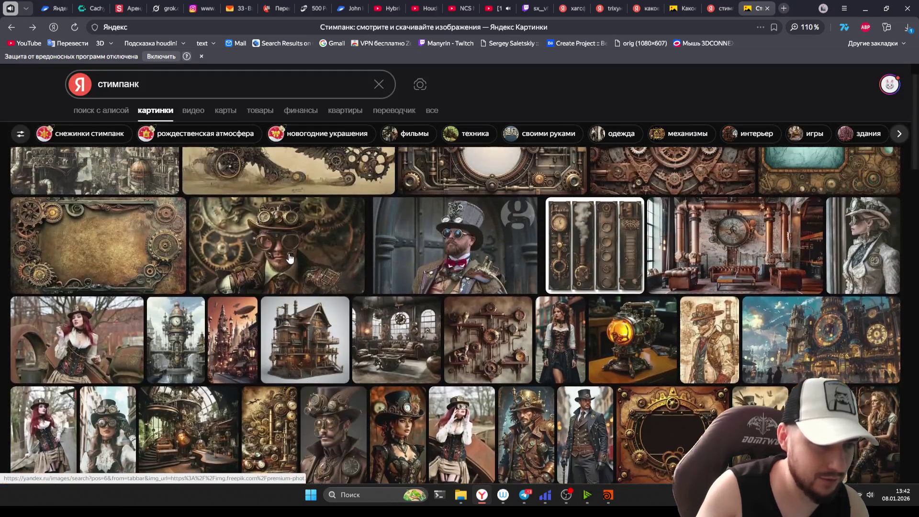
{"action": "left_click", "coordinate": [289, 258]}
{"action": "key", "text": "Escape"}
{"action": "scroll", "coordinate": [290, 259], "scroll_direction": "up", "scroll_amount": 1}
{"action": "left_click", "coordinate": [290, 225]}
{"action": "key", "text": "Escape"}
{"action": "scroll", "coordinate": [290, 257], "scroll_direction": "down", "scroll_amount": 2}
{"action": "left_click", "coordinate": [157, 238]}
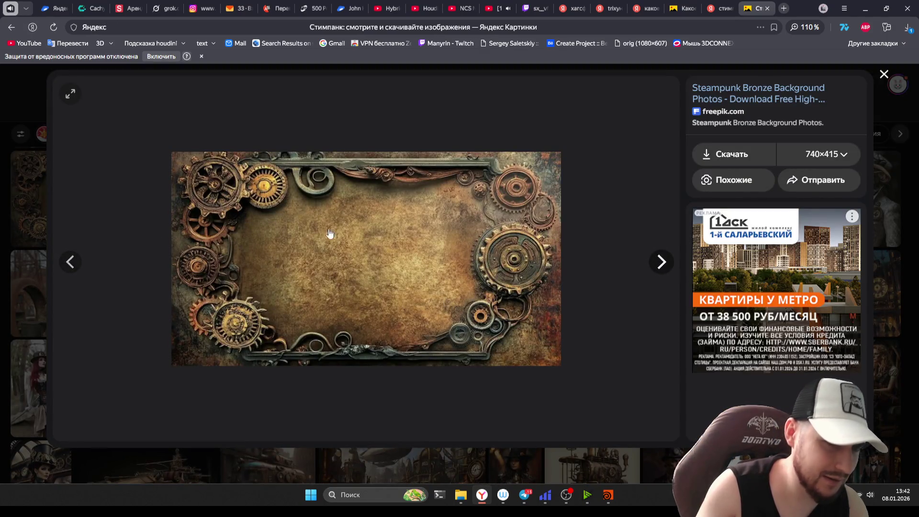
{"action": "key", "text": "Escape"}
{"action": "scroll", "coordinate": [485, 280], "scroll_direction": "down", "scroll_amount": 3}
{"action": "scroll", "coordinate": [484, 279], "scroll_direction": "down", "scroll_amount": 3}
{"action": "key", "text": "alt+Tab"}
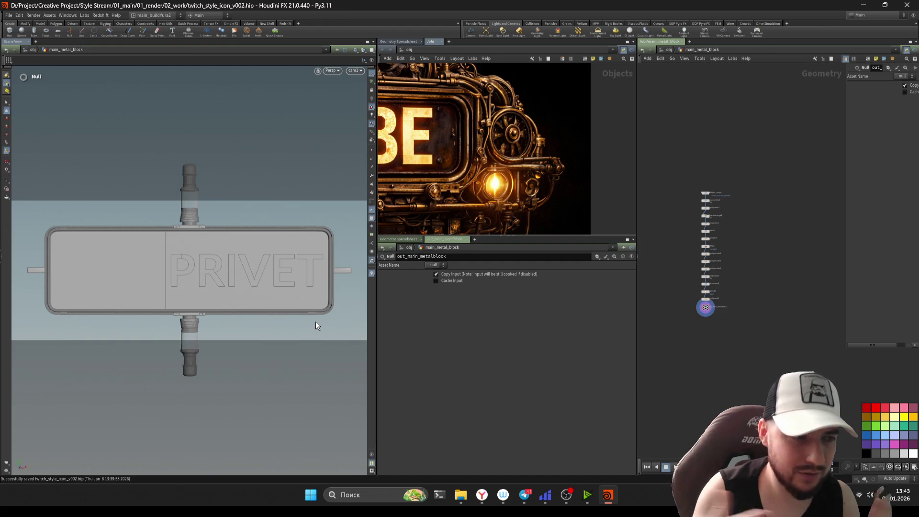
Enter main_metal_block and set the display flag on fuse1 to show the plate outline.
{"action": "mouse_move", "coordinate": [769, 305]}
{"action": "left_mouse_down"}
{"action": "mouse_move", "coordinate": [713, 260]}
{"action": "mouse_move", "coordinate": [692, 182]}
{"action": "left_mouse_up"}
{"action": "left_click", "coordinate": [714, 177]}
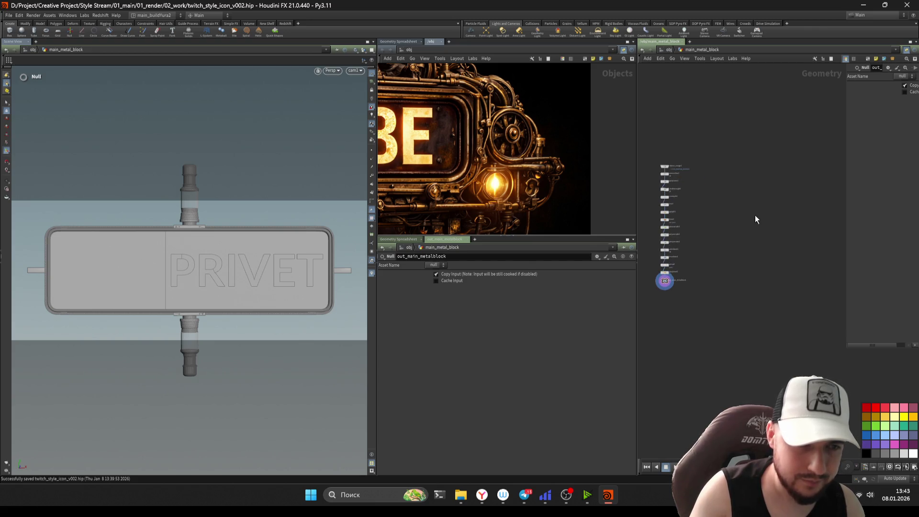
{"action": "left_click", "coordinate": [669, 49]}
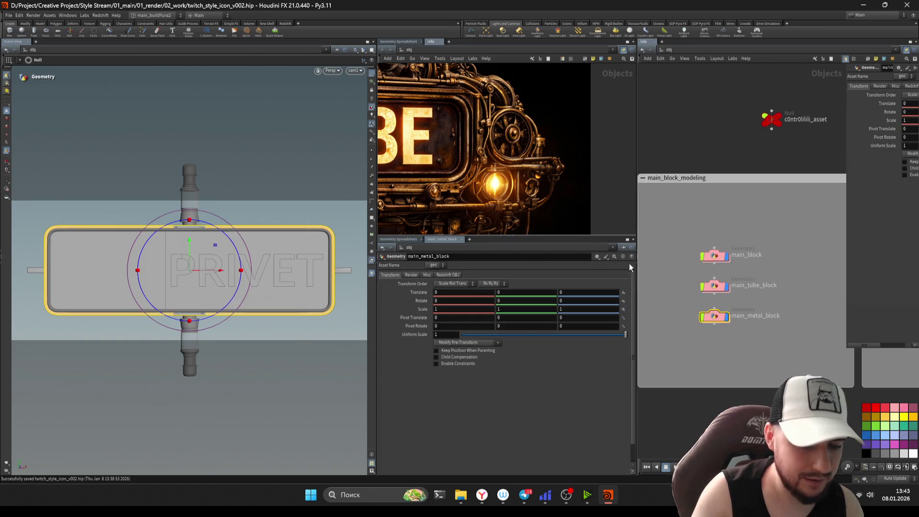
{"action": "mouse_move", "coordinate": [828, 359]}
{"action": "middle_mouse_down"}
{"action": "mouse_move", "coordinate": [725, 320]}
{"action": "mouse_move", "coordinate": [723, 308]}
{"action": "mouse_move", "coordinate": [738, 302]}
{"action": "mouse_move", "coordinate": [709, 301]}
{"action": "middle_mouse_up"}
{"action": "scroll", "coordinate": [708, 301], "scroll_direction": "down", "scroll_amount": 1}
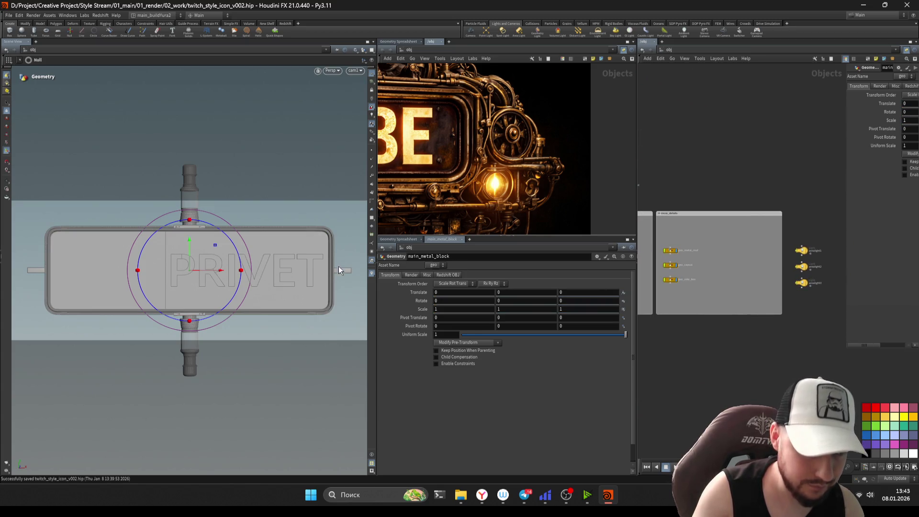
{"action": "double_click", "coordinate": [32, 271]}
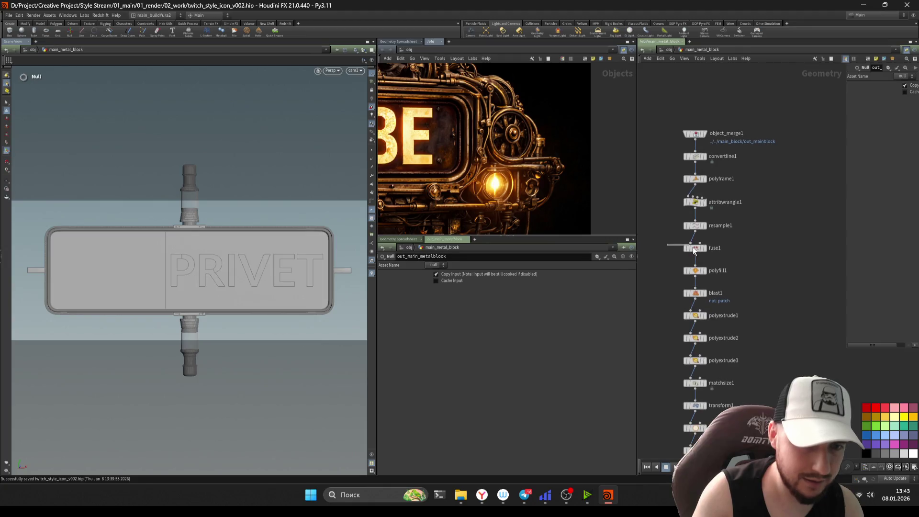
{"action": "left_click", "coordinate": [689, 247]}
{"action": "left_click", "coordinate": [363, 50]}
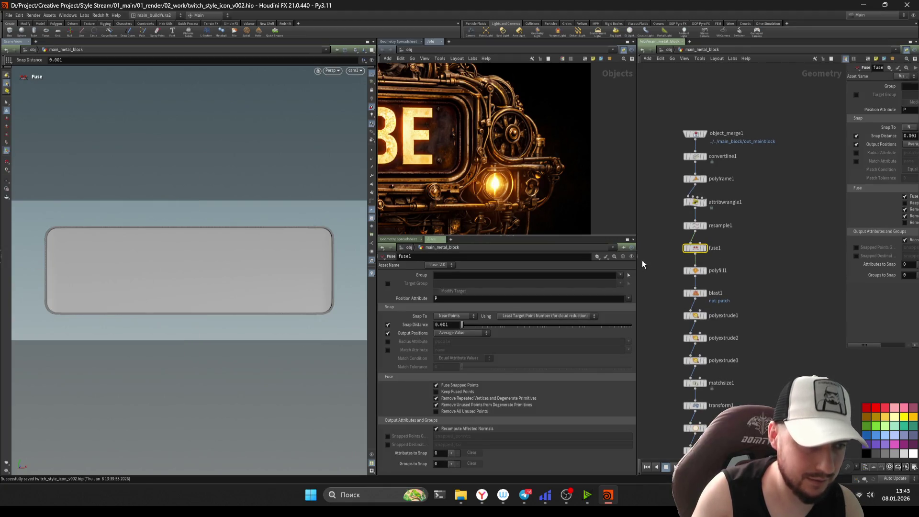
{"action": "left_click", "coordinate": [707, 251]}
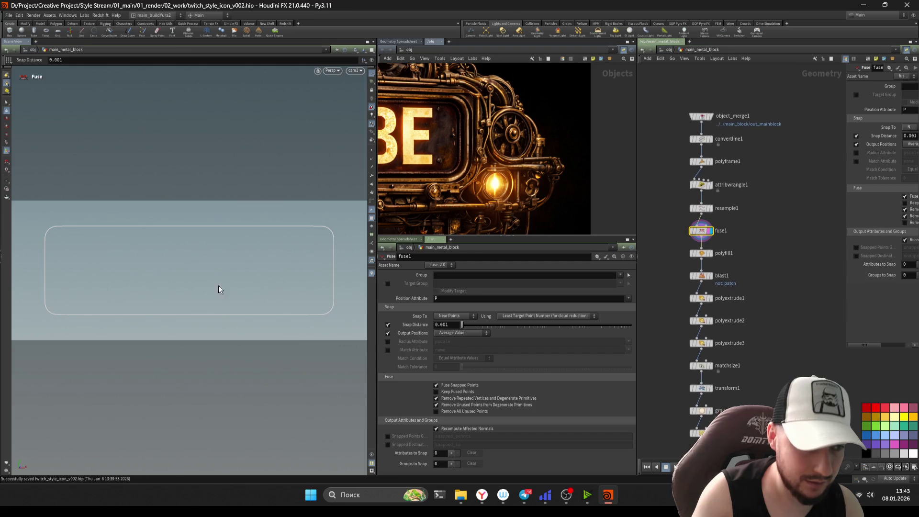
{"action": "scroll", "coordinate": [709, 273], "scroll_direction": "up", "scroll_amount": 1}
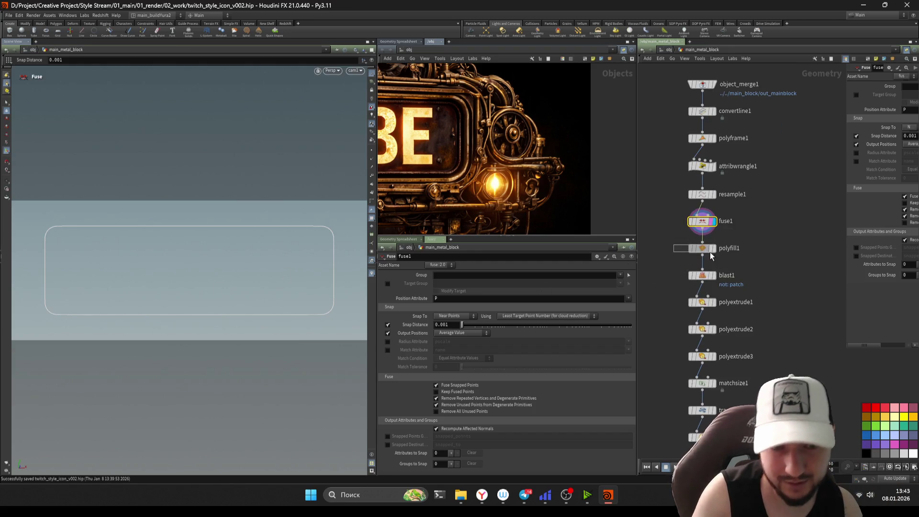
Add a null after fuse1, wire it into polyfill1, and begin renaming it.
{"action": "left_click", "coordinate": [710, 251]}
{"action": "left_click", "coordinate": [704, 221]}
{"action": "key", "text": "ctrl+c"}
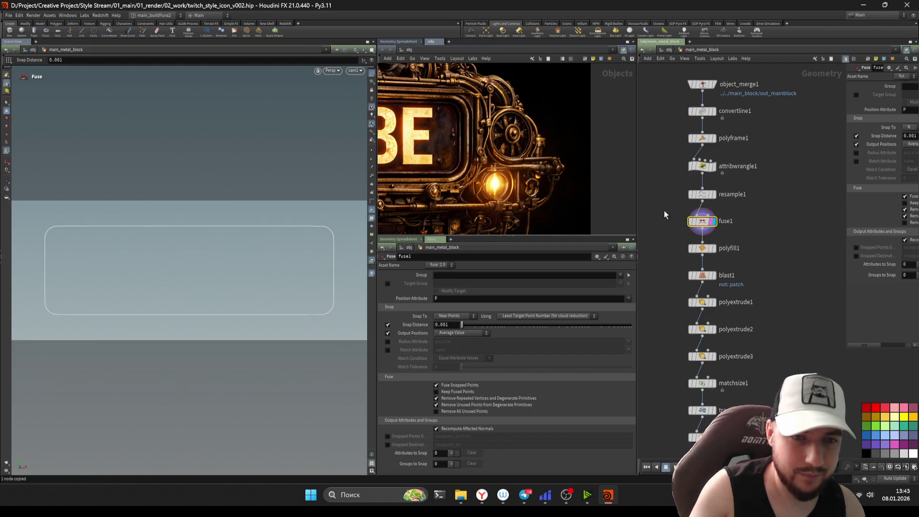
{"action": "middle_click_drag", "start_coordinate": [650, 222], "coordinate": [645, 242]}
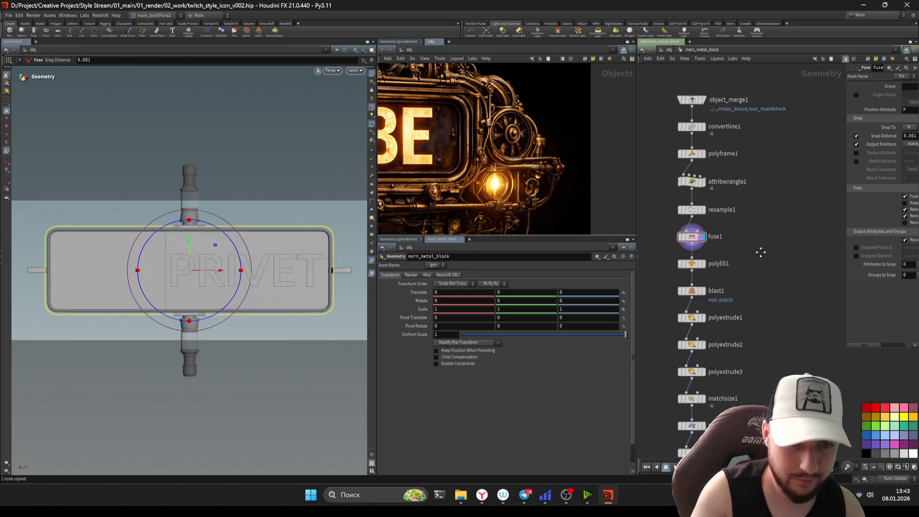
{"action": "scroll", "coordinate": [760, 228], "scroll_direction": "down", "scroll_amount": 2}
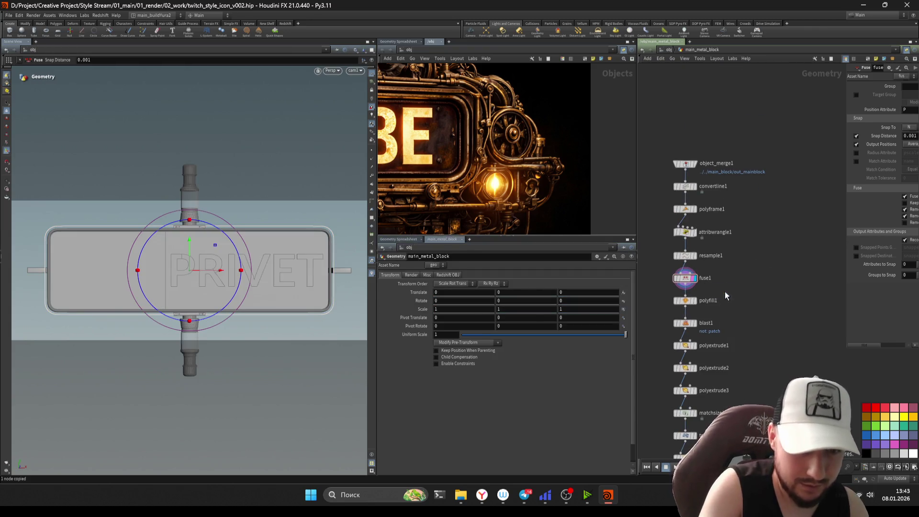
{"action": "key", "text": "ctrl+v"}
{"action": "left_click_drag", "start_coordinate": [725, 291], "coordinate": [655, 288]}
{"action": "scroll", "coordinate": [726, 237], "scroll_direction": "up", "scroll_amount": 2}
{"action": "double_click", "coordinate": [706, 255]}
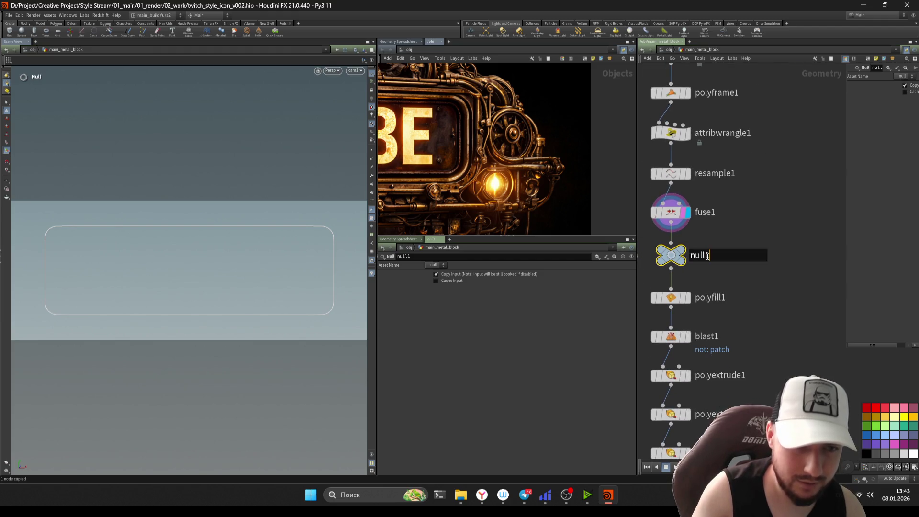
Look up the English for 'провод' and name the null out_wire.
{"action": "type", "text": "out_"}
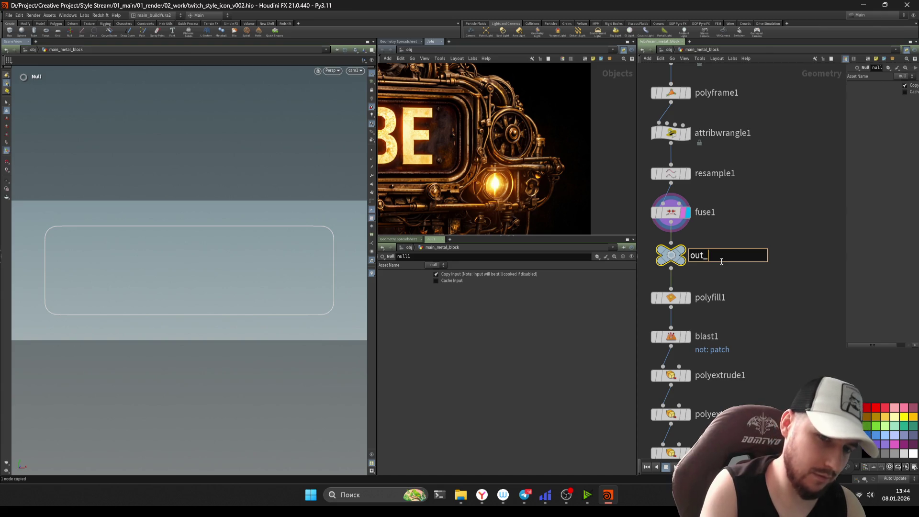
{"action": "key", "text": "alt+Tab"}
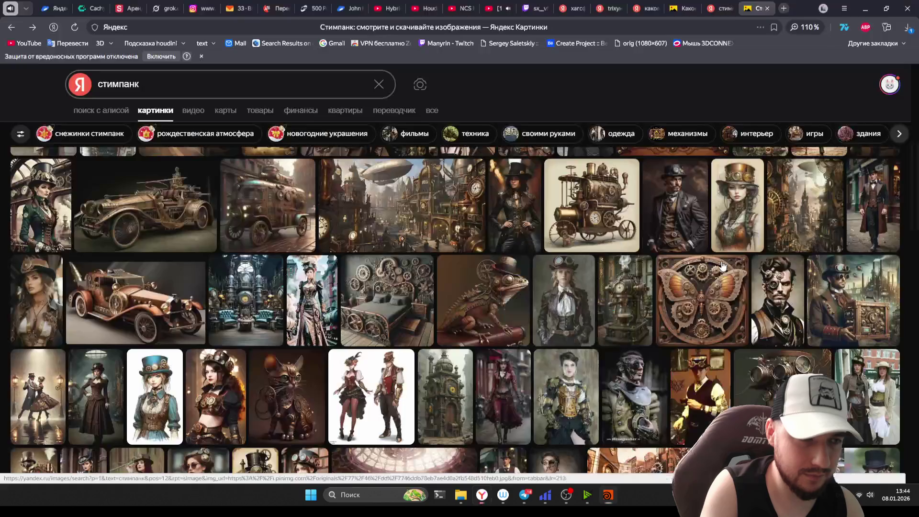
{"action": "key", "text": "ctrl+t"}
{"action": "type", "text": "провод на а"}
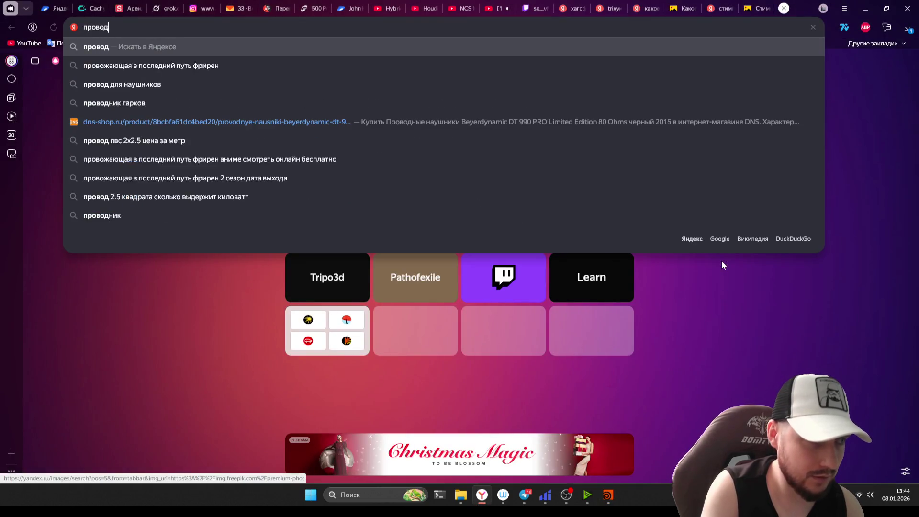
{"action": "type", "text": "нглийском"}
{"action": "key", "text": "Return"}
{"action": "key", "text": "alt+Tab"}
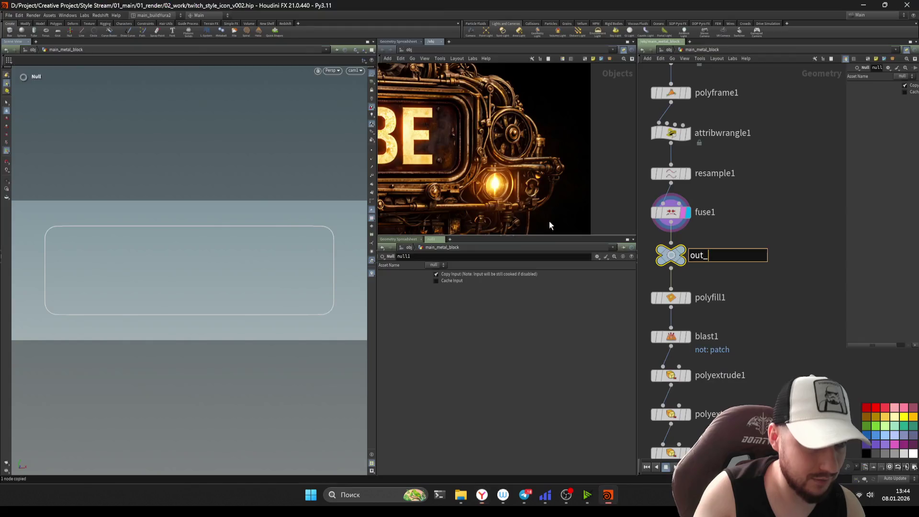
{"action": "type", "text": "wire"}
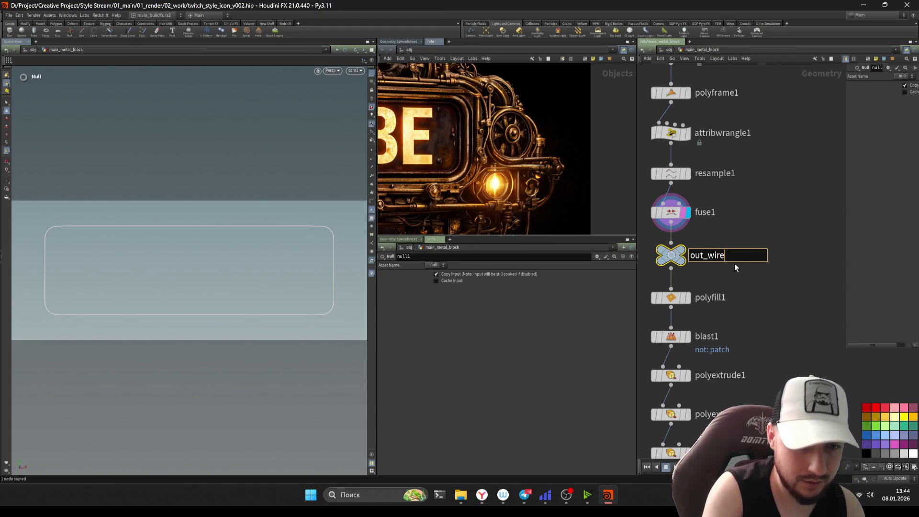
{"action": "key", "text": "Return"}
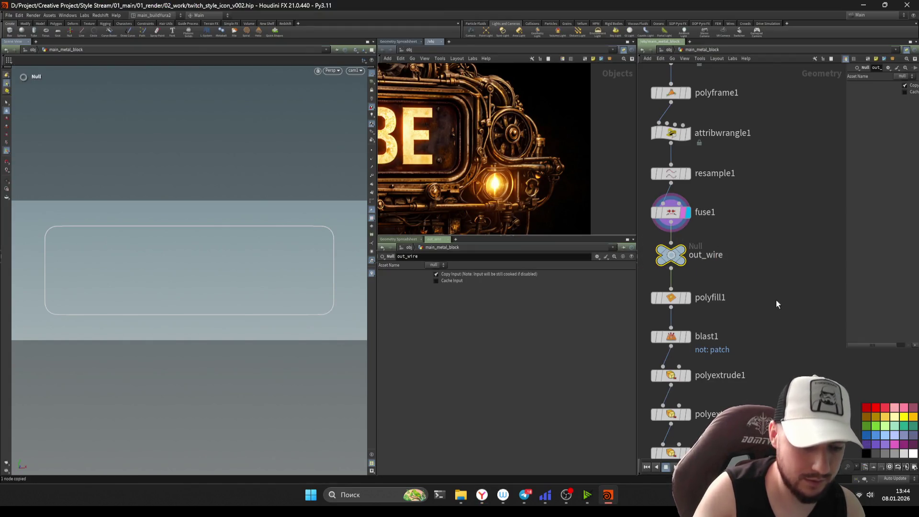
Return to the object level and save the scene.
{"action": "middle_click_drag", "start_coordinate": [778, 306], "coordinate": [775, 323]}
{"action": "key", "text": "u"}
{"action": "key", "text": "ctrl+s"}
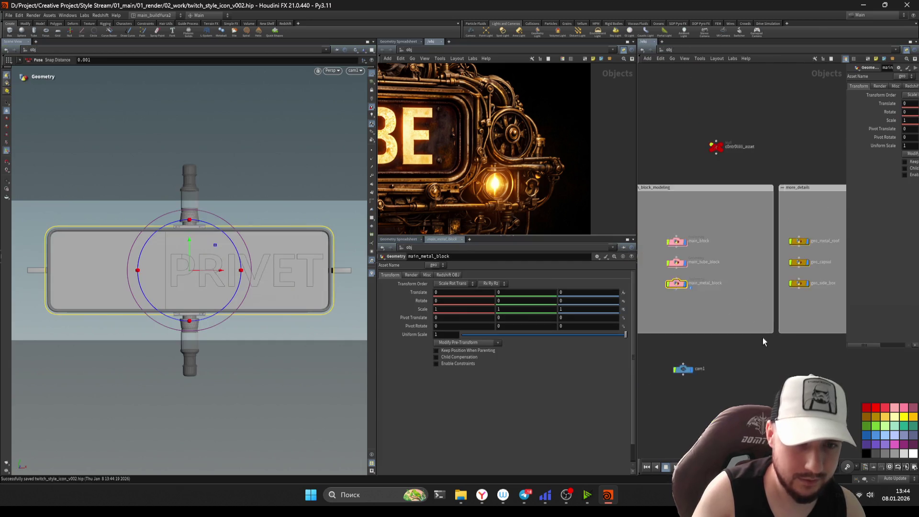
Create a new geometry object, geo1, at the object level.
{"action": "scroll", "coordinate": [694, 349], "scroll_direction": "down", "scroll_amount": 3}
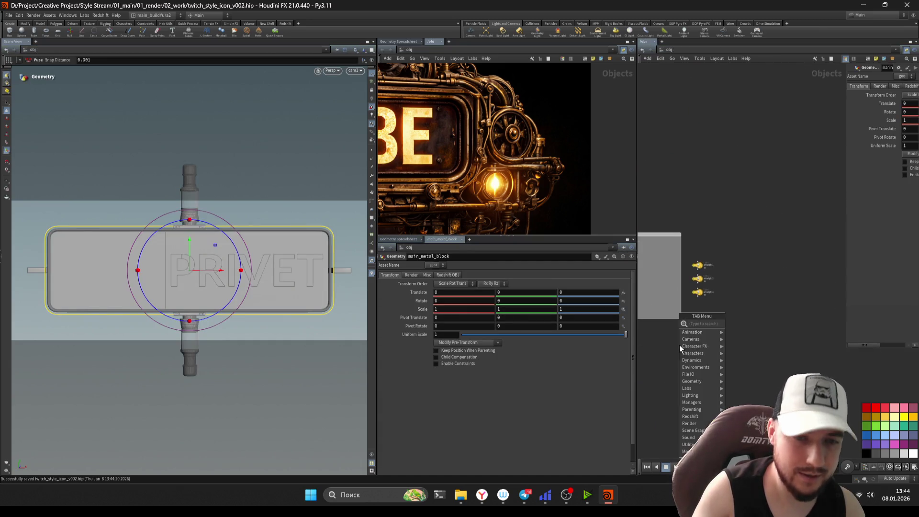
{"action": "key", "text": "Tab"}
{"action": "scroll", "coordinate": [727, 323], "scroll_direction": "up", "scroll_amount": 5}
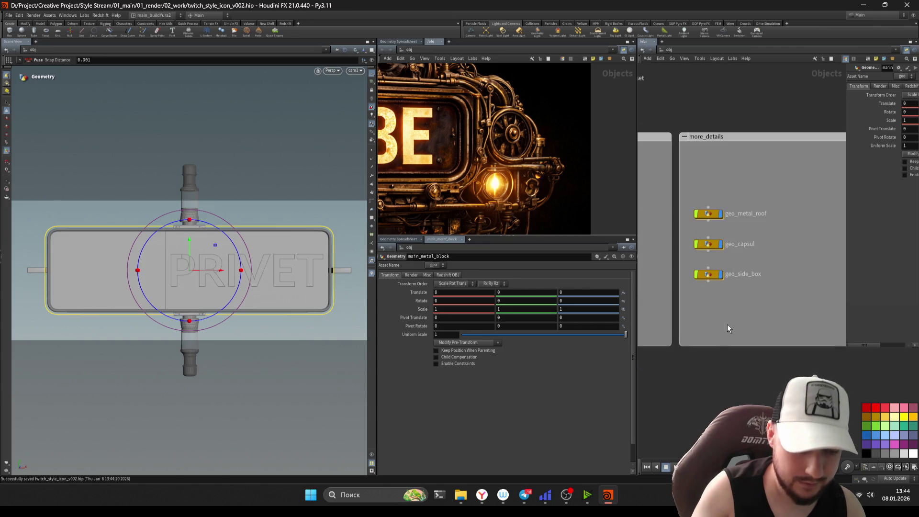
{"action": "scroll", "coordinate": [727, 324], "scroll_direction": "up", "scroll_amount": 1}
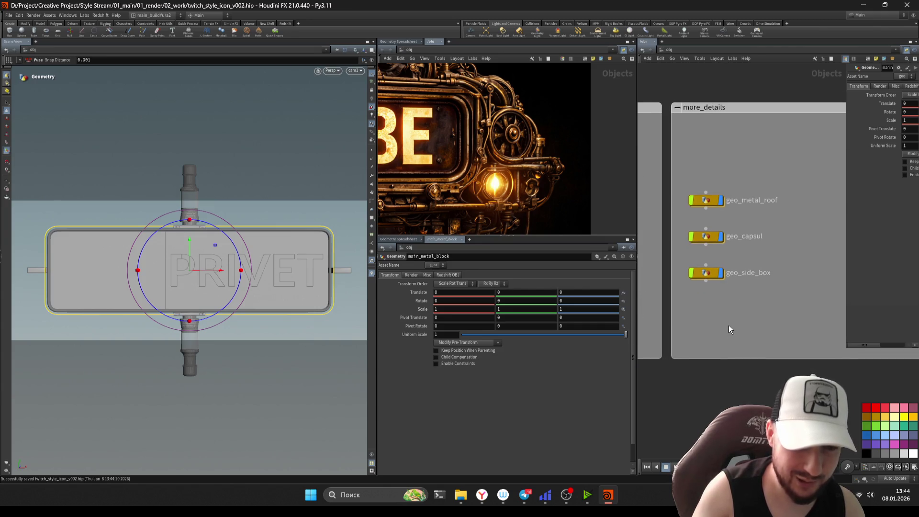
{"action": "scroll", "coordinate": [723, 330], "scroll_direction": "up", "scroll_amount": 4}
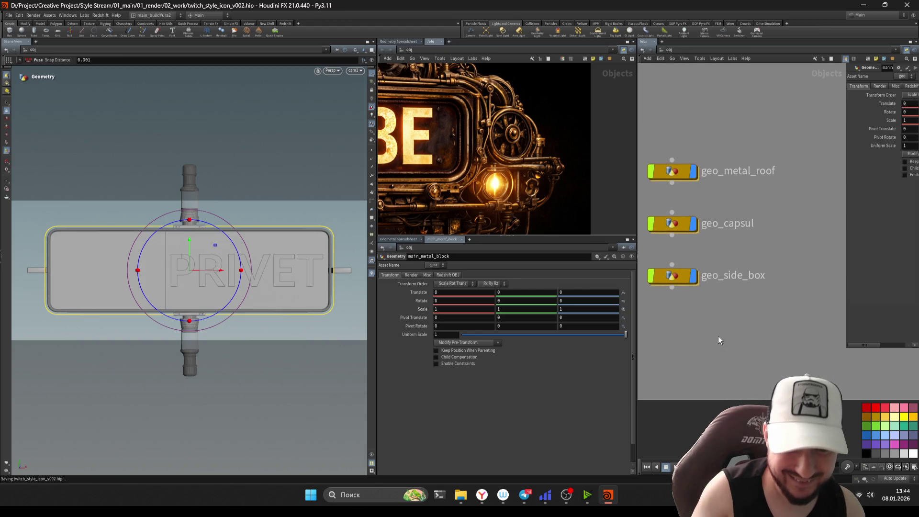
{"action": "key", "text": "Tab"}
{"action": "key", "text": "Return"}
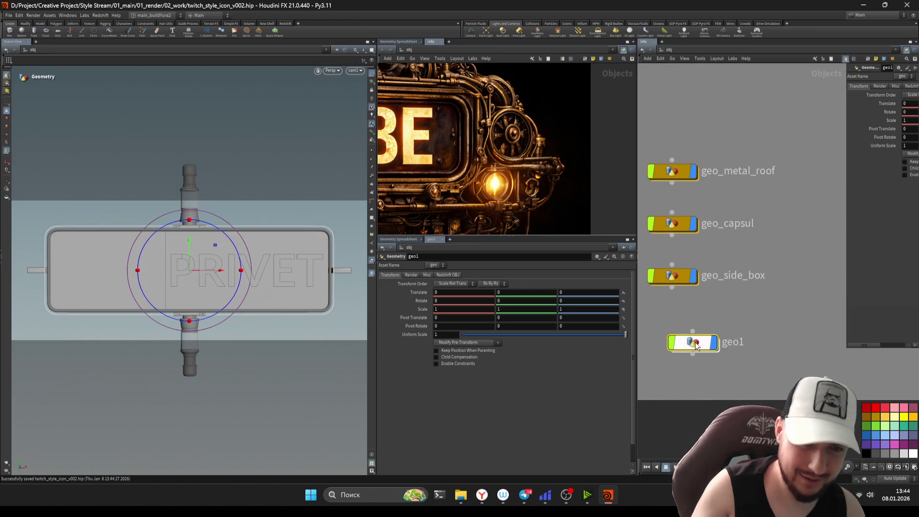
{"action": "scroll", "coordinate": [694, 342], "scroll_direction": "up", "scroll_amount": 2}
{"action": "left_click", "coordinate": [683, 325]}
{"action": "scroll", "coordinate": [683, 325], "scroll_direction": "down", "scroll_amount": 3}
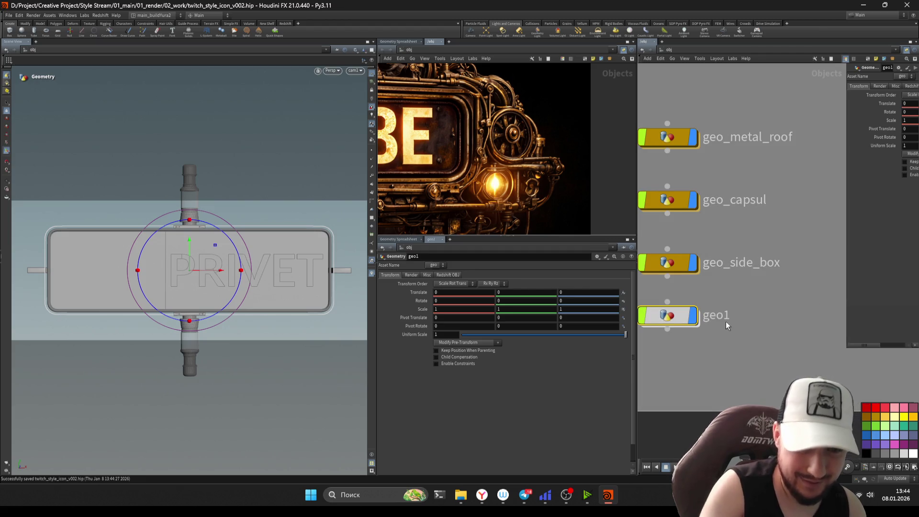
{"action": "scroll", "coordinate": [756, 323], "scroll_direction": "down", "scroll_amount": 3}
Move geo1 out of more_details and place it beside the area lights.
{"action": "middle_click_drag", "start_coordinate": [768, 265], "coordinate": [681, 268]}
{"action": "mouse_move", "coordinate": [642, 312]}
{"action": "left_mouse_down"}
{"action": "mouse_move", "coordinate": [807, 334]}
{"action": "mouse_move", "coordinate": [746, 241]}
{"action": "left_mouse_up"}
{"action": "scroll", "coordinate": [806, 334], "scroll_direction": "up", "scroll_amount": 2}
{"action": "scroll", "coordinate": [745, 319], "scroll_direction": "down", "scroll_amount": 1}
{"action": "left_click_drag", "start_coordinate": [771, 284], "coordinate": [826, 284]}
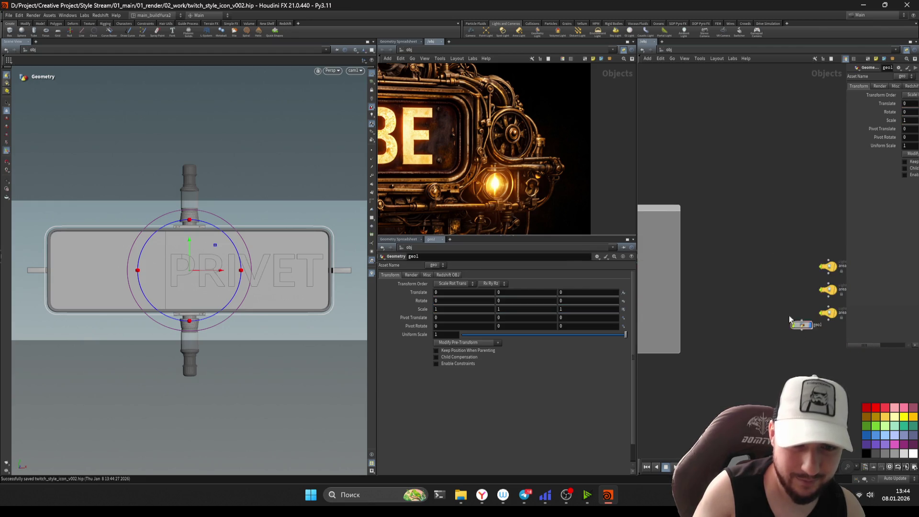
{"action": "left_click_drag", "start_coordinate": [823, 335], "coordinate": [752, 257]}
{"action": "middle_click_drag", "start_coordinate": [722, 313], "coordinate": [763, 299]}
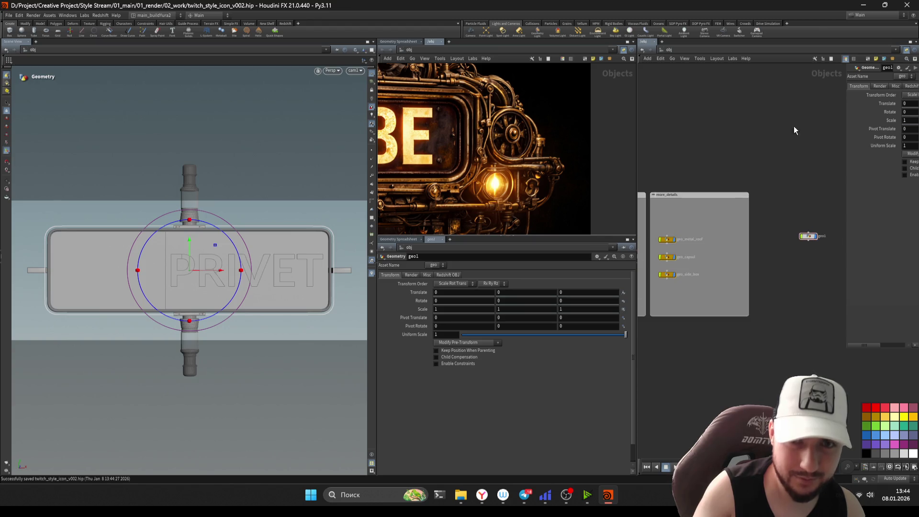
{"action": "scroll", "coordinate": [801, 123], "scroll_direction": "down", "scroll_amount": 1}
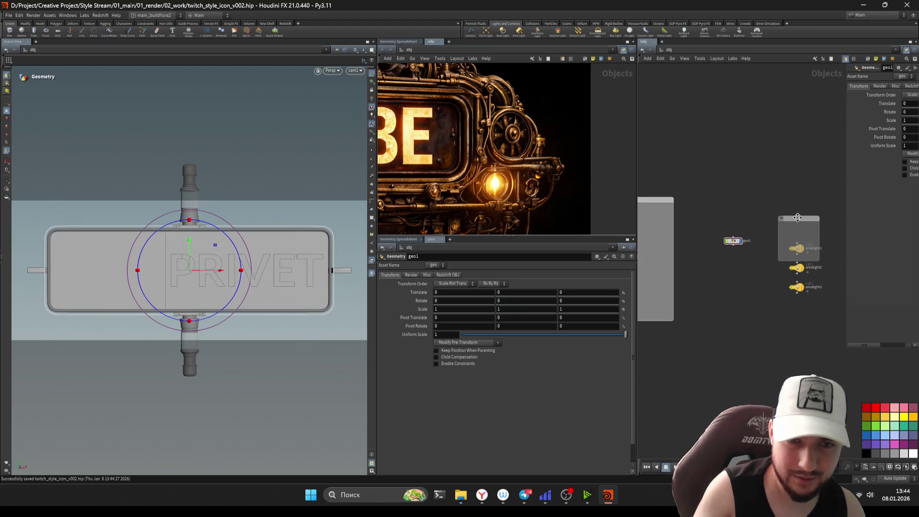
Enclose geo1 in a light grey network box titled small_details.
{"action": "key", "text": "shift+o"}
{"action": "mouse_move", "coordinate": [719, 220]}
{"action": "left_mouse_down"}
{"action": "mouse_move", "coordinate": [782, 220]}
{"action": "mouse_move", "coordinate": [763, 309]}
{"action": "left_mouse_up"}
{"action": "key", "text": "f"}
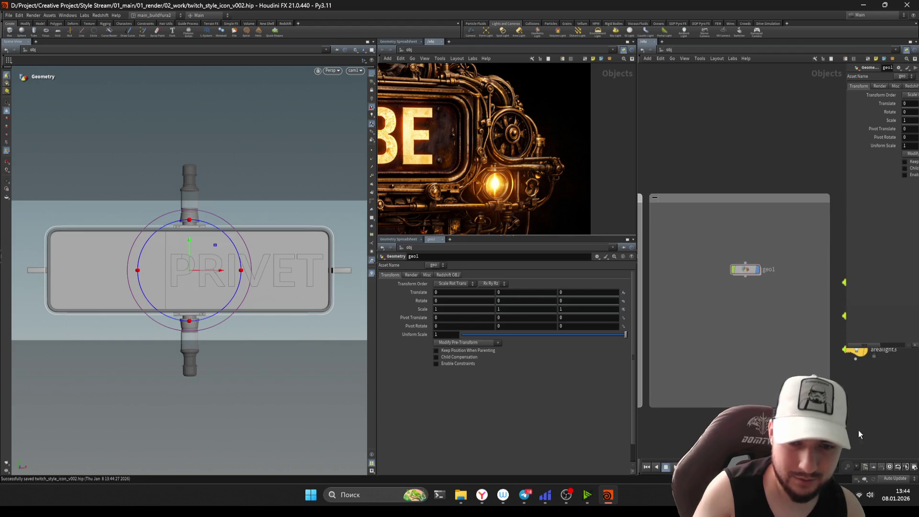
{"action": "left_click", "coordinate": [889, 453]}
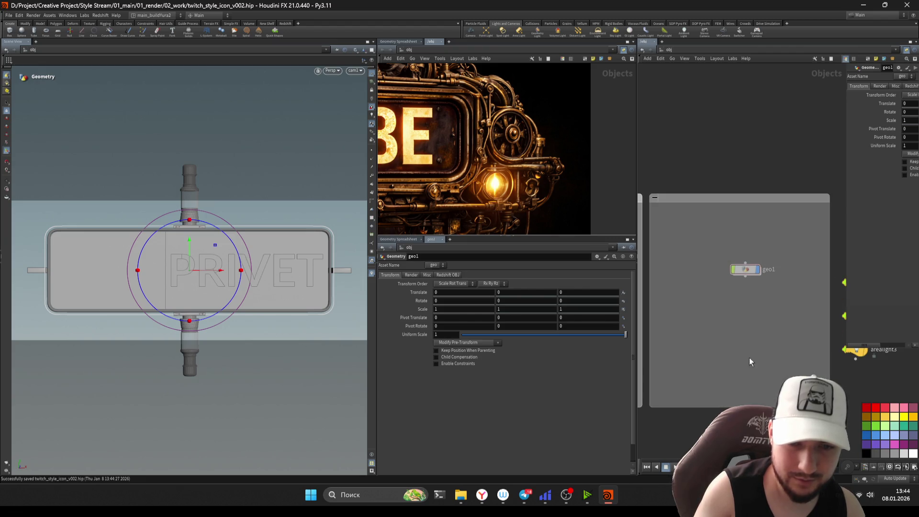
{"action": "left_click", "coordinate": [903, 453]}
{"action": "double_click", "coordinate": [723, 198]}
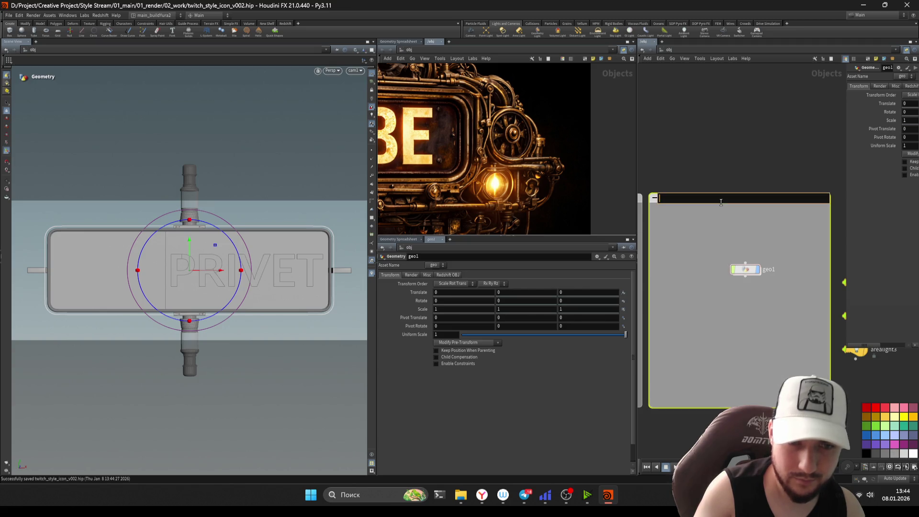
{"action": "type", "text": "small_d"}
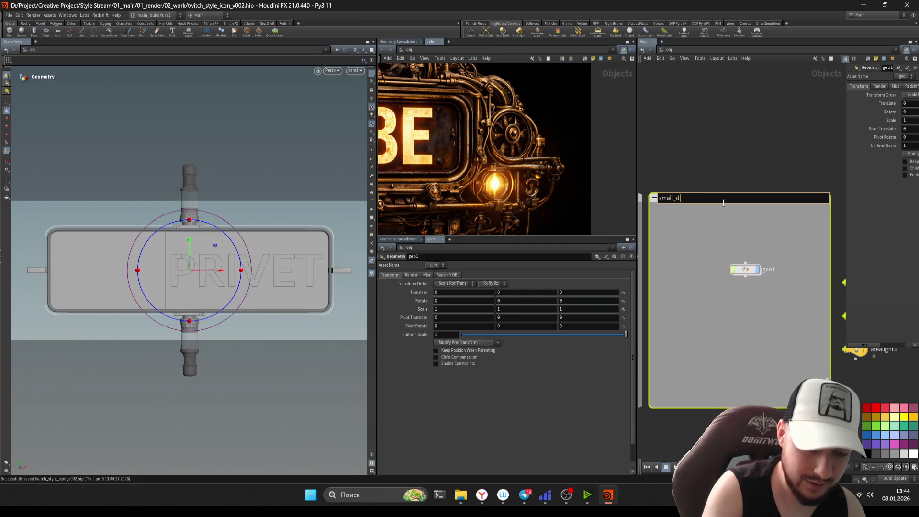
{"action": "type", "text": "etails"}
{"action": "key", "text": "Return"}
Rename geo1 to geo_wire.
{"action": "left_click_drag", "start_coordinate": [745, 270], "coordinate": [727, 267]}
{"action": "double_click", "coordinate": [752, 267]}
{"action": "key", "text": "ctrl+v"}
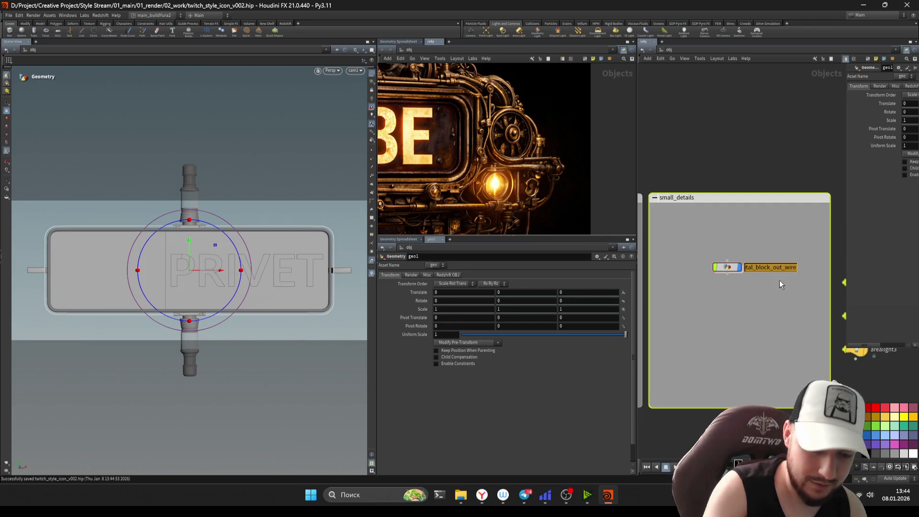
{"action": "type", "text": "geo_wire"}
{"action": "key", "text": "Return"}
{"action": "scroll", "coordinate": [779, 279], "scroll_direction": "down", "scroll_amount": 3}
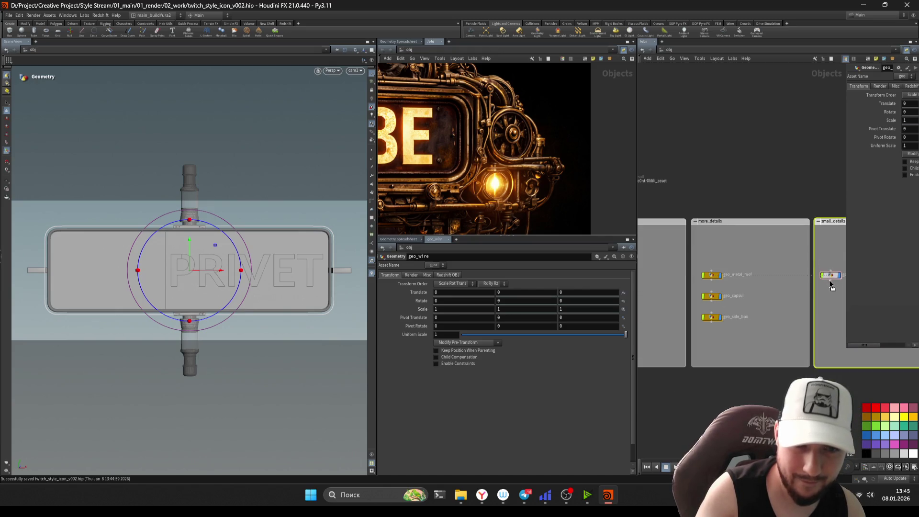
Colour geo_wire blue and shift the red null further left.
{"action": "middle_click_drag", "start_coordinate": [829, 280], "coordinate": [772, 287]}
{"action": "left_click", "coordinate": [874, 436]}
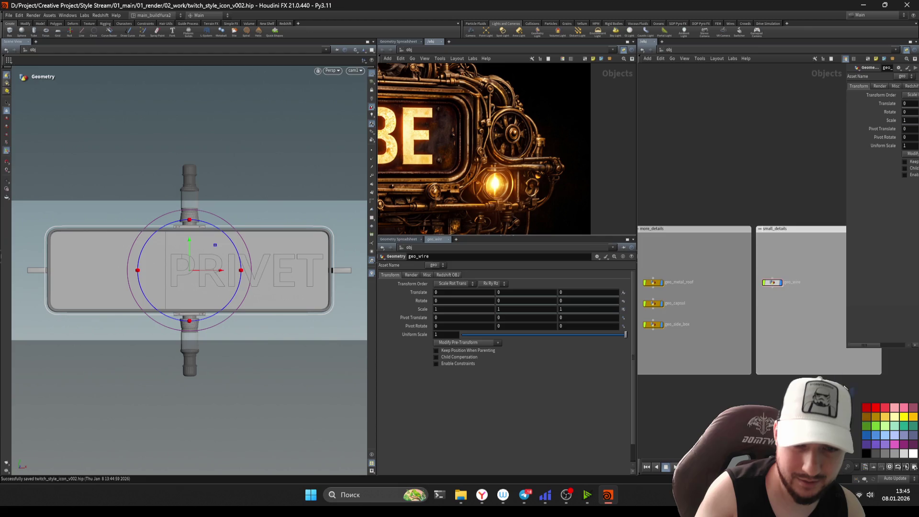
{"action": "mouse_move", "coordinate": [793, 343]}
{"action": "middle_mouse_down"}
{"action": "mouse_move", "coordinate": [744, 341]}
{"action": "mouse_move", "coordinate": [789, 326]}
{"action": "mouse_move", "coordinate": [820, 352]}
{"action": "middle_mouse_up"}
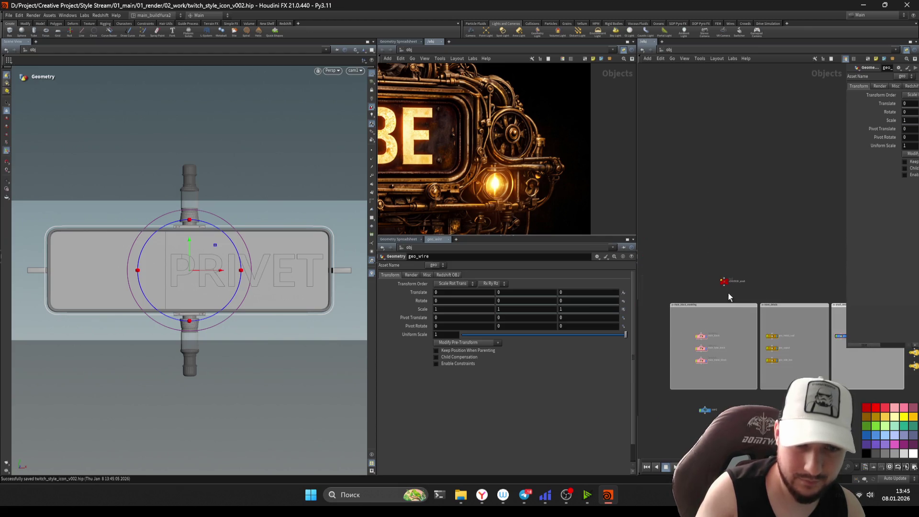
{"action": "left_click_drag", "start_coordinate": [786, 277], "coordinate": [698, 276]}
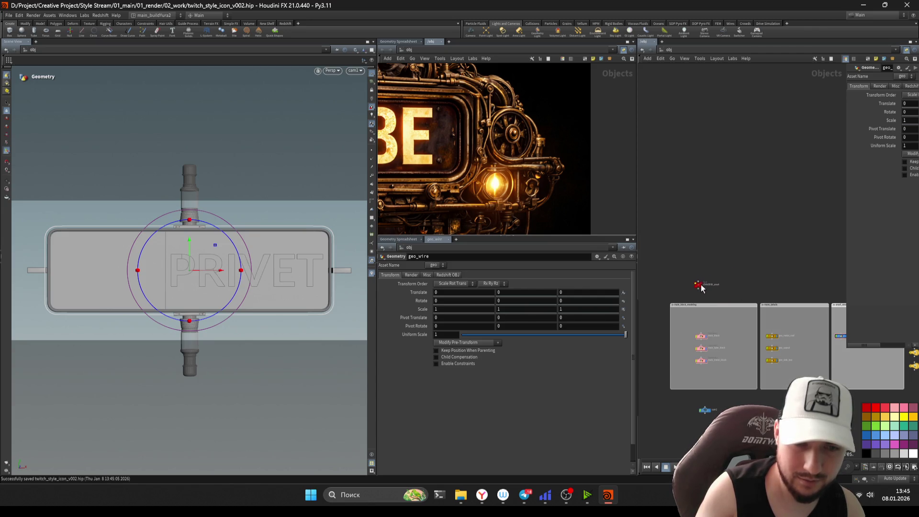
Wrap the red null in its own network box and colour the box red.
{"action": "left_click", "coordinate": [868, 60]}
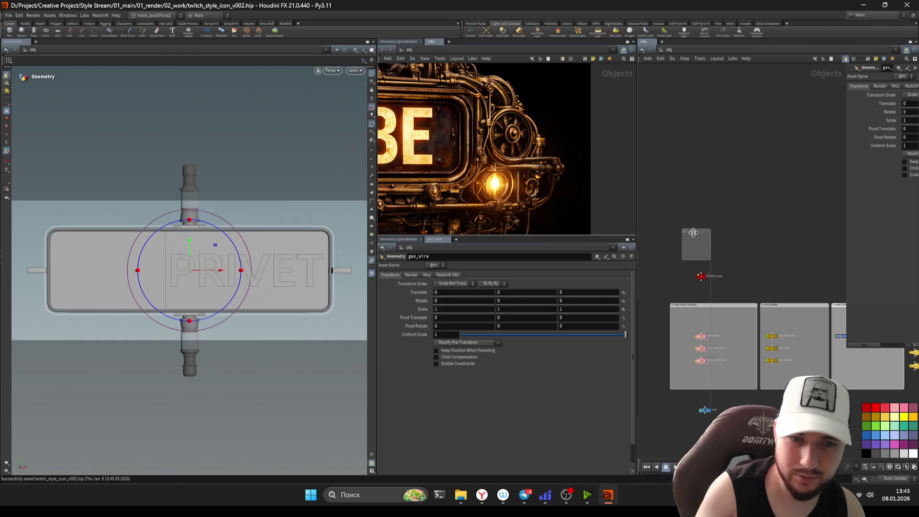
{"action": "left_click_drag", "start_coordinate": [689, 248], "coordinate": [690, 268]}
{"action": "scroll", "coordinate": [690, 275], "scroll_direction": "up", "scroll_amount": 3}
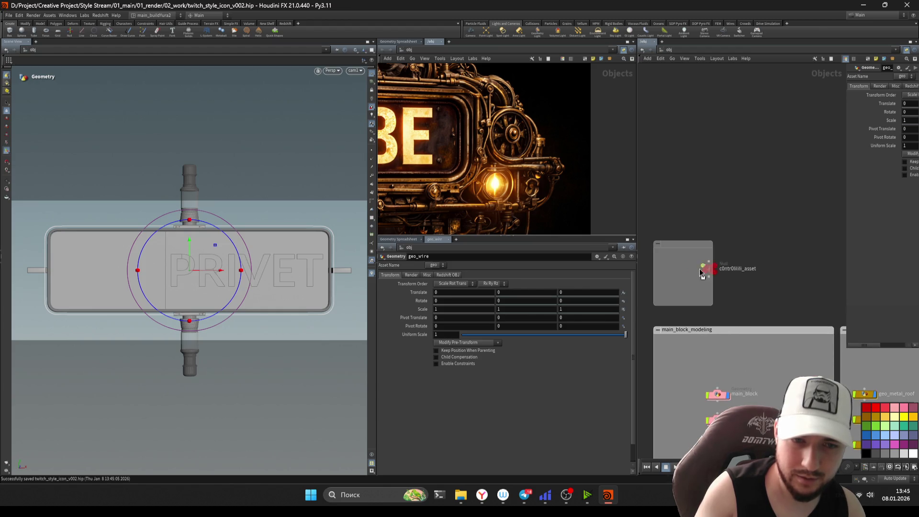
{"action": "mouse_move", "coordinate": [677, 271]}
{"action": "left_mouse_down"}
{"action": "mouse_move", "coordinate": [676, 282]}
{"action": "mouse_move", "coordinate": [828, 283]}
{"action": "left_mouse_up"}
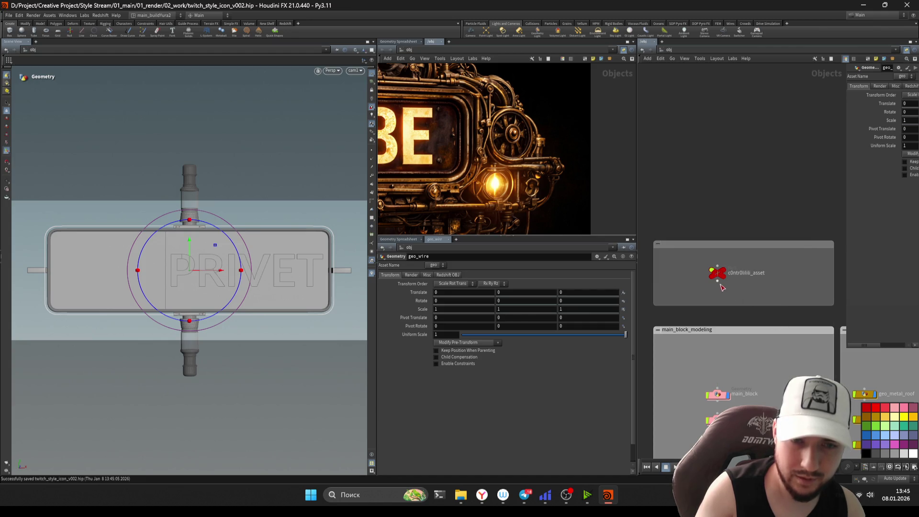
{"action": "left_click_drag", "start_coordinate": [878, 409], "coordinate": [777, 288]}
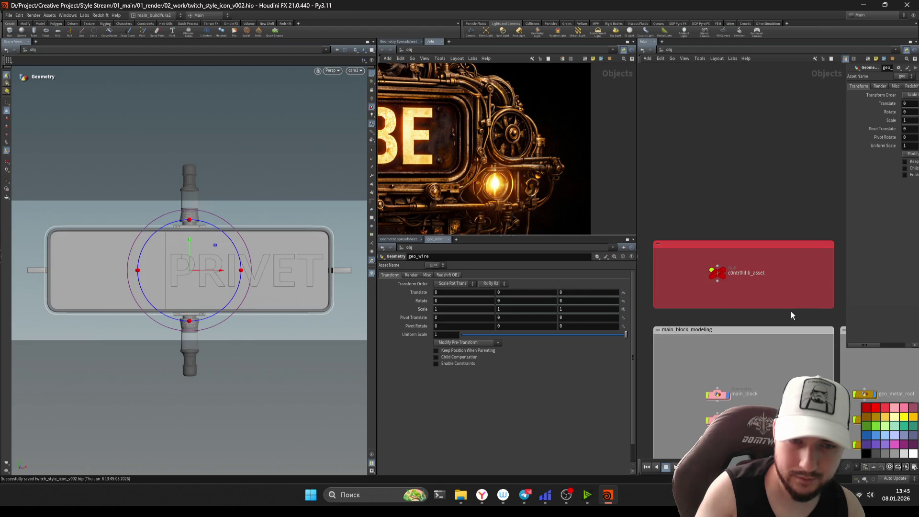
{"action": "scroll", "coordinate": [795, 312], "scroll_direction": "down", "scroll_amount": 3}
{"action": "left_click_drag", "start_coordinate": [790, 275], "coordinate": [791, 279]}
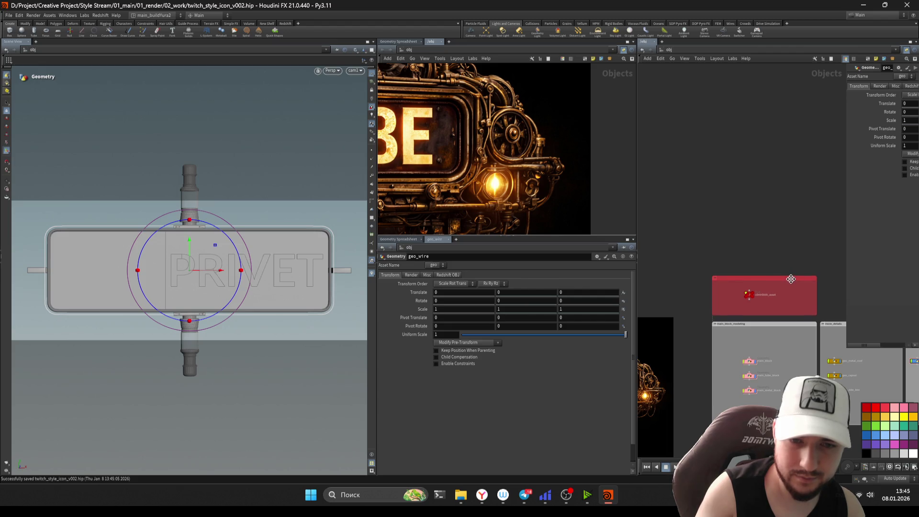
{"action": "scroll", "coordinate": [791, 244], "scroll_direction": "down", "scroll_amount": 5}
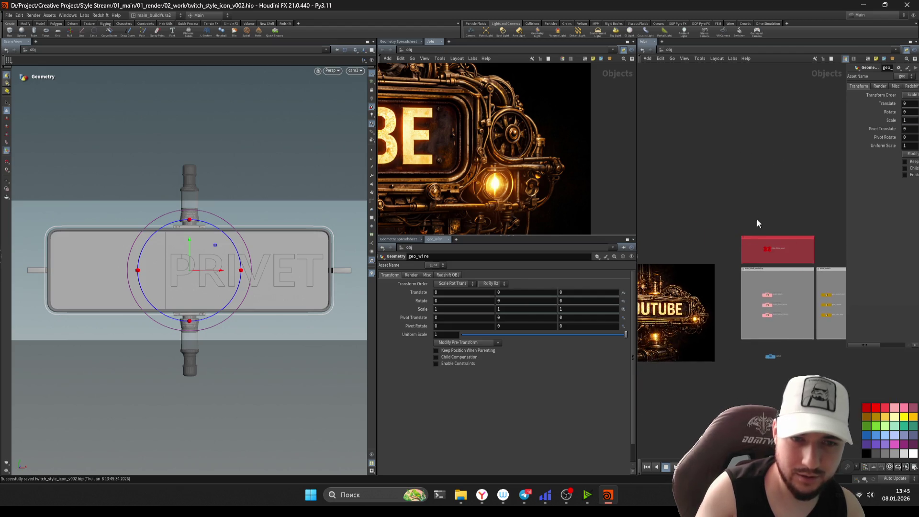
Enlarge the YOUTUBE reference image, then bring the node boxes back into view.
{"action": "mouse_move", "coordinate": [708, 304]}
{"action": "left_mouse_down"}
{"action": "mouse_move", "coordinate": [775, 292]}
{"action": "mouse_move", "coordinate": [732, 290]}
{"action": "mouse_move", "coordinate": [742, 249]}
{"action": "left_mouse_up"}
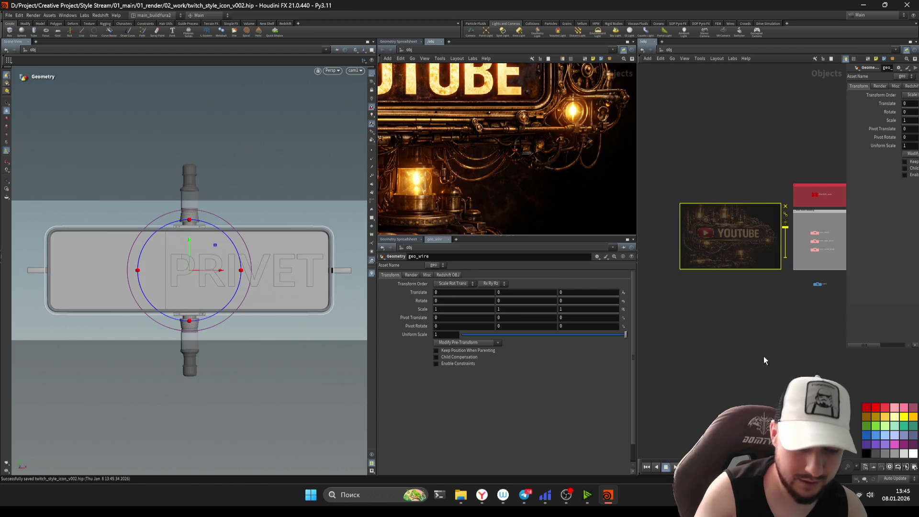
{"action": "scroll", "coordinate": [758, 359], "scroll_direction": "down", "scroll_amount": 3}
{"action": "scroll", "coordinate": [751, 346], "scroll_direction": "up", "scroll_amount": 5}
{"action": "middle_click_drag", "start_coordinate": [752, 346], "coordinate": [695, 338]}
{"action": "scroll", "coordinate": [695, 339], "scroll_direction": "up", "scroll_amount": 2}
Select cam1 and the three lights, keep arealight1 shown, and save the scene.
{"action": "left_click", "coordinate": [690, 333]}
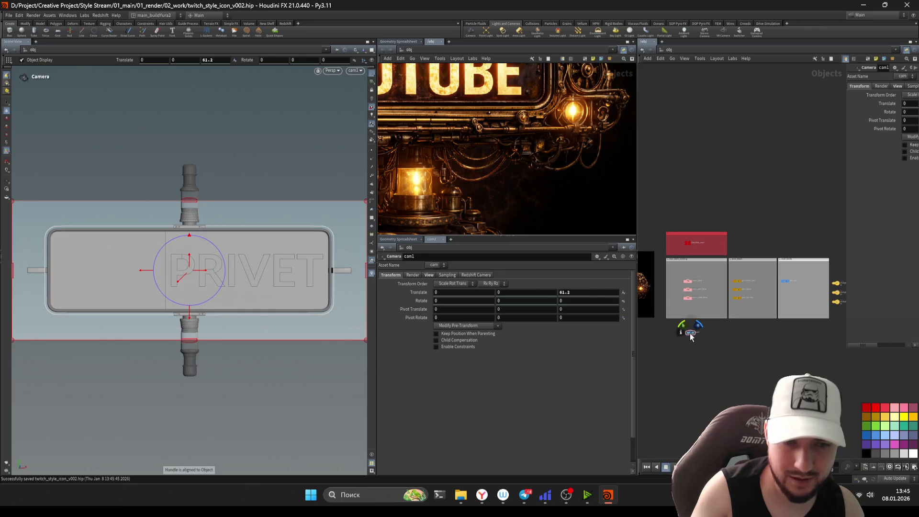
{"action": "middle_click_drag", "start_coordinate": [736, 352], "coordinate": [594, 354]}
{"action": "mouse_move", "coordinate": [765, 344]}
{"action": "left_mouse_down"}
{"action": "mouse_move", "coordinate": [710, 292]}
{"action": "mouse_move", "coordinate": [776, 285]}
{"action": "left_mouse_up"}
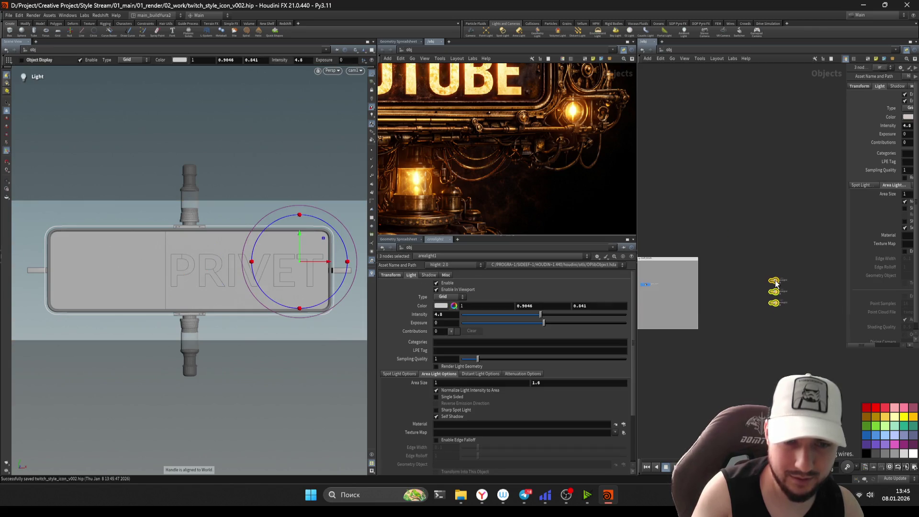
{"action": "left_click", "coordinate": [756, 356]}
{"action": "scroll", "coordinate": [775, 359], "scroll_direction": "down", "scroll_amount": 3}
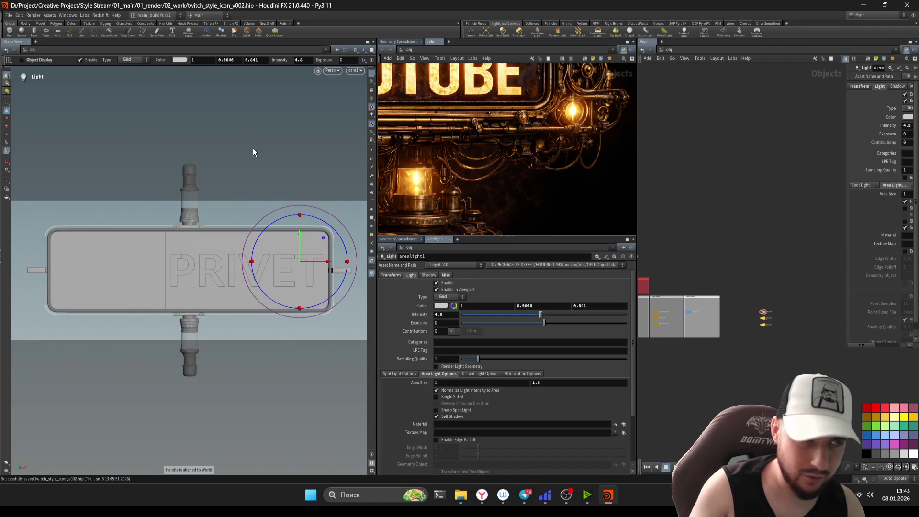
{"action": "middle_click_drag", "start_coordinate": [694, 287], "coordinate": [727, 270]}
{"action": "key", "text": "ctrl+s"}
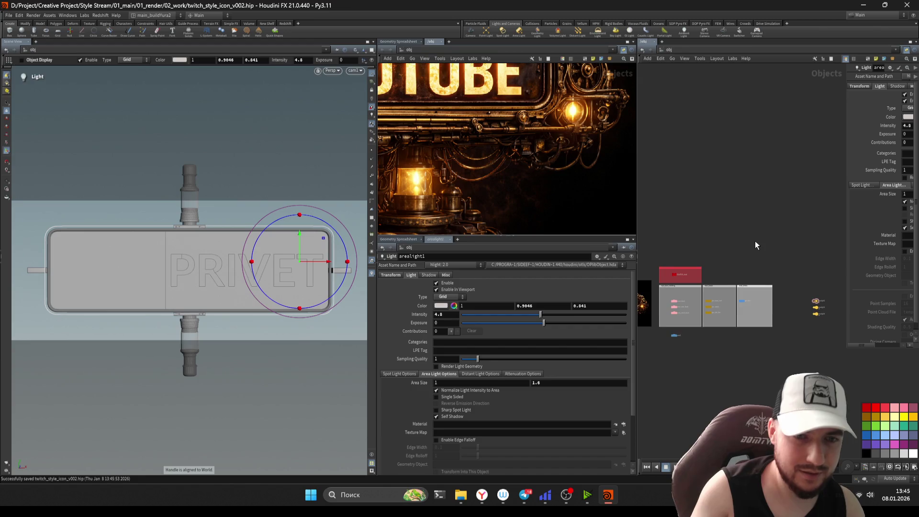
Select geo_wire and dive into its empty network.
{"action": "scroll", "coordinate": [734, 285], "scroll_direction": "up", "scroll_amount": 6}
{"action": "left_click", "coordinate": [733, 242]}
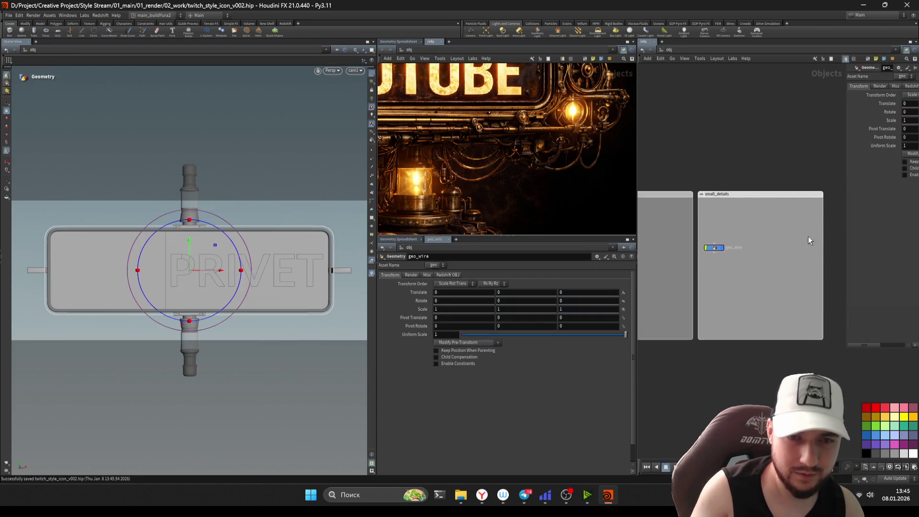
{"action": "middle_click_drag", "start_coordinate": [751, 260], "coordinate": [808, 256]}
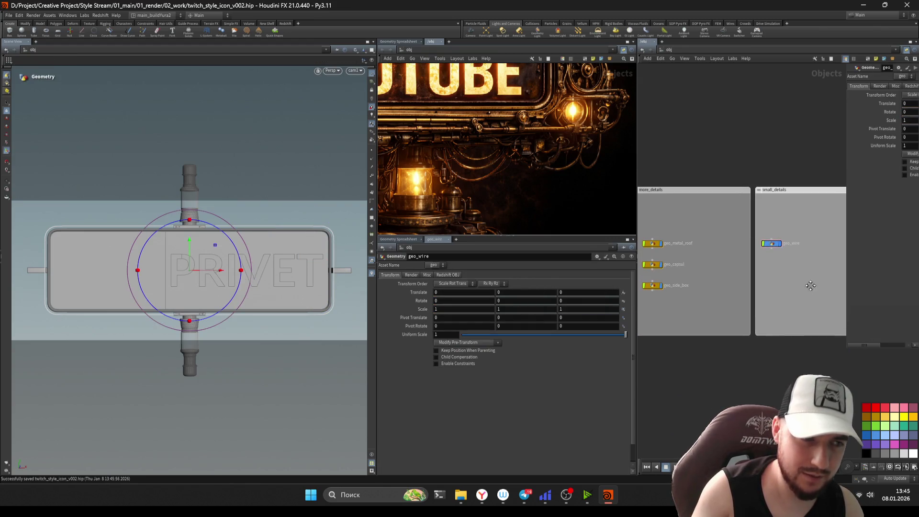
{"action": "mouse_move", "coordinate": [789, 291]}
{"action": "middle_mouse_down"}
{"action": "mouse_move", "coordinate": [799, 288]}
{"action": "mouse_move", "coordinate": [799, 308]}
{"action": "middle_mouse_up"}
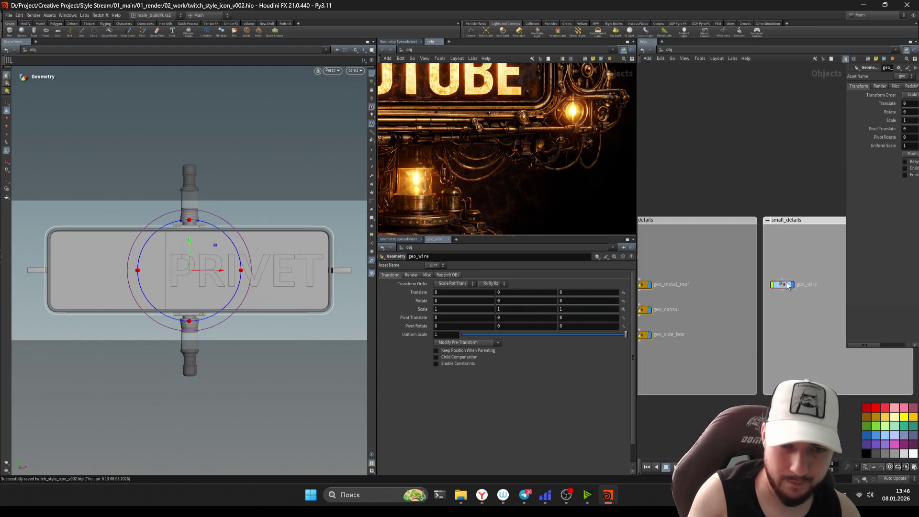
{"action": "key", "text": "i"}
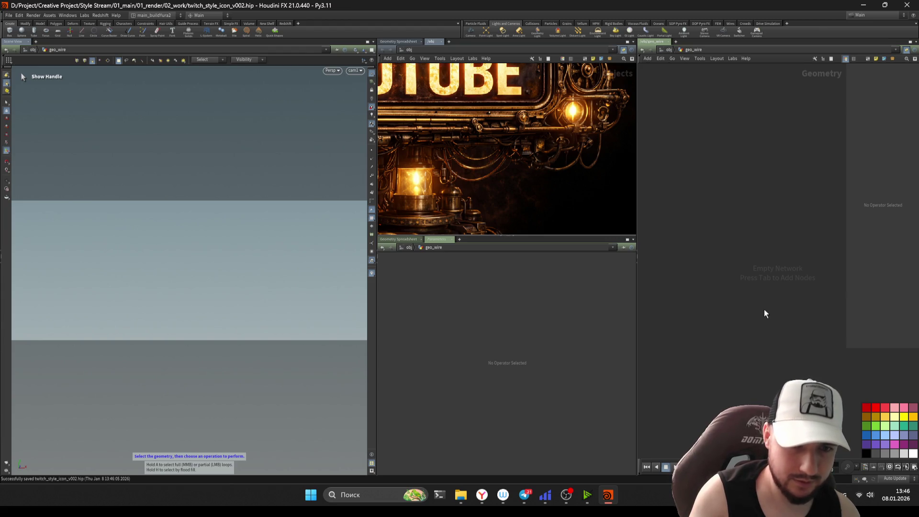
Add an Object Merge node, then copy out_wire from main_metal_block and return to main_tube_block.
{"action": "key", "text": "Tab"}
{"action": "type", "text": "bo"}
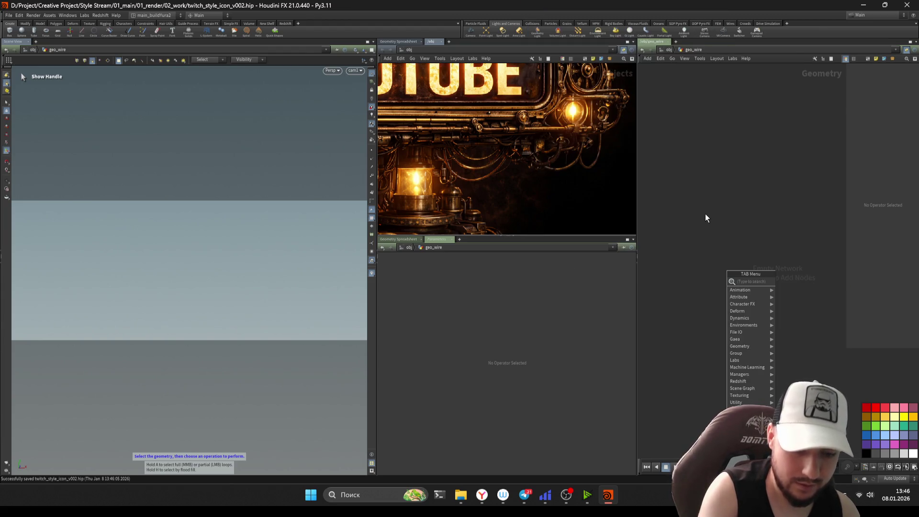
{"action": "key", "text": "BackSpace"}
{"action": "key", "text": "BackSpace"}
{"action": "type", "text": "obj"}
{"action": "key", "text": "Return"}
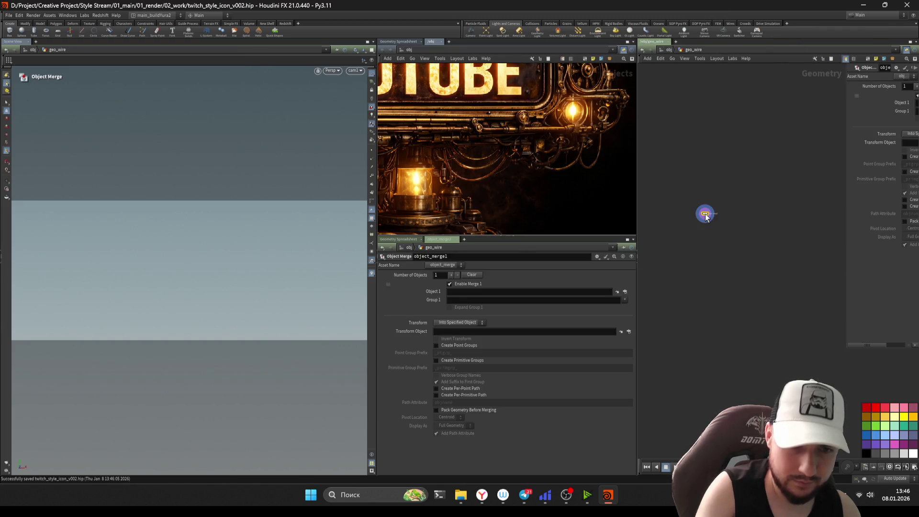
{"action": "key", "text": "u"}
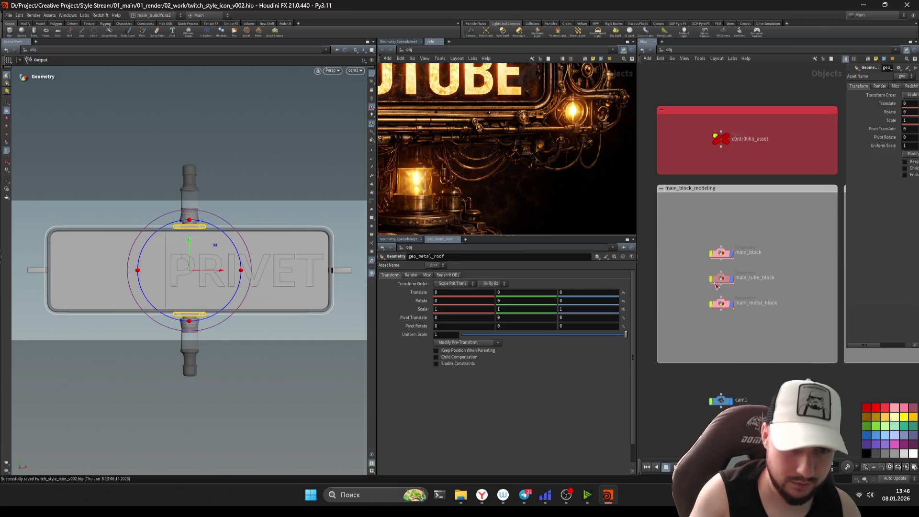
{"action": "key", "text": "i"}
{"action": "key", "text": "u"}
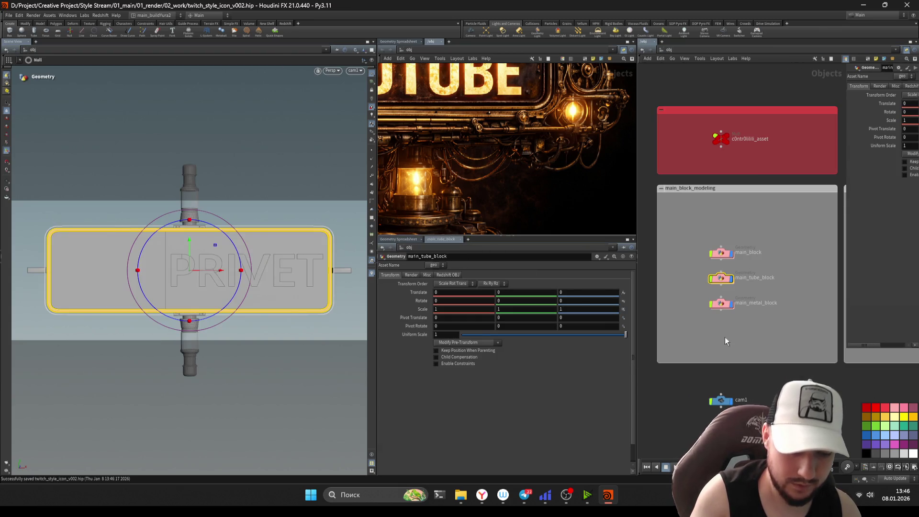
{"action": "double_click", "coordinate": [722, 306]}
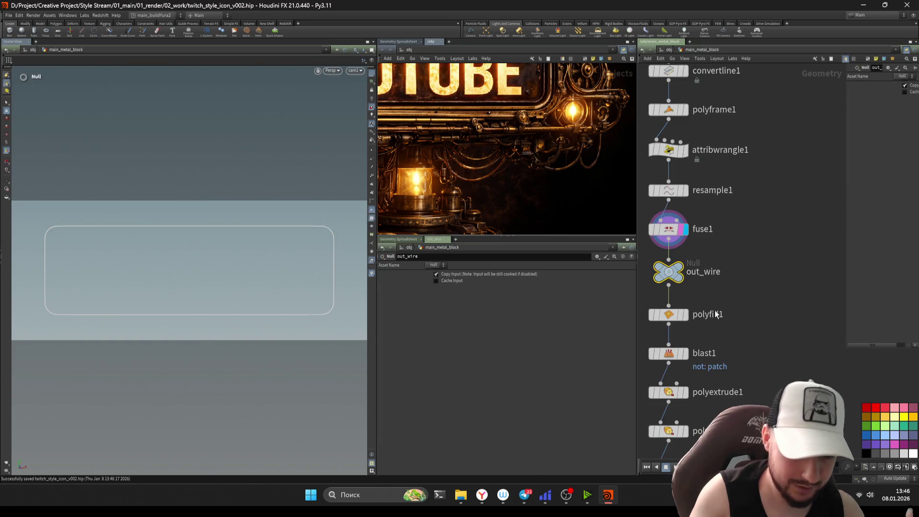
{"action": "key", "text": "ctrl+c"}
{"action": "key", "text": "u"}
{"action": "key", "text": "i"}
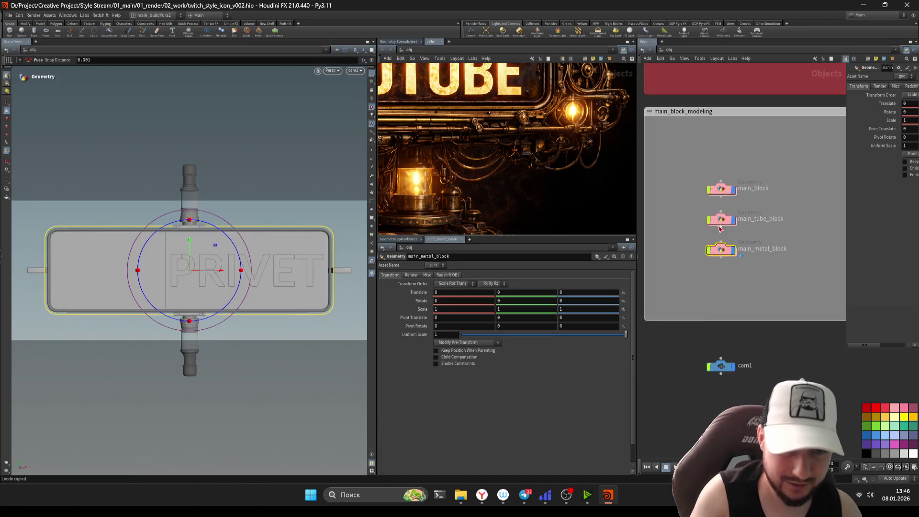
Wire a red Output node below out_main_tube_block, then move over to the main_block network.
{"action": "key", "text": "f"}
{"action": "left_click", "coordinate": [746, 292]}
{"action": "key", "text": "Tab"}
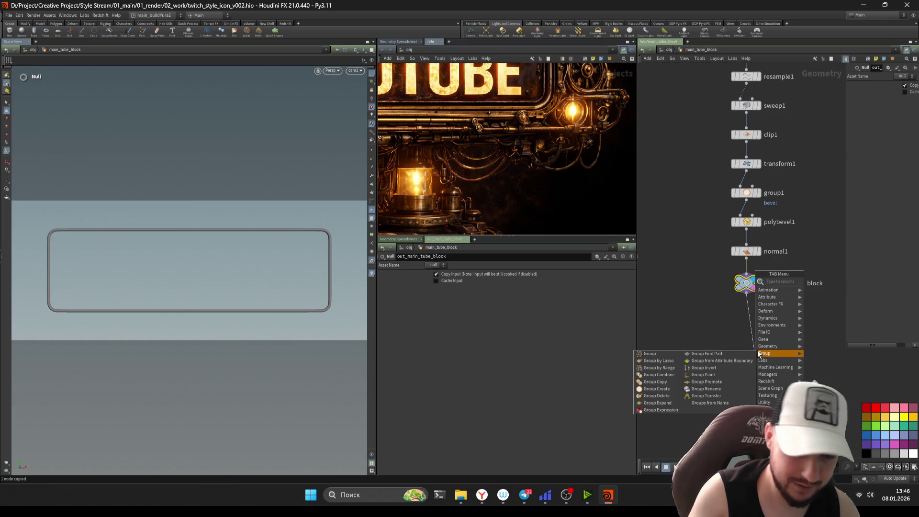
{"action": "type", "text": "out"}
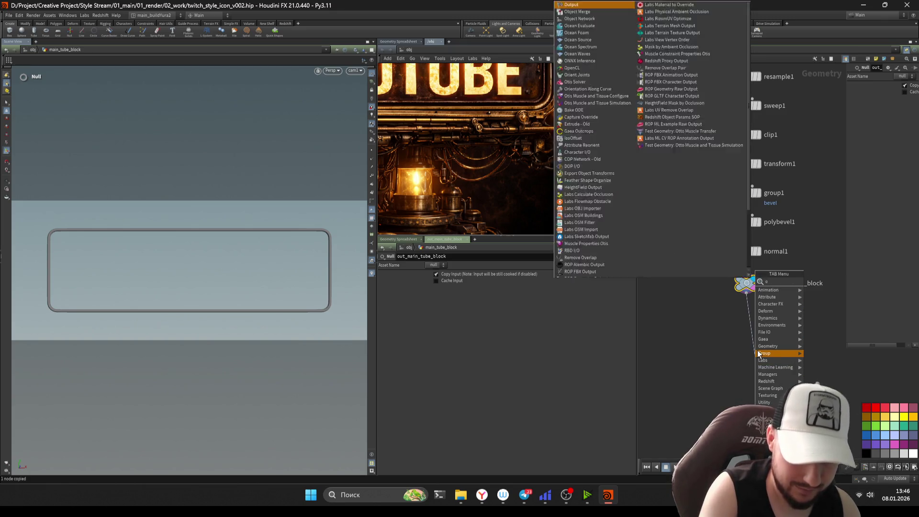
{"action": "key", "text": "Return"}
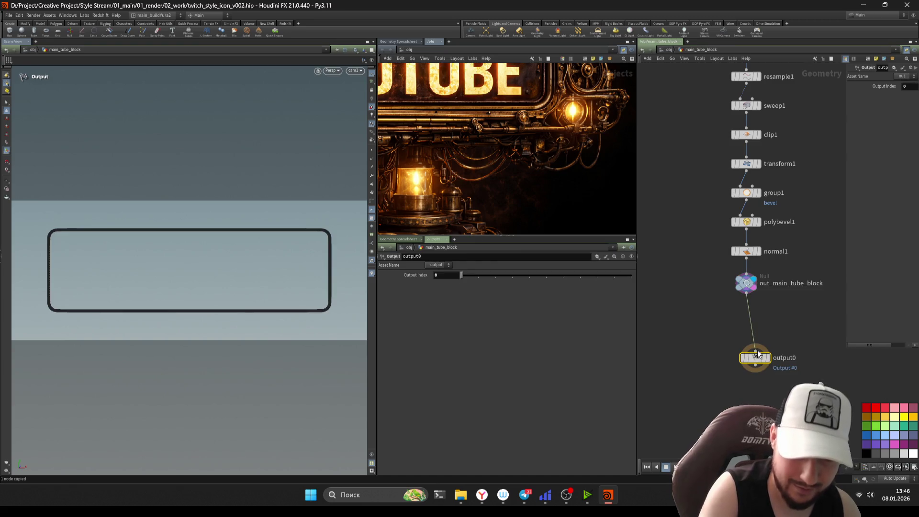
{"action": "left_click", "coordinate": [746, 330]}
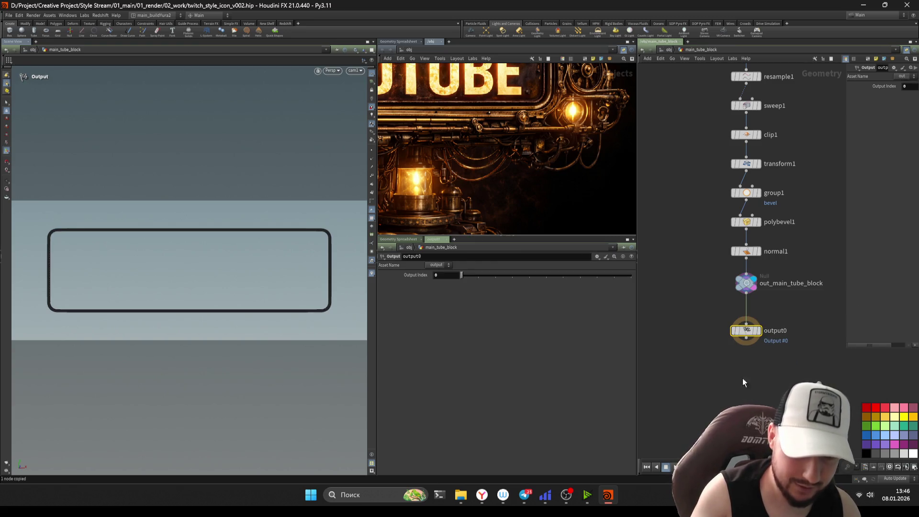
{"action": "left_click", "coordinate": [876, 407]}
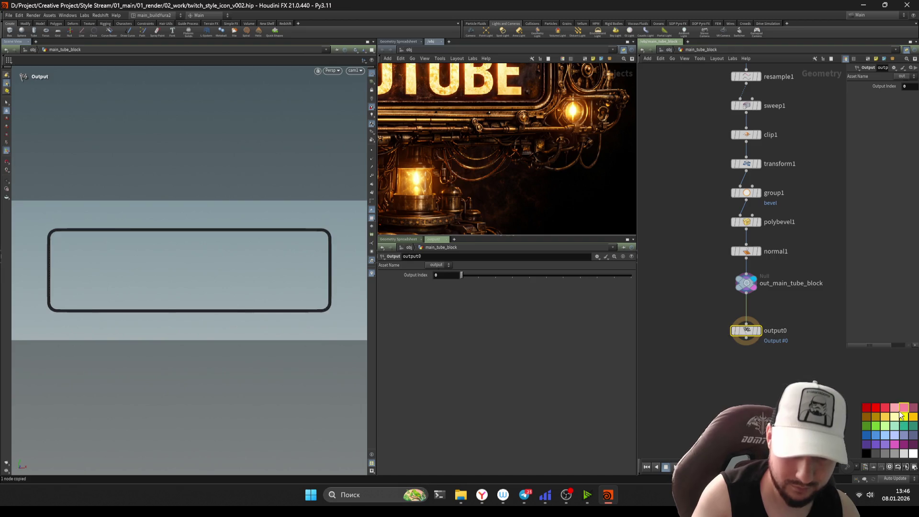
{"action": "key", "text": "u"}
{"action": "double_click", "coordinate": [741, 286]}
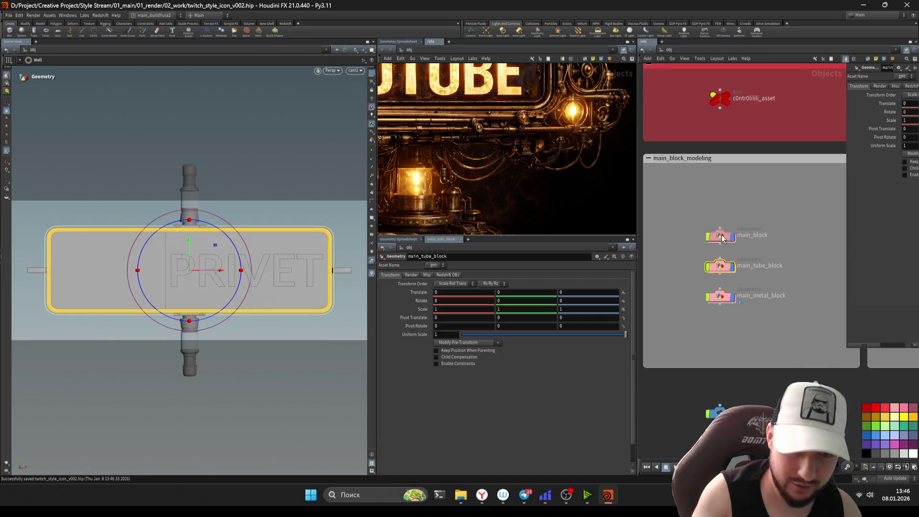
Save, then add a Null under merge1 named out_main_block.
{"action": "key", "text": "ctrl+s"}
{"action": "left_click", "coordinate": [710, 181]}
{"action": "key", "text": "Tab"}
{"action": "type", "text": "null"}
{"action": "key", "text": "Return"}
{"action": "left_click_drag", "start_coordinate": [711, 257], "coordinate": [711, 247]}
{"action": "double_click", "coordinate": [732, 252]}
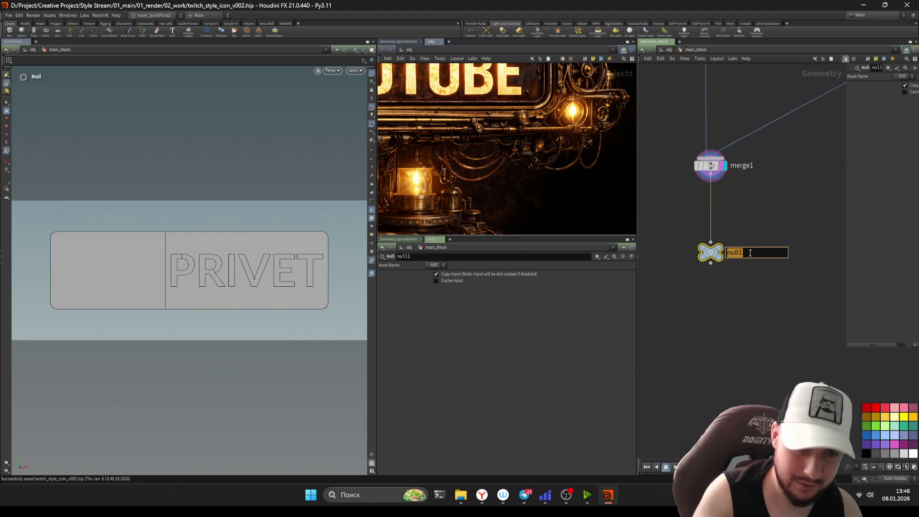
{"action": "type", "text": "out_main"}
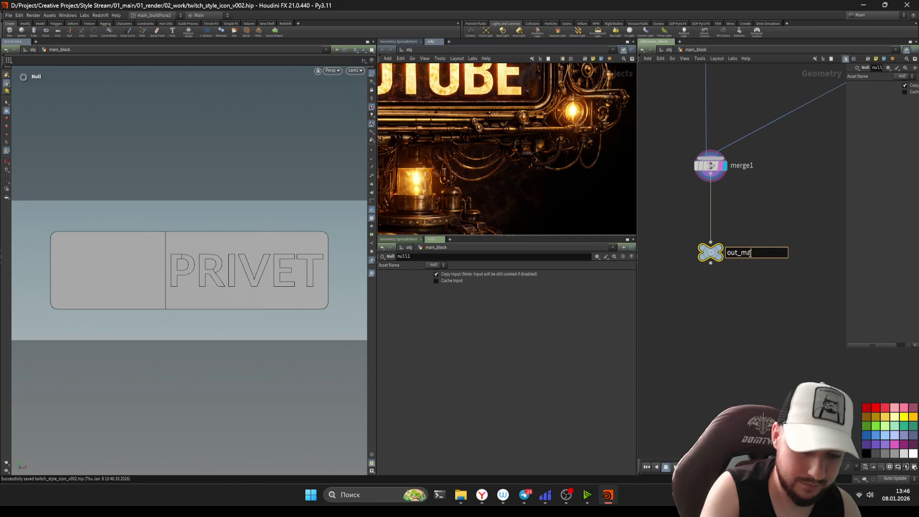
{"action": "type", "text": "_block"}
{"action": "key", "text": "Return"}
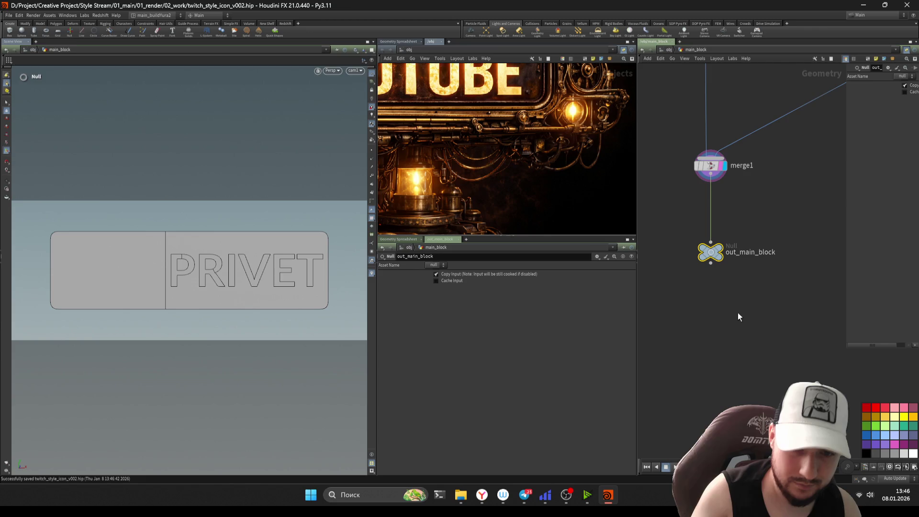
Place an Output node below out_main_block and colour it red.
{"action": "key", "text": "Tab"}
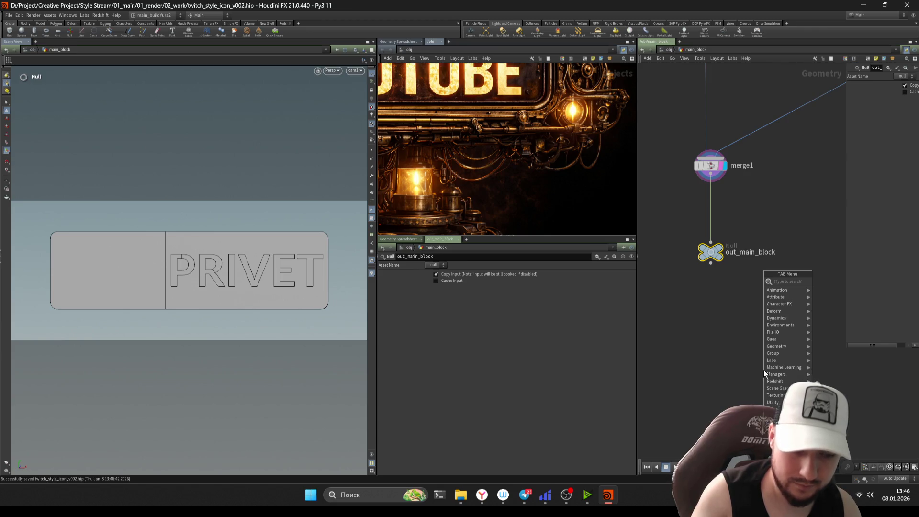
{"action": "type", "text": "re"}
{"action": "key", "text": "BackSpace"}
{"action": "key", "text": "BackSpace"}
{"action": "key", "text": "Escape"}
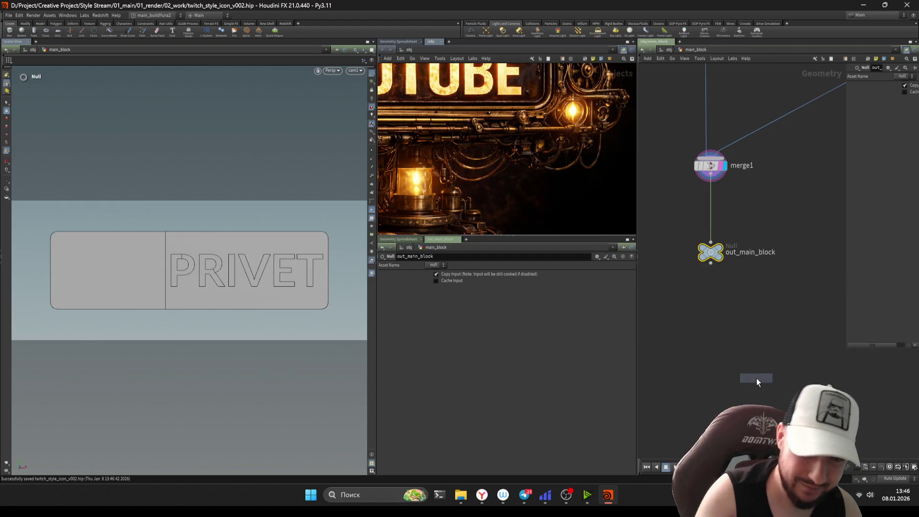
{"action": "scroll", "coordinate": [756, 381], "scroll_direction": "up", "scroll_amount": 2}
{"action": "left_click", "coordinate": [695, 266]}
{"action": "key", "text": "c"}
{"action": "left_click", "coordinate": [868, 406]}
Return to object level, locate geo_wire among the detail objects and dive inside it.
{"action": "key", "text": "u"}
{"action": "scroll", "coordinate": [765, 269], "scroll_direction": "down", "scroll_amount": 4}
{"action": "middle_click_drag", "start_coordinate": [716, 336], "coordinate": [701, 313]}
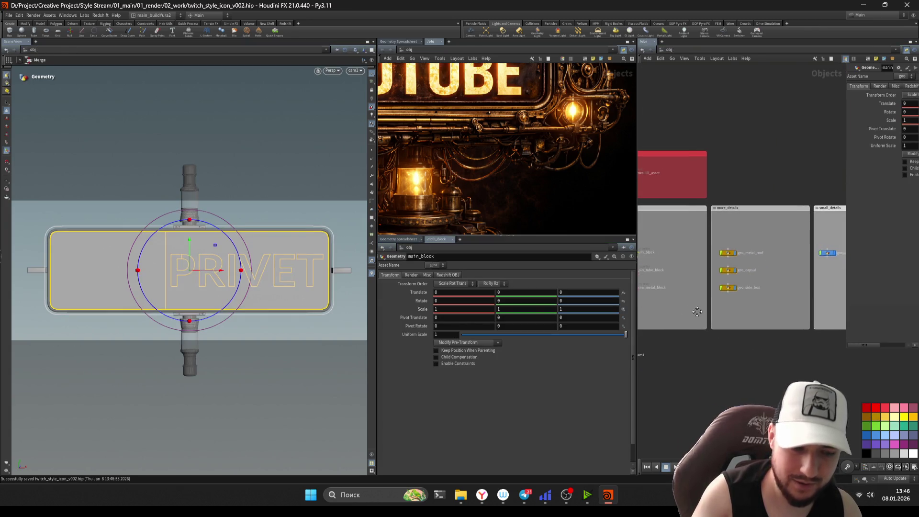
{"action": "scroll", "coordinate": [711, 300], "scroll_direction": "up", "scroll_amount": 2}
{"action": "left_click", "coordinate": [744, 258]}
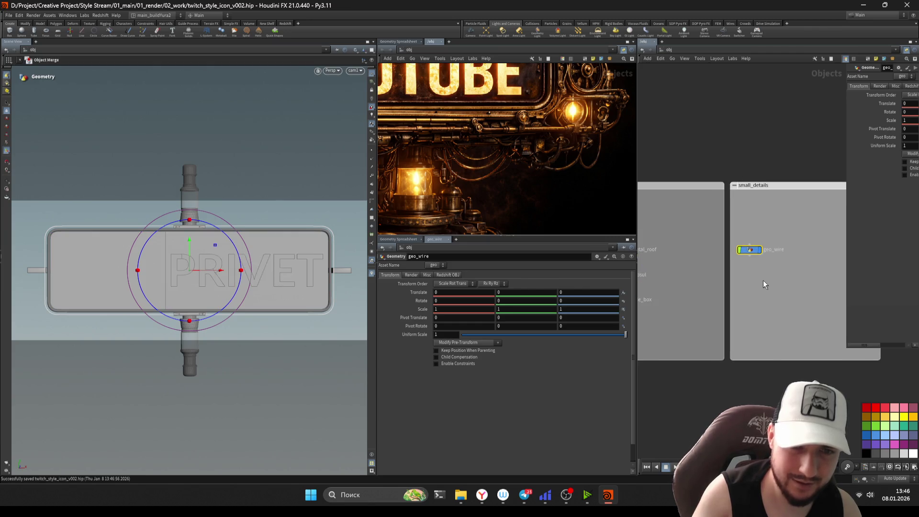
{"action": "scroll", "coordinate": [762, 280], "scroll_direction": "up", "scroll_amount": 5}
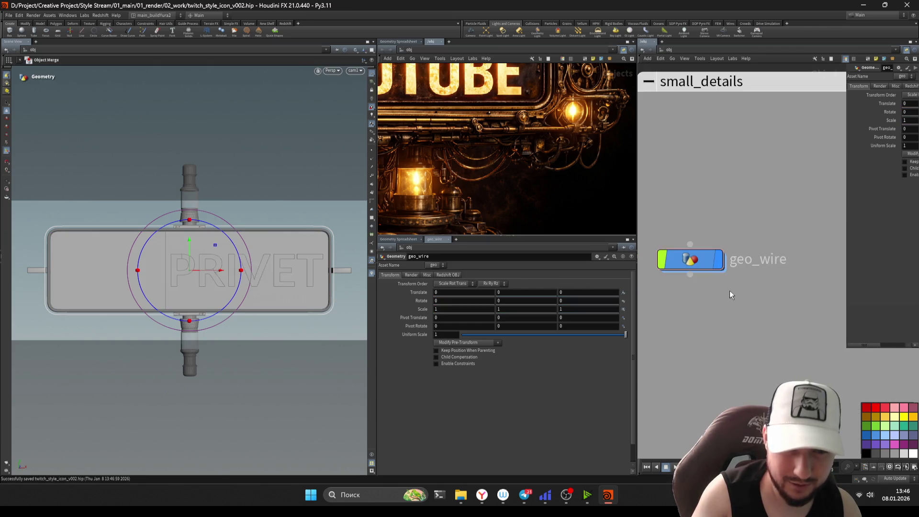
{"action": "double_click", "coordinate": [698, 259]}
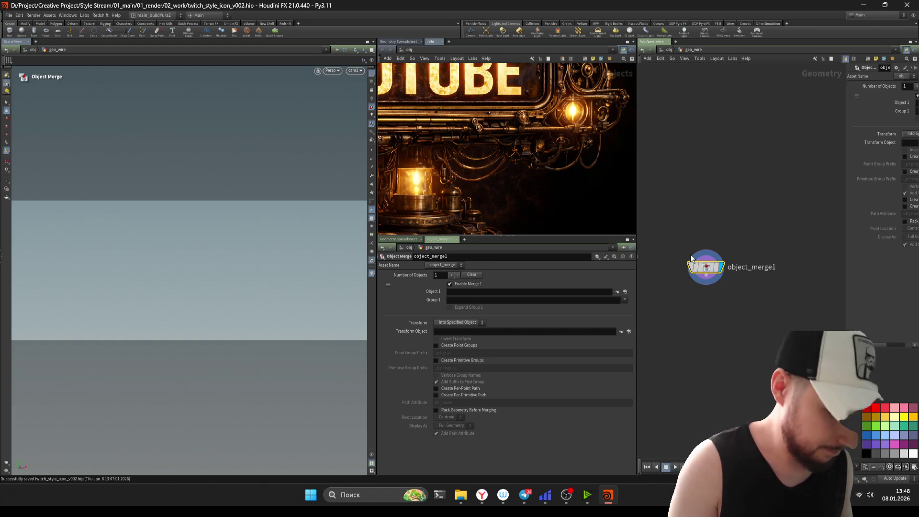
Frame object_merge1 in a nodes-only network view and save the scene.
{"action": "middle_click_drag", "start_coordinate": [741, 410], "coordinate": [734, 359]}
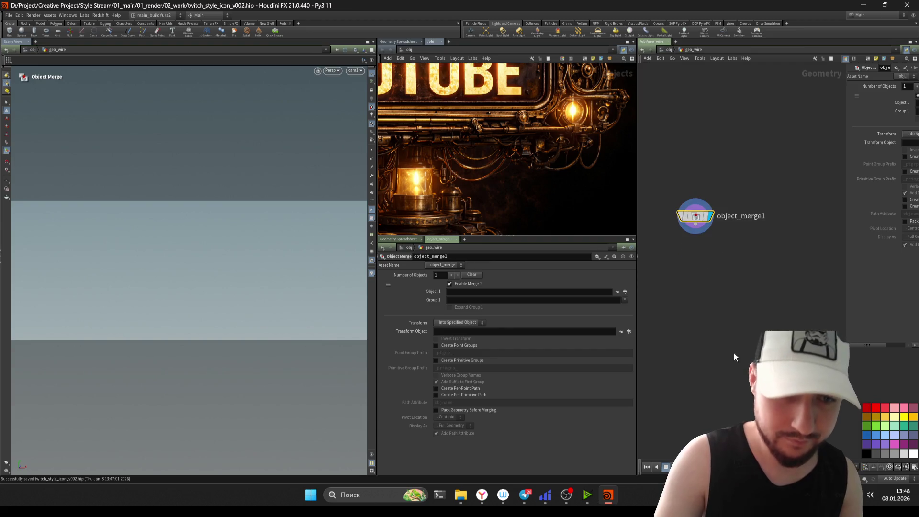
{"action": "mouse_move", "coordinate": [724, 327]}
{"action": "middle_mouse_down"}
{"action": "mouse_move", "coordinate": [719, 271]}
{"action": "mouse_move", "coordinate": [739, 251]}
{"action": "mouse_move", "coordinate": [707, 255]}
{"action": "middle_mouse_up"}
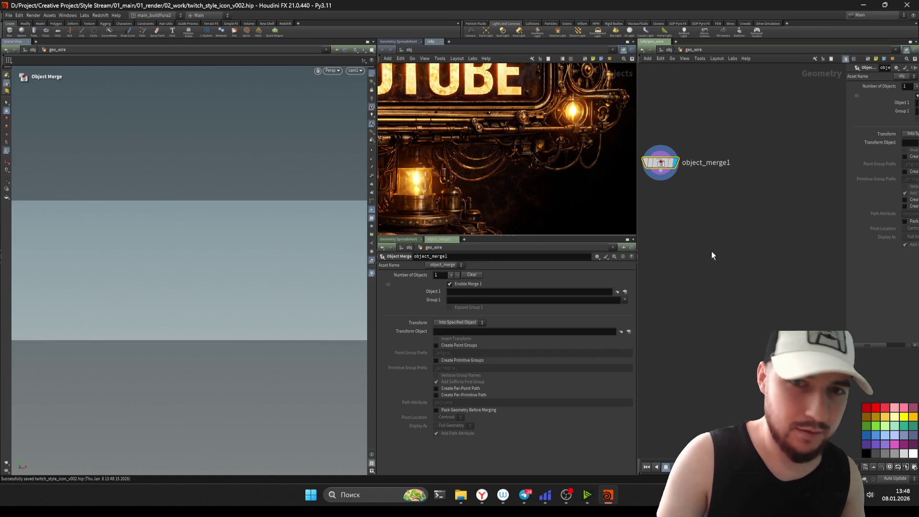
{"action": "key", "text": "p"}
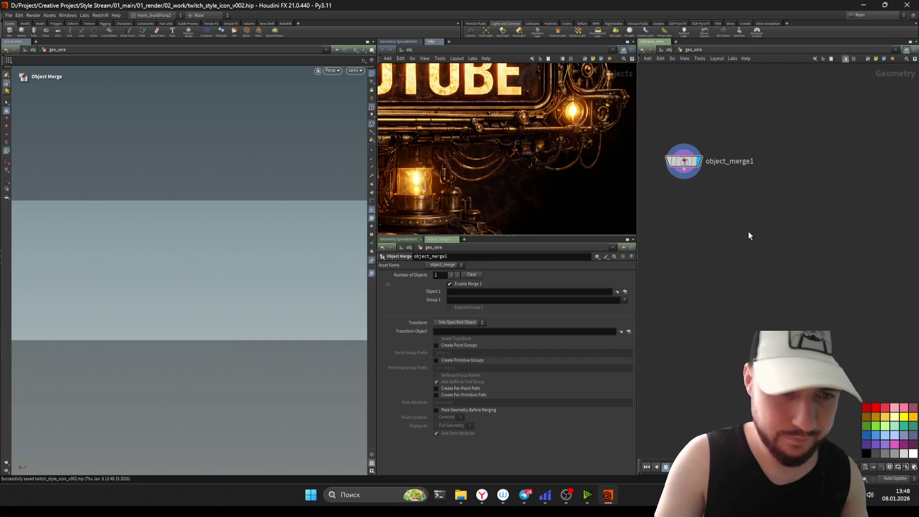
{"action": "key", "text": "ctrl+s"}
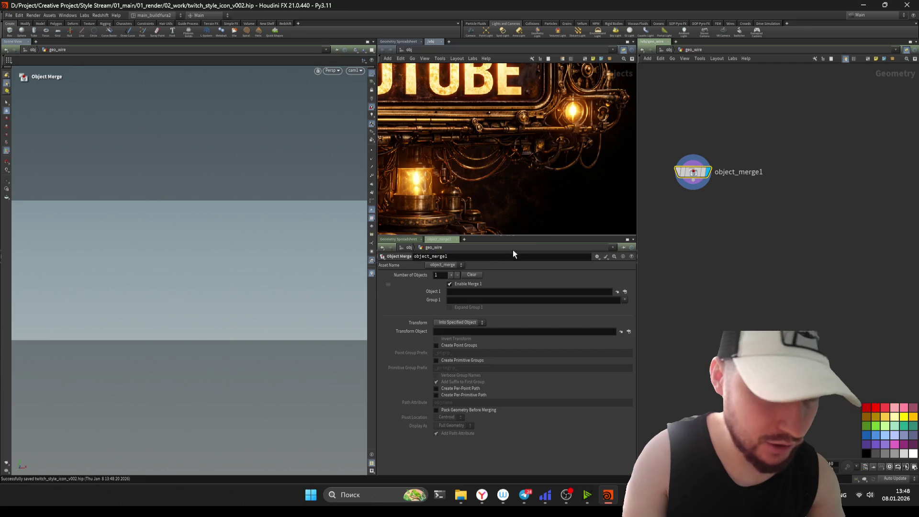
{"action": "left_click", "coordinate": [506, 293]}
{"action": "key", "text": "Return"}
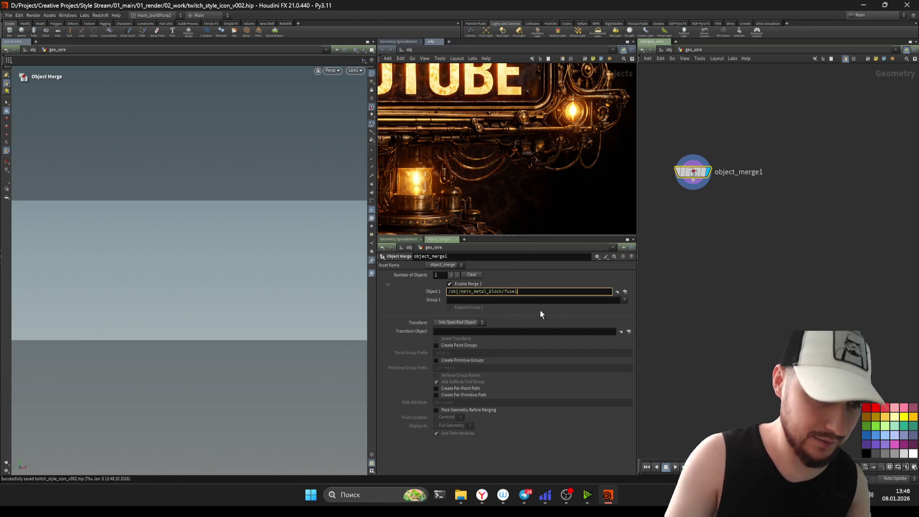
Point object_merge1's Object 1 path at main_metal_block/out_wire via autocomplete, without a trailing slash.
{"action": "left_click", "coordinate": [526, 291]}
{"action": "key", "text": "BackSpace"}
{"action": "key", "text": "BackSpace"}
{"action": "key", "text": "BackSpace"}
{"action": "key", "text": "BackSpace"}
{"action": "type", "text": "out"}
{"action": "key", "text": "Down"}
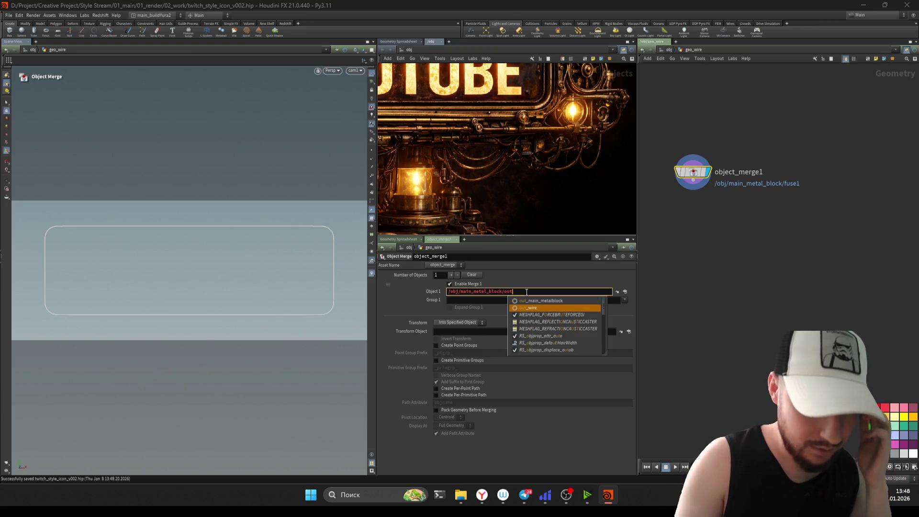
{"action": "key", "text": "Return"}
{"action": "key", "text": "Return"}
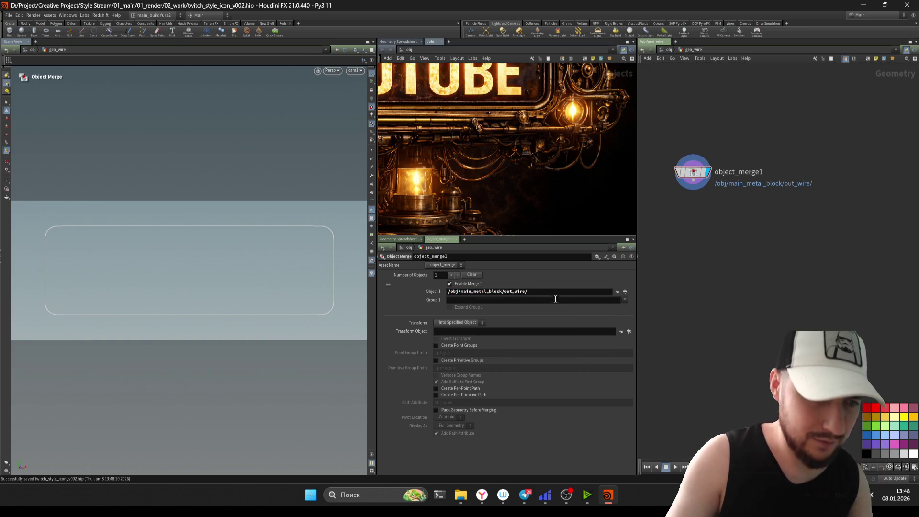
{"action": "key", "text": "BackSpace"}
{"action": "key", "text": "Return"}
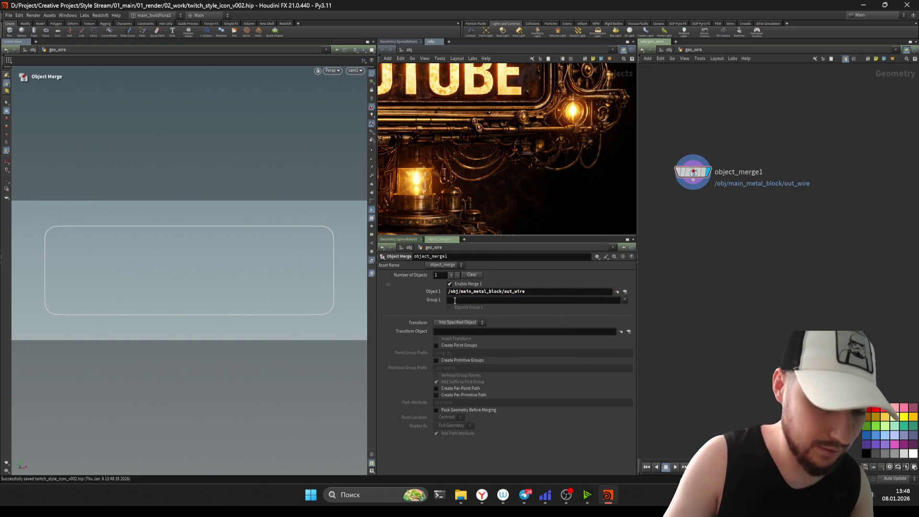
Replace the /obj/ prefix to make the path ../../main_metal_block/out_wire.
{"action": "key", "text": "ctrl+Left"}
{"action": "key", "text": "ctrl+Left"}
{"action": "key", "text": "shift+Home"}
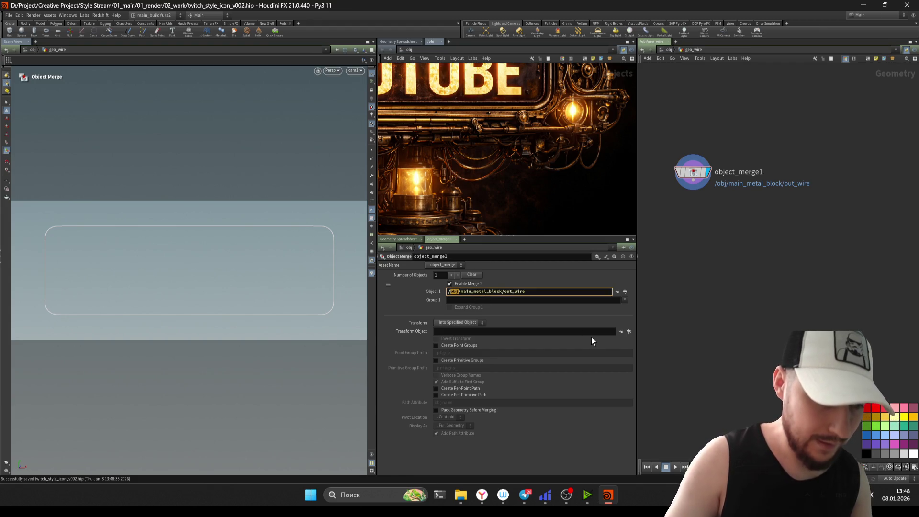
{"action": "type", "text": "../../"}
{"action": "key", "text": "Return"}
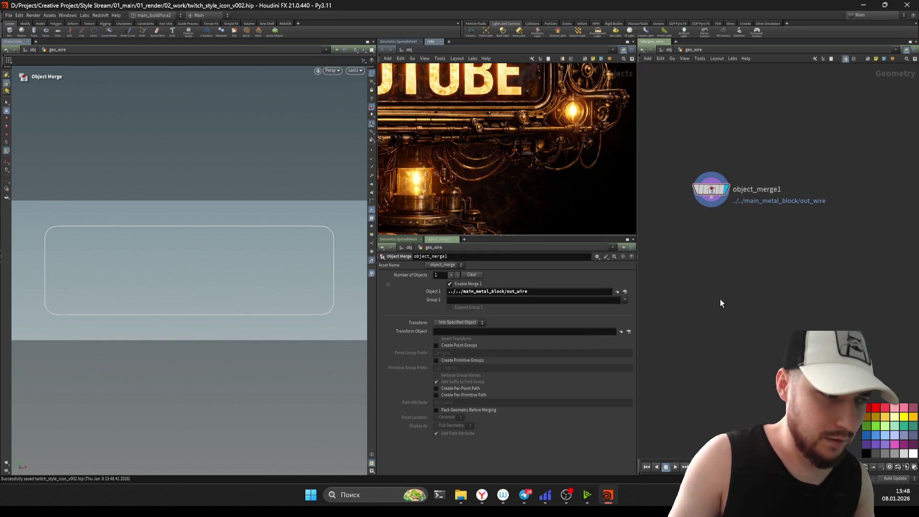
{"action": "key", "text": "u"}
{"action": "mouse_move", "coordinate": [824, 182]}
{"action": "middle_mouse_down"}
{"action": "mouse_move", "coordinate": [725, 192]}
{"action": "mouse_move", "coordinate": [814, 206]}
{"action": "middle_mouse_up"}
Copy attribwrangle1 from main_tube_block and paste it below object_merge1 in geo_wire.
{"action": "double_click", "coordinate": [663, 214]}
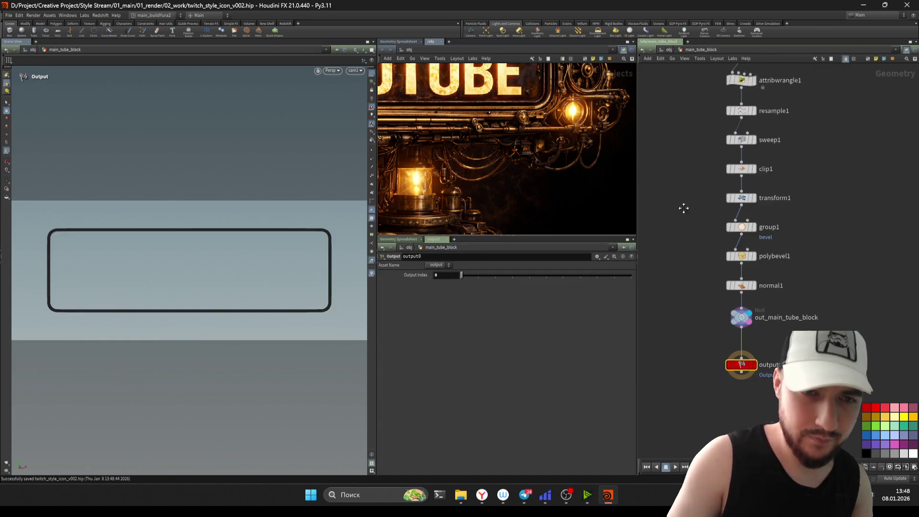
{"action": "left_click", "coordinate": [730, 217]}
{"action": "key", "text": "ctrl+c"}
{"action": "middle_click_drag", "start_coordinate": [678, 274], "coordinate": [667, 239]}
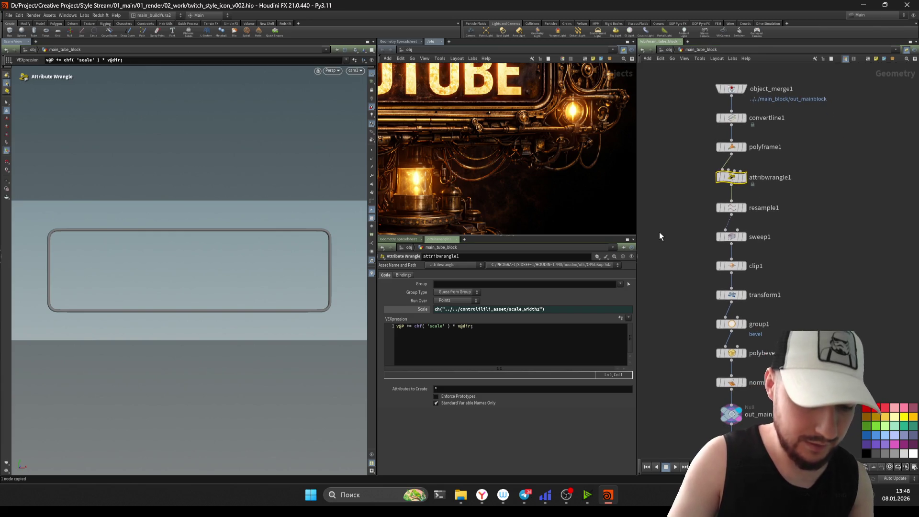
{"action": "key", "text": "u"}
{"action": "double_click", "coordinate": [778, 215]}
{"action": "key", "text": "ctrl+s"}
{"action": "key", "text": "ctrl+v"}
{"action": "left_click_drag", "start_coordinate": [713, 228], "coordinate": [713, 190]}
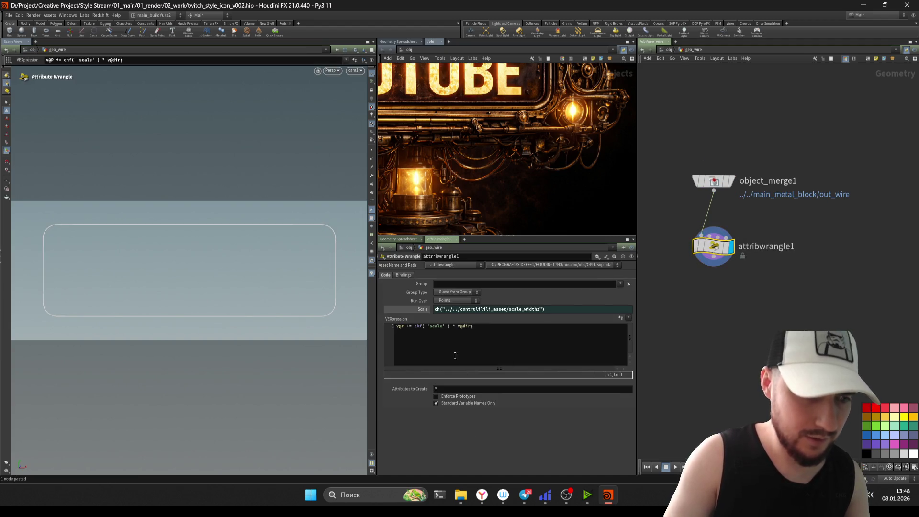
Make the wrangle's Scale a plain value, detach it, and display object_merge1.
{"action": "left_click", "coordinate": [423, 309], "text": "ctrl+shift"}
{"action": "left_click_drag", "start_coordinate": [474, 311], "coordinate": [515, 302]}
{"action": "key", "text": "ctrl+z"}
{"action": "key", "text": "ctrl+s"}
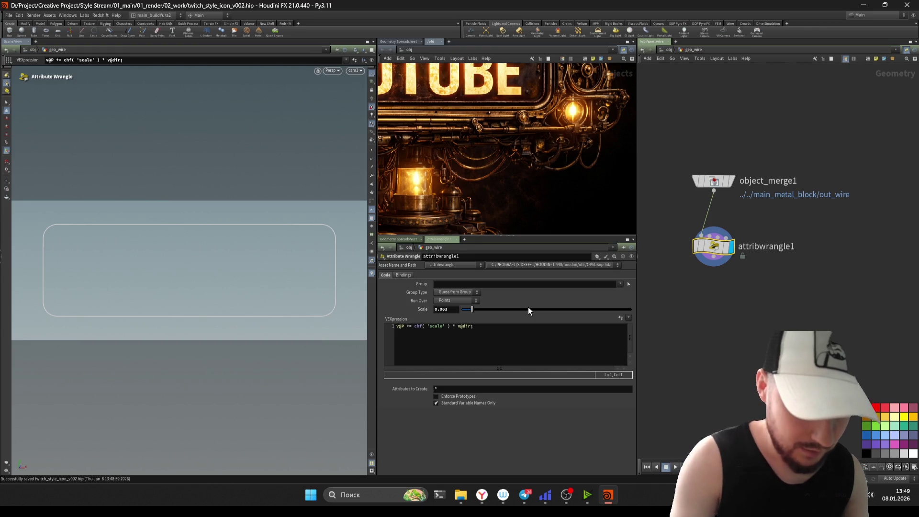
{"action": "mouse_move", "coordinate": [706, 249]}
{"action": "left_mouse_down"}
{"action": "mouse_move", "coordinate": [764, 275]}
{"action": "mouse_move", "coordinate": [824, 265]}
{"action": "left_mouse_up"}
{"action": "left_click", "coordinate": [708, 181]}
{"action": "key", "text": "r"}
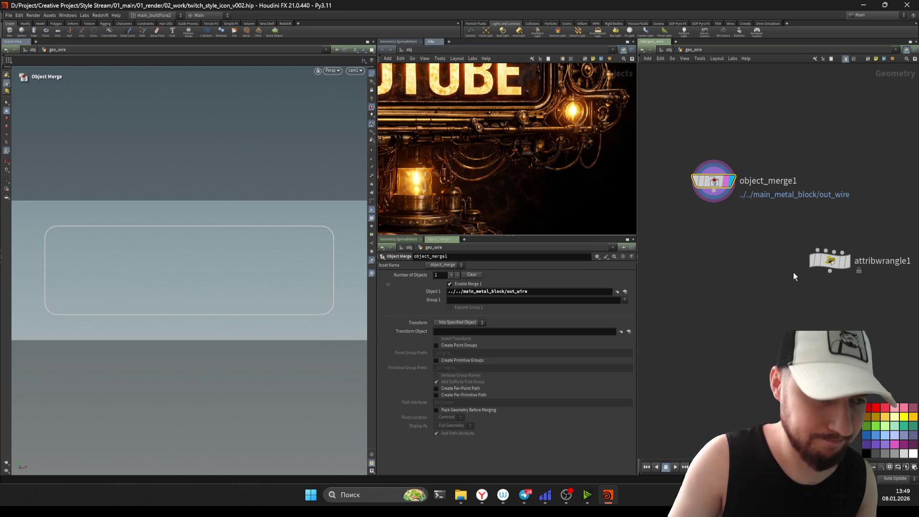
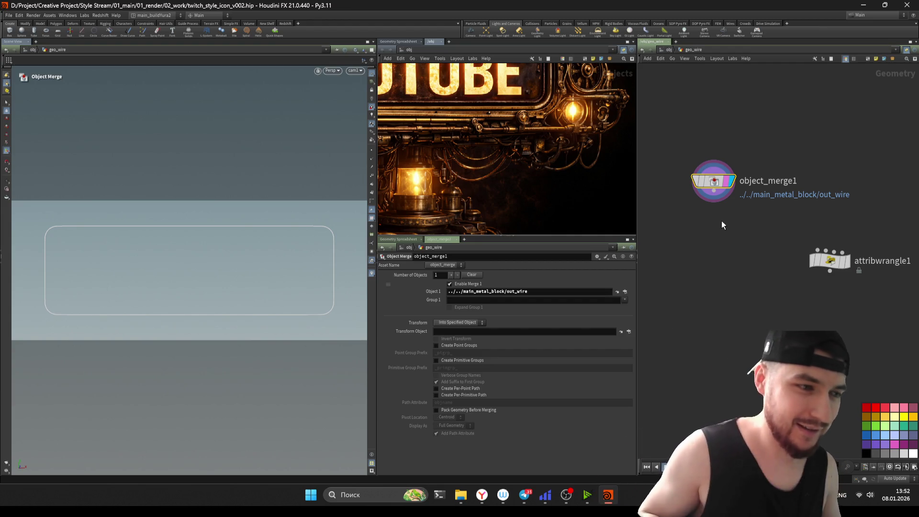
Wire attribwrangle1 under object_merge1 and make it the displayed node.
{"action": "left_click_drag", "start_coordinate": [827, 262], "coordinate": [705, 253]}
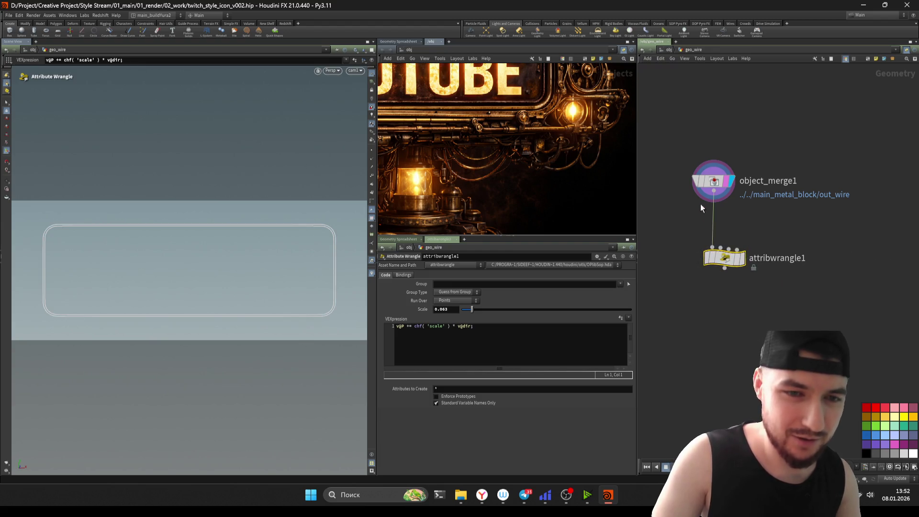
{"action": "left_click", "coordinate": [741, 257]}
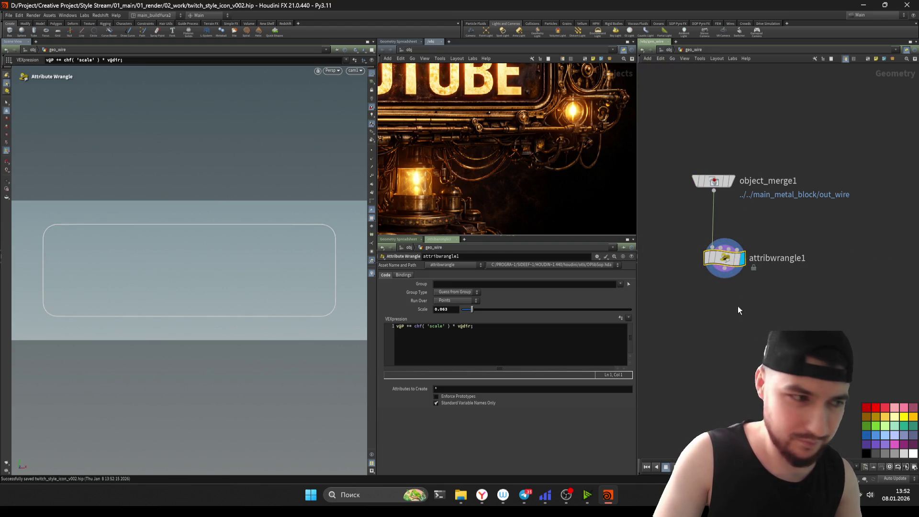
{"action": "left_click_drag", "start_coordinate": [737, 265], "coordinate": [721, 262]}
Experiment with the wrangle's offset Scale, briefly settling on 0.088, and save.
{"action": "mouse_move", "coordinate": [471, 310]}
{"action": "left_mouse_down"}
{"action": "mouse_move", "coordinate": [598, 334]}
{"action": "mouse_move", "coordinate": [461, 320]}
{"action": "mouse_move", "coordinate": [654, 314]}
{"action": "mouse_move", "coordinate": [482, 308]}
{"action": "mouse_move", "coordinate": [636, 314]}
{"action": "left_mouse_up"}
{"action": "mouse_move", "coordinate": [445, 309]}
{"action": "middle_mouse_down"}
{"action": "mouse_move", "coordinate": [514, 311]}
{"action": "mouse_move", "coordinate": [446, 309]}
{"action": "middle_mouse_up"}
{"action": "key", "text": "h"}
{"action": "key", "text": "ctrl+z"}
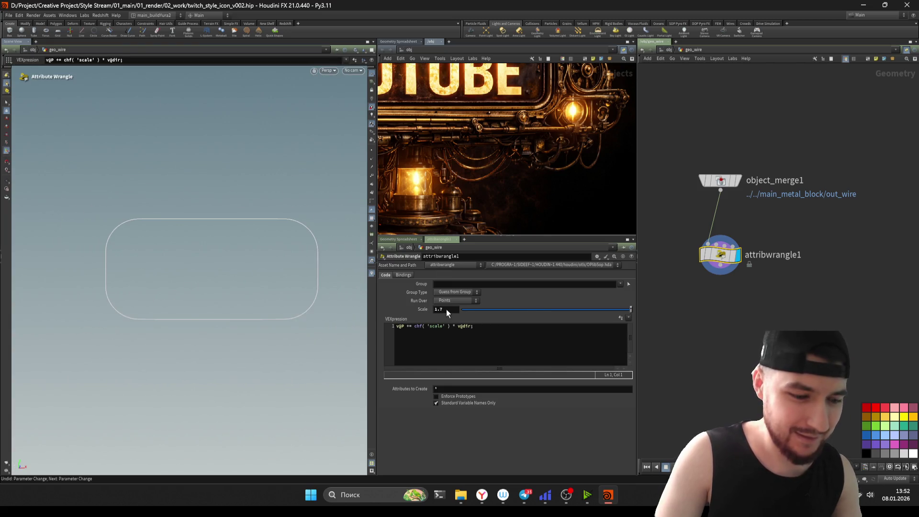
{"action": "left_click_drag", "start_coordinate": [484, 306], "coordinate": [475, 313]}
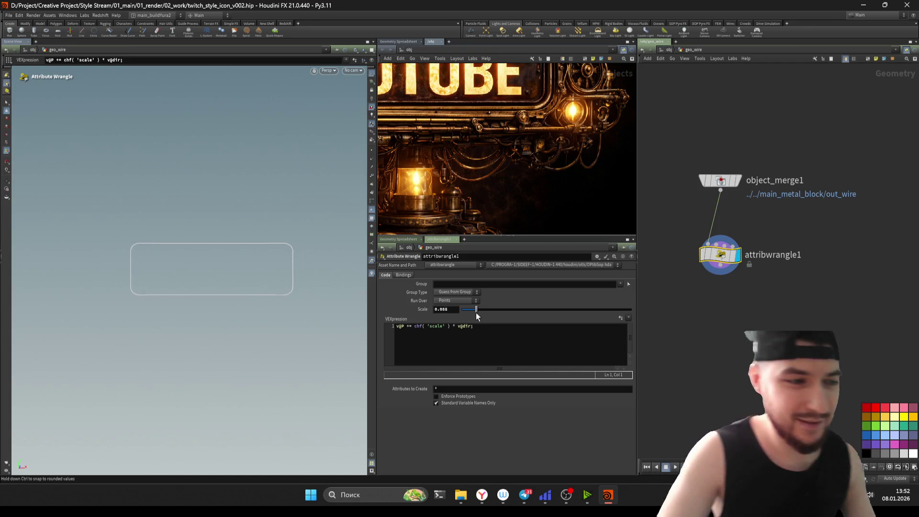
{"action": "key", "text": "ctrl+s"}
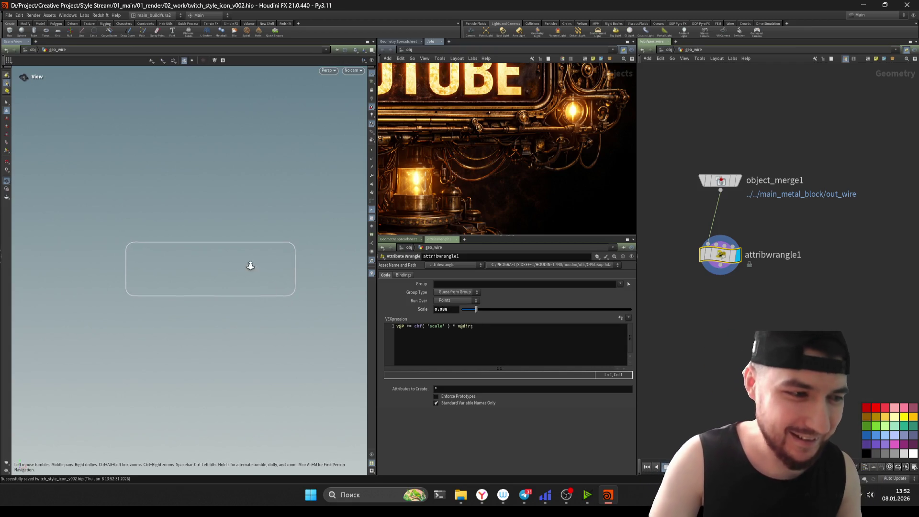
Look through cam1 again, set Scale to 0.172, save, and lay out both nodes.
{"action": "scroll", "coordinate": [242, 269], "scroll_direction": "up", "scroll_amount": 2}
{"action": "left_click", "coordinate": [353, 71]}
{"action": "left_click", "coordinate": [358, 99]}
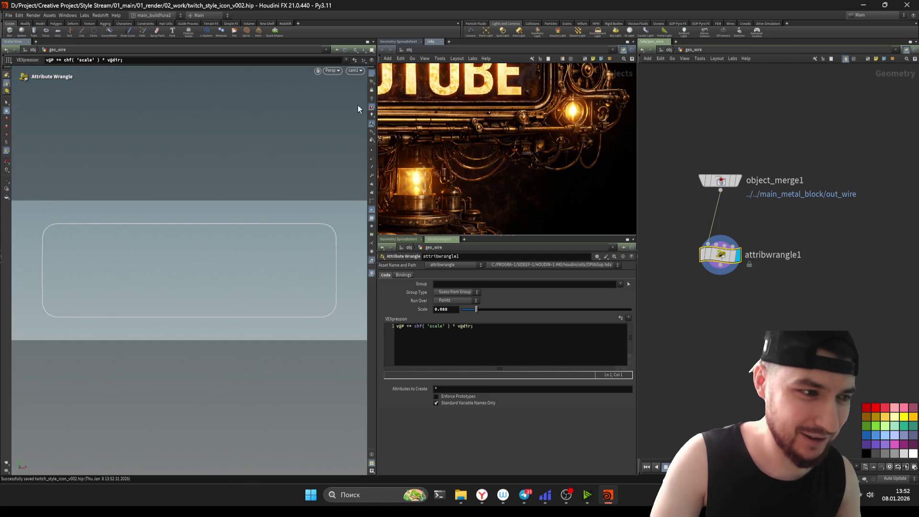
{"action": "mouse_move", "coordinate": [470, 311]}
{"action": "left_mouse_down"}
{"action": "mouse_move", "coordinate": [594, 310]}
{"action": "mouse_move", "coordinate": [490, 309]}
{"action": "left_mouse_up"}
{"action": "key", "text": "ctrl+s"}
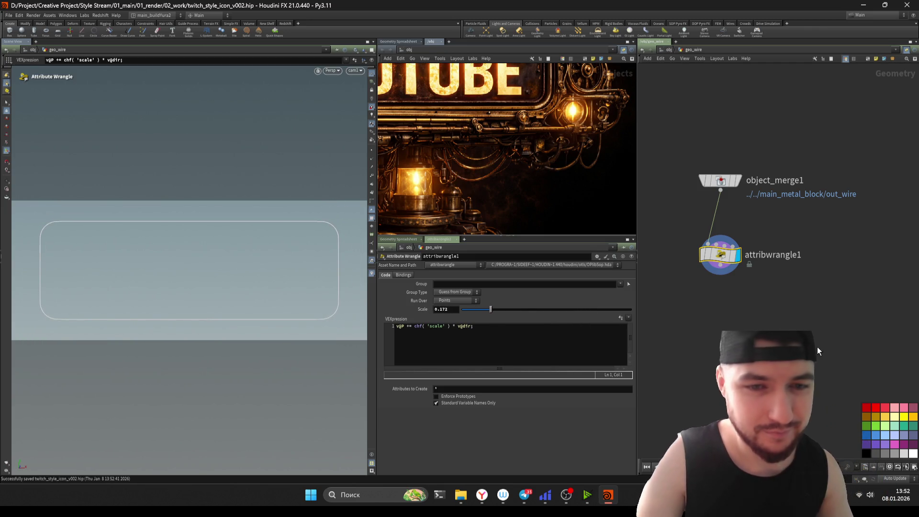
{"action": "left_click_drag", "start_coordinate": [816, 350], "coordinate": [689, 167]}
{"action": "key", "text": "l"}
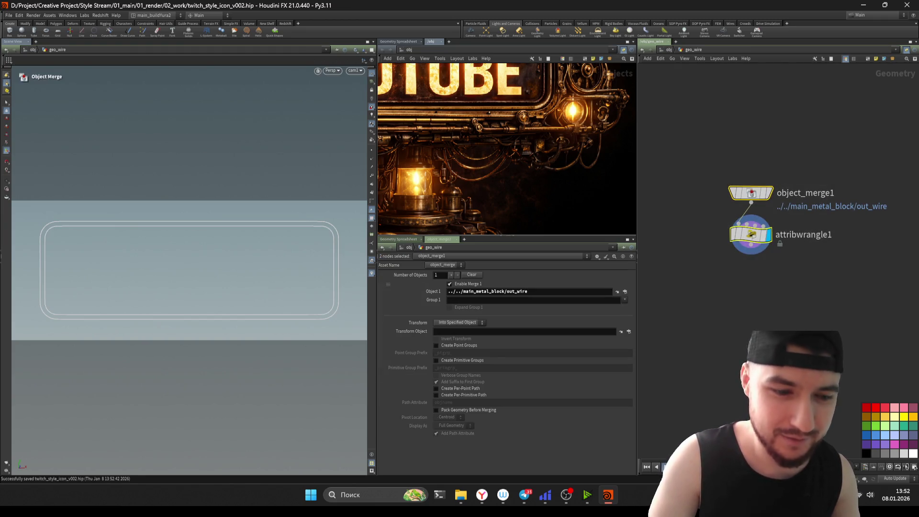
{"action": "key", "text": "ctrl+s"}
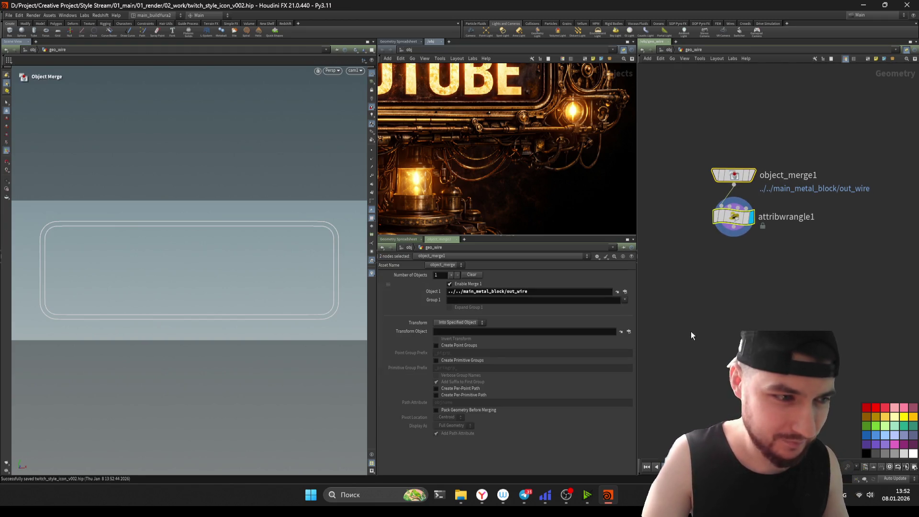
{"action": "key", "text": "Down"}
{"action": "key", "text": "ctrl+s"}
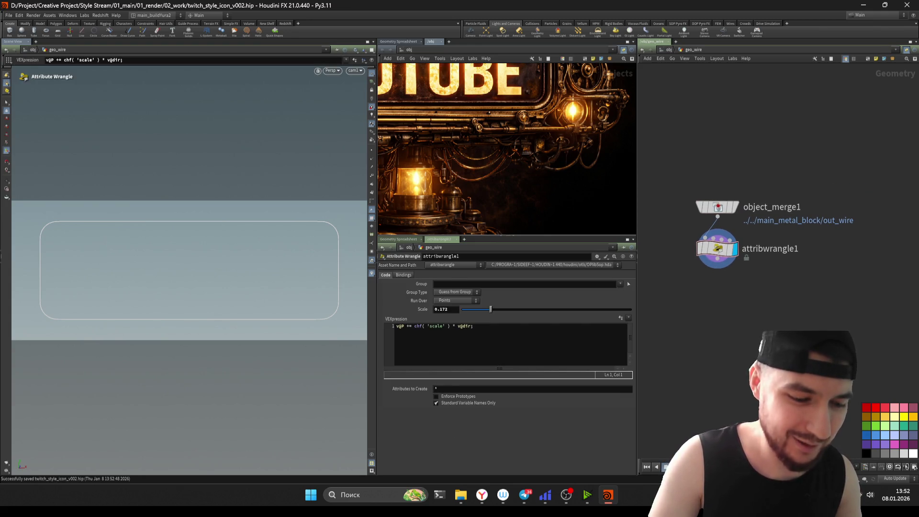
{"action": "key", "text": "Up"}
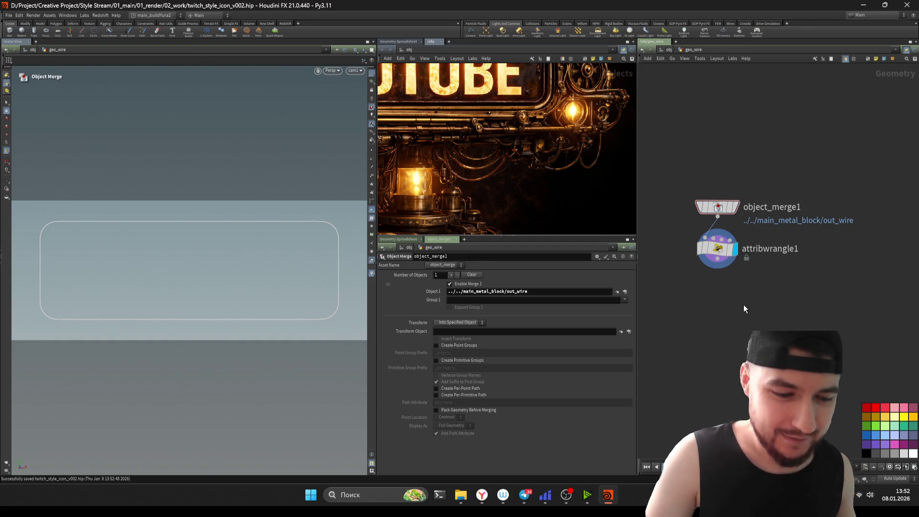
{"action": "left_click_drag", "start_coordinate": [741, 307], "coordinate": [689, 263]}
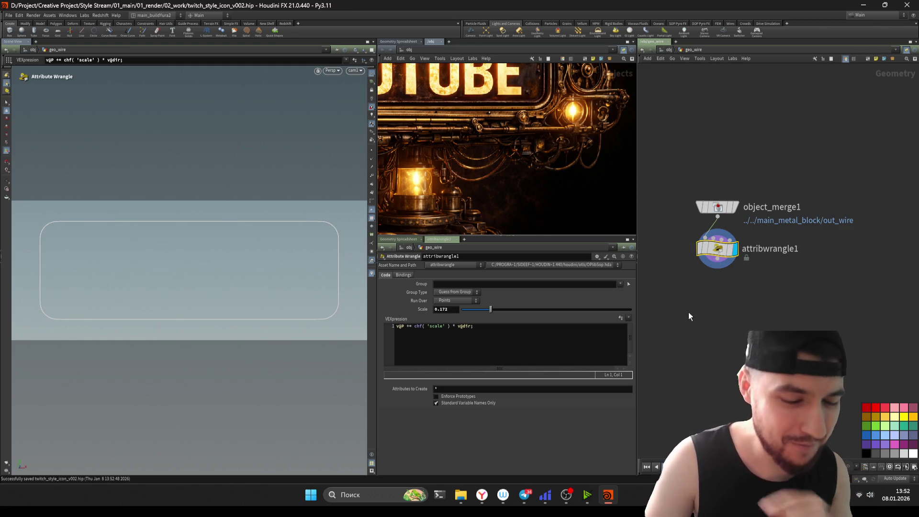
{"action": "left_click_drag", "start_coordinate": [679, 247], "coordinate": [753, 314]}
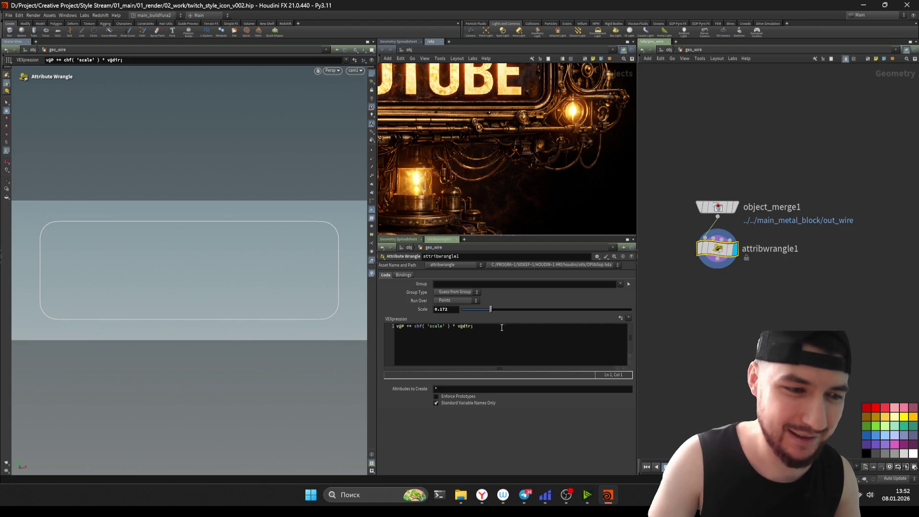
{"action": "key", "text": "ctrl+s"}
{"action": "left_click_drag", "start_coordinate": [877, 337], "coordinate": [647, 166]}
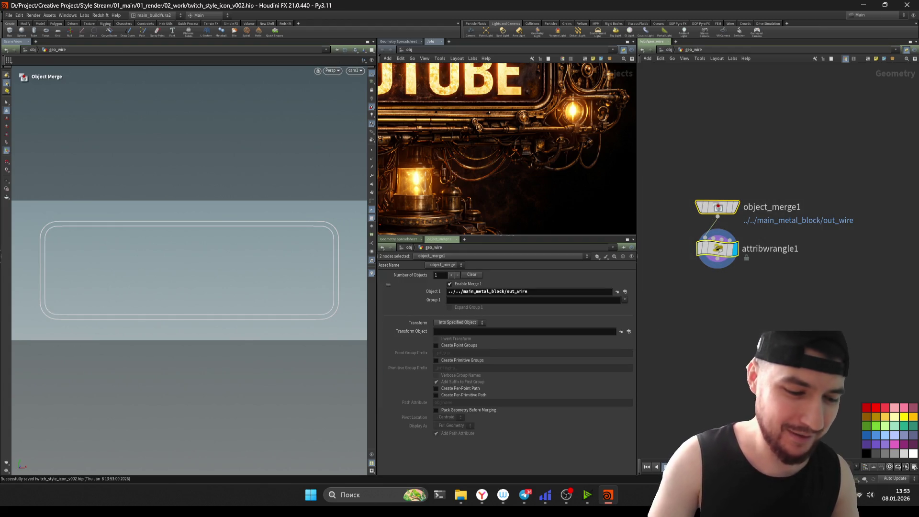
{"action": "left_click_drag", "start_coordinate": [775, 379], "coordinate": [708, 278]}
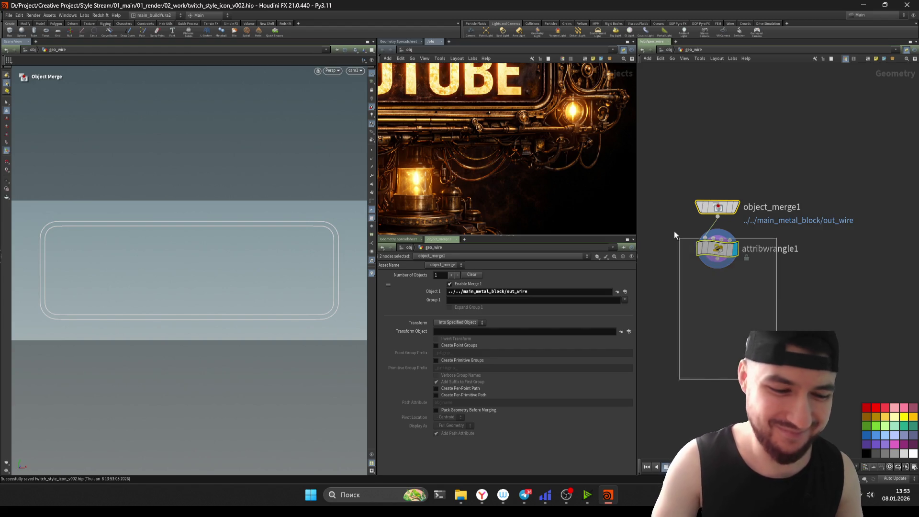
{"action": "mouse_move", "coordinate": [734, 288]}
{"action": "middle_mouse_down"}
{"action": "mouse_move", "coordinate": [725, 334]}
{"action": "mouse_move", "coordinate": [722, 286]}
{"action": "middle_mouse_up"}
{"action": "middle_click_drag", "start_coordinate": [699, 339], "coordinate": [734, 338]}
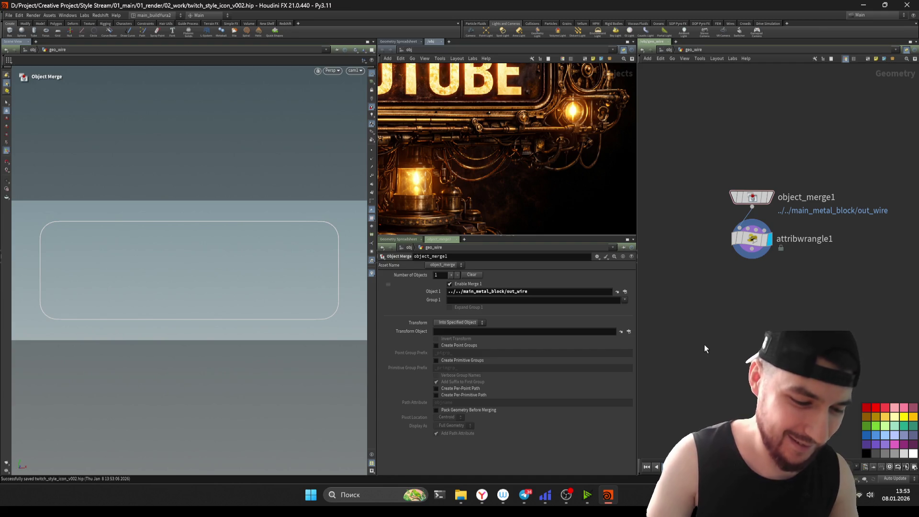
{"action": "left_click", "coordinate": [751, 239]}
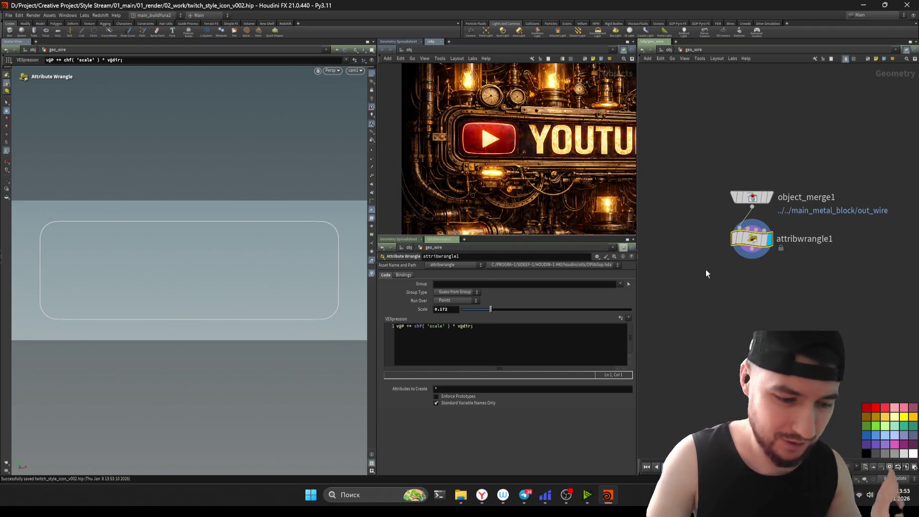
{"action": "scroll", "coordinate": [720, 272], "scroll_direction": "up", "scroll_amount": 3}
{"action": "scroll", "coordinate": [729, 277], "scroll_direction": "down", "scroll_amount": 2}
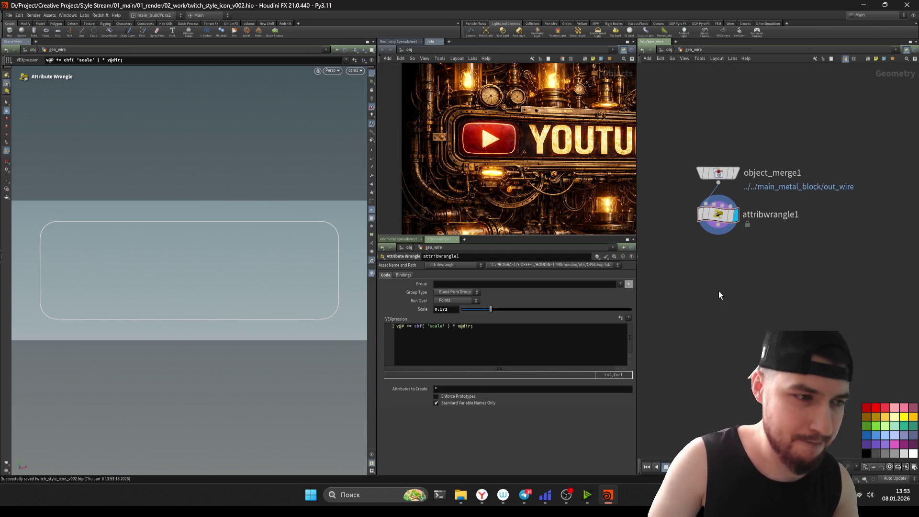
Add a Carve node under attribwrangle1 and make it the displayed node.
{"action": "key", "text": "Tab"}
{"action": "type", "text": "car"}
{"action": "key", "text": "Return"}
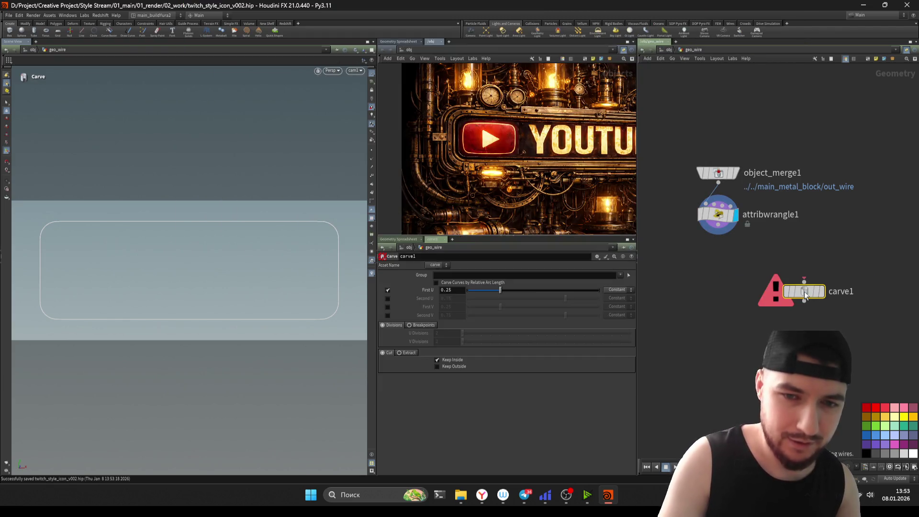
{"action": "left_click", "coordinate": [659, 291]}
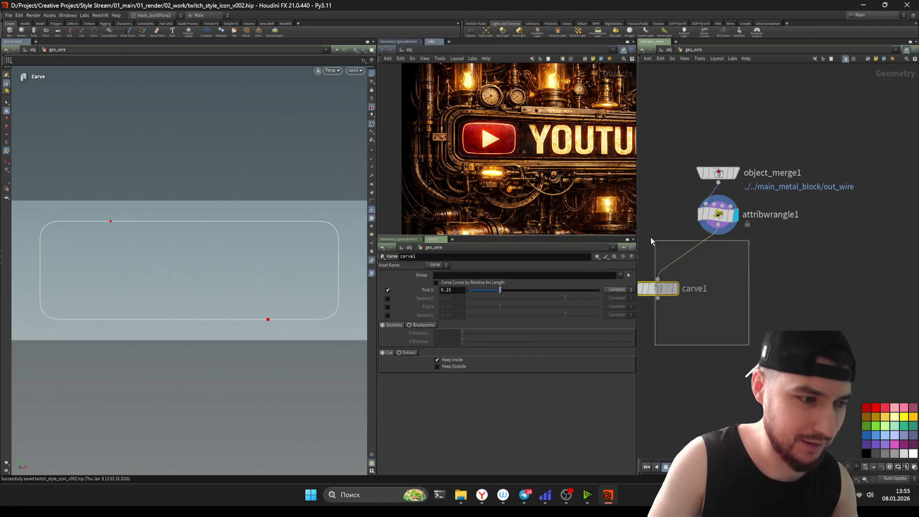
{"action": "left_click", "coordinate": [674, 289]}
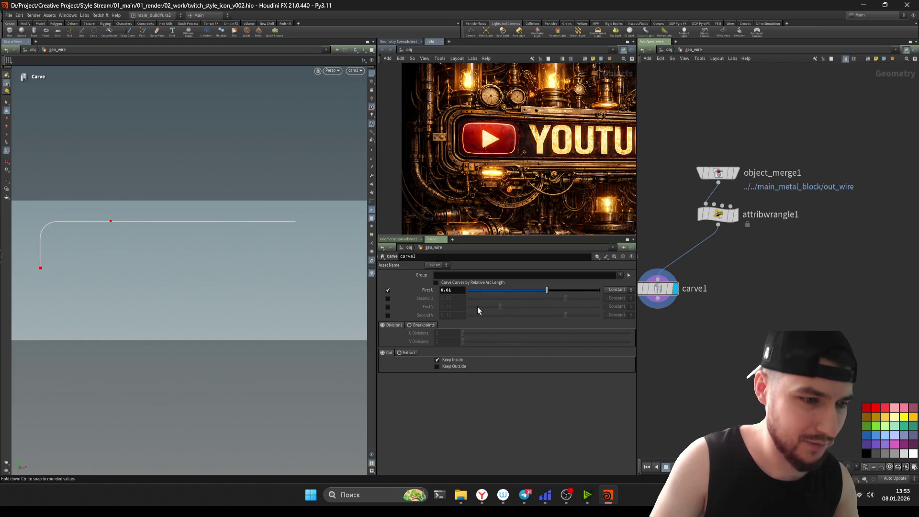
Enable Second U on the Carve, set First U 0.6 and Second U 0.8, and save.
{"action": "left_click", "coordinate": [388, 298]}
{"action": "left_click_drag", "start_coordinate": [546, 293], "coordinate": [565, 300]}
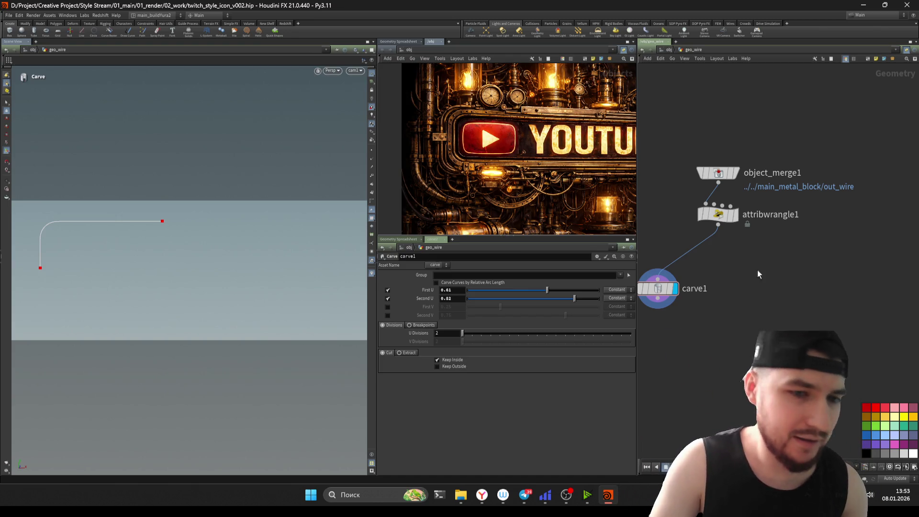
{"action": "left_click_drag", "start_coordinate": [453, 287], "coordinate": [450, 291]}
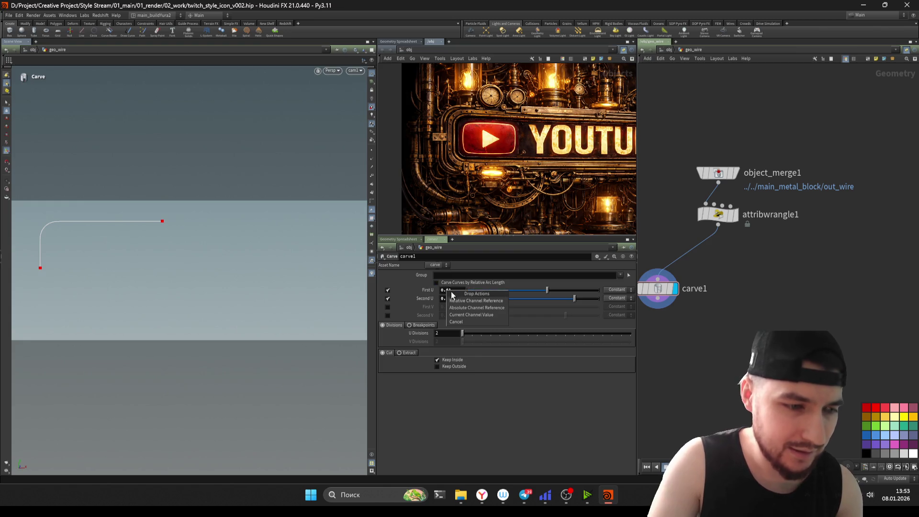
{"action": "key", "text": "Escape"}
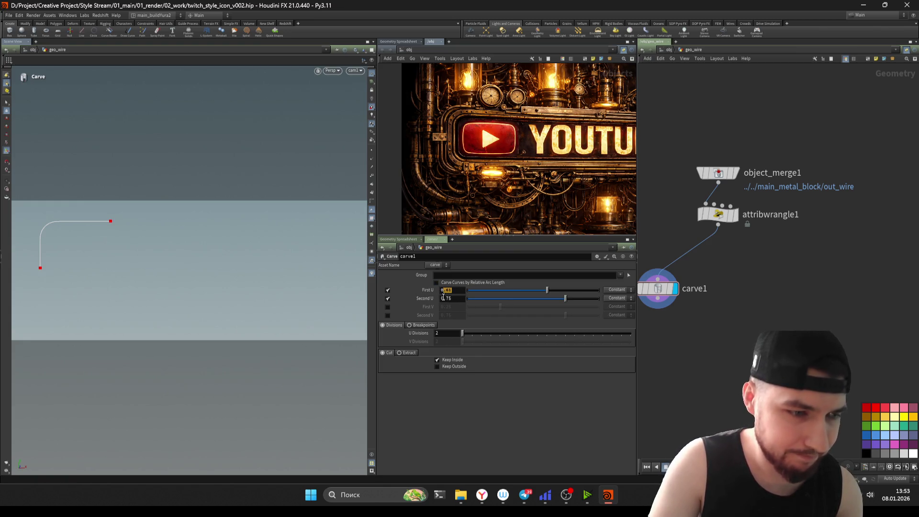
{"action": "type", "text": "0.6"}
{"action": "key", "text": "Tab"}
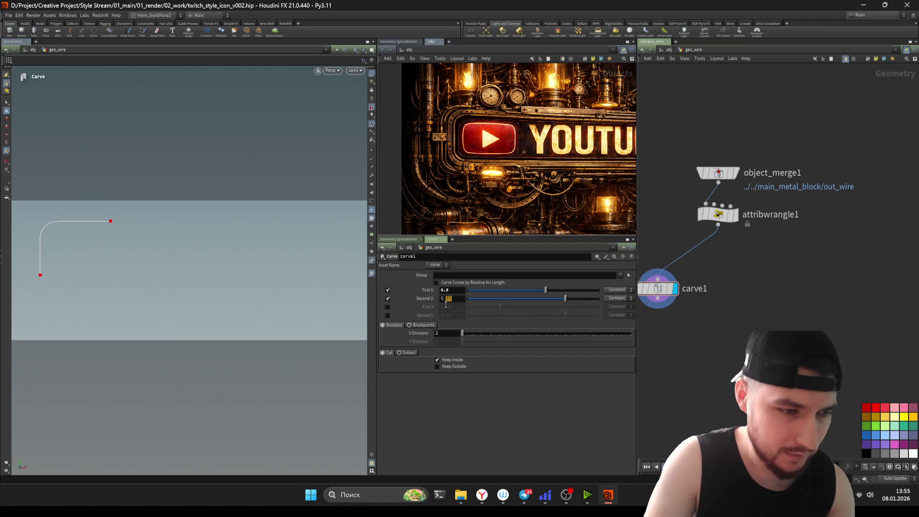
{"action": "key", "text": "Return"}
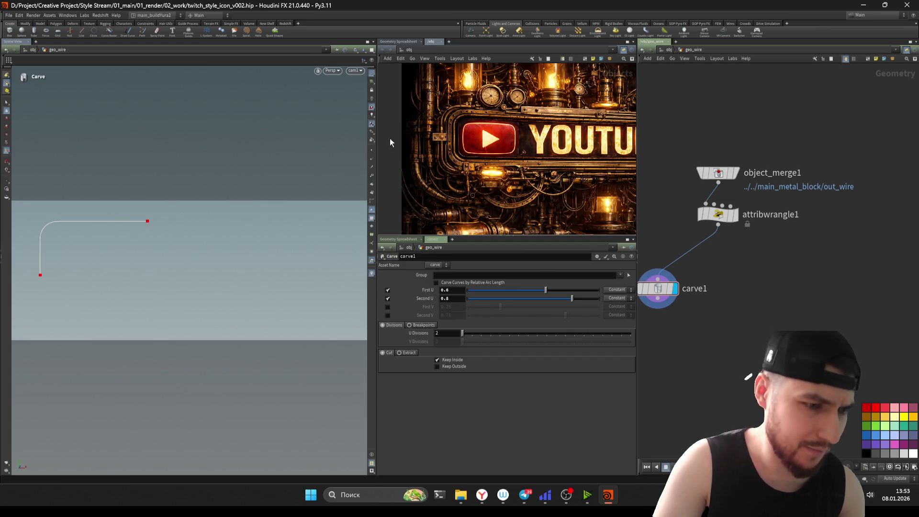
{"action": "key", "text": "ctrl+s"}
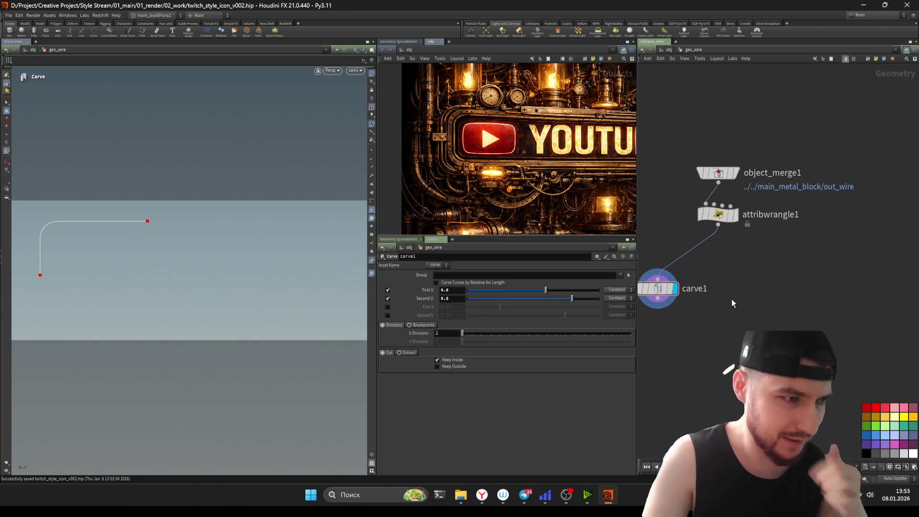
{"action": "left_click_drag", "start_coordinate": [713, 304], "coordinate": [638, 267]}
Replace the Carve with a Clip node under attribwrangle1.
{"action": "key", "text": "Delete"}
{"action": "key", "text": "Tab"}
{"action": "type", "text": "clu"}
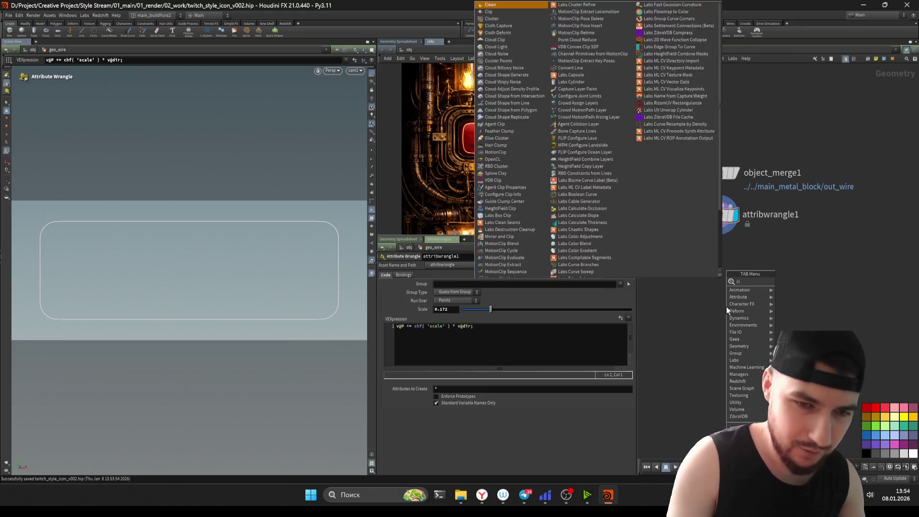
{"action": "key", "text": "BackSpace"}
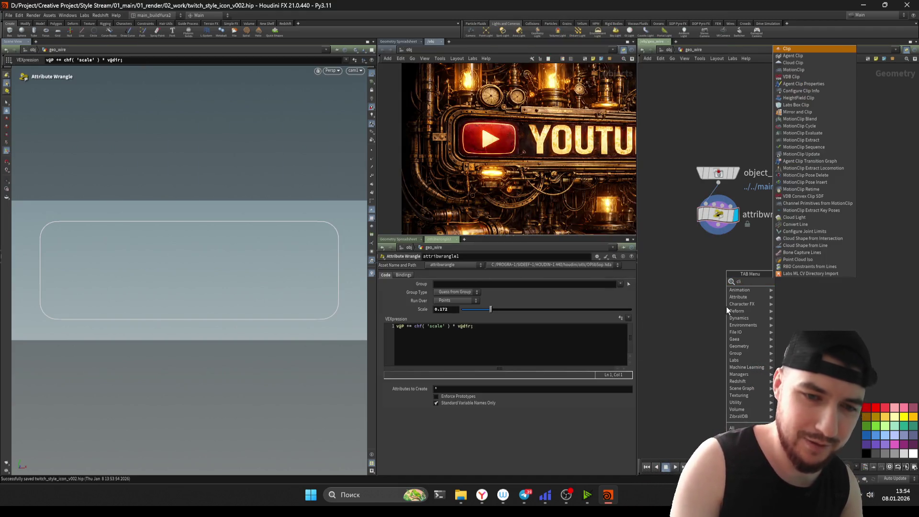
{"action": "type", "text": "ip"}
{"action": "key", "text": "Return"}
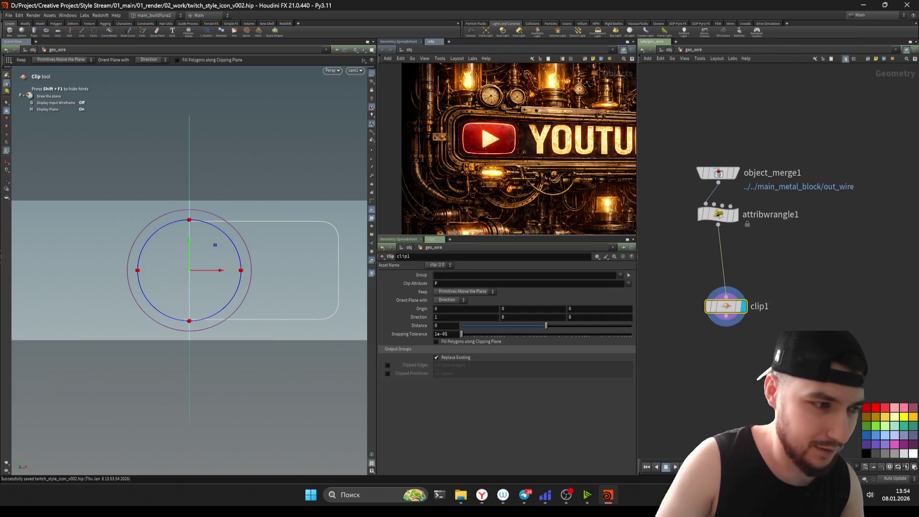
{"action": "left_click", "coordinate": [717, 345]}
Set the first clip pair's direction to 0,1,0.
{"action": "scroll", "coordinate": [737, 330], "scroll_direction": "down", "scroll_amount": 2}
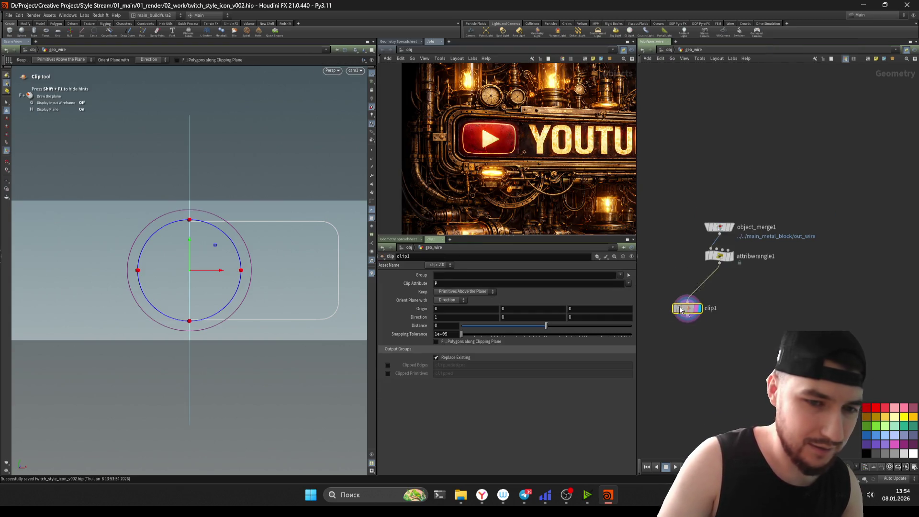
{"action": "mouse_move", "coordinate": [705, 305]}
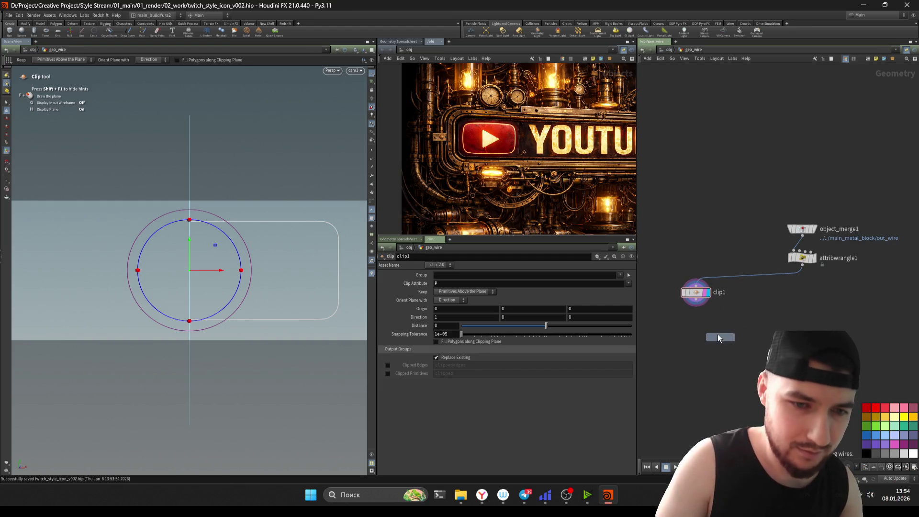
{"action": "left_click", "coordinate": [695, 293], "text": "shift"}
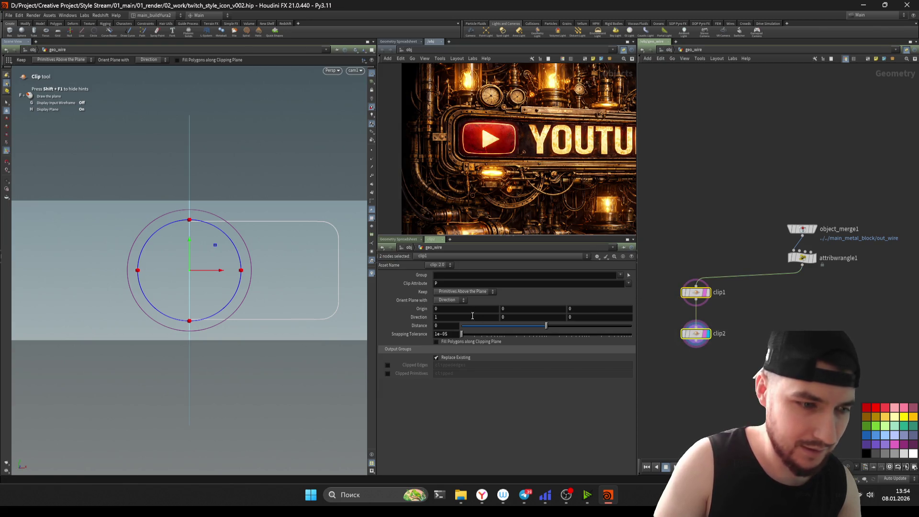
{"action": "type", "text": "0"}
{"action": "key", "text": "Tab"}
{"action": "type", "text": "1"}
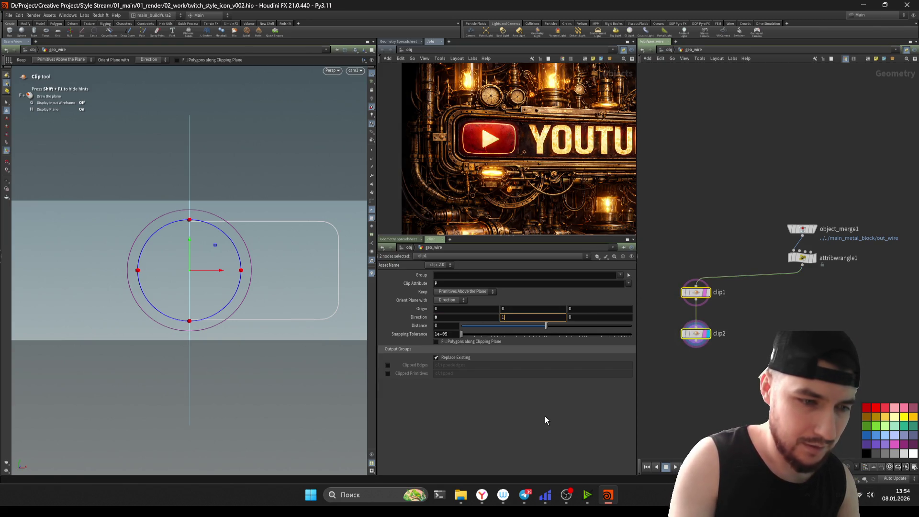
{"action": "key", "text": "Return"}
{"action": "left_click_drag", "start_coordinate": [724, 367], "coordinate": [673, 322]}
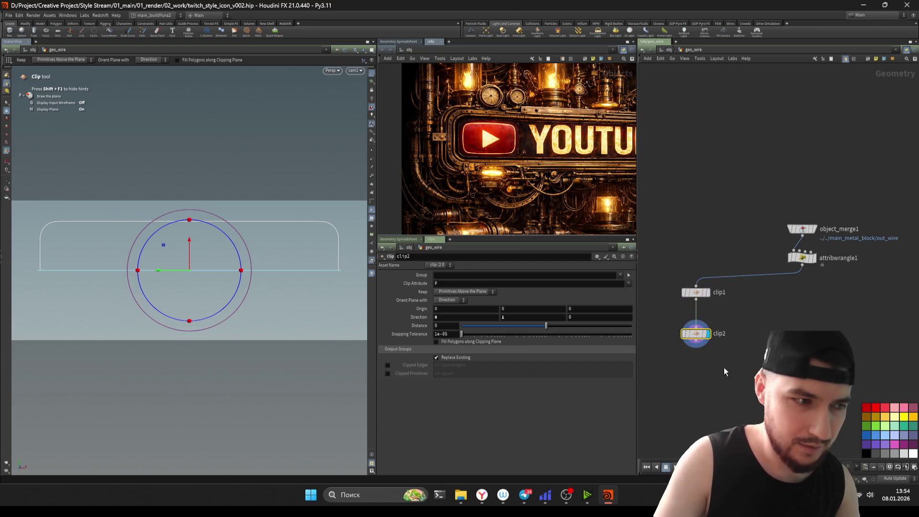
{"action": "left_click", "coordinate": [695, 291]}
{"action": "key", "text": "ctrl+s"}
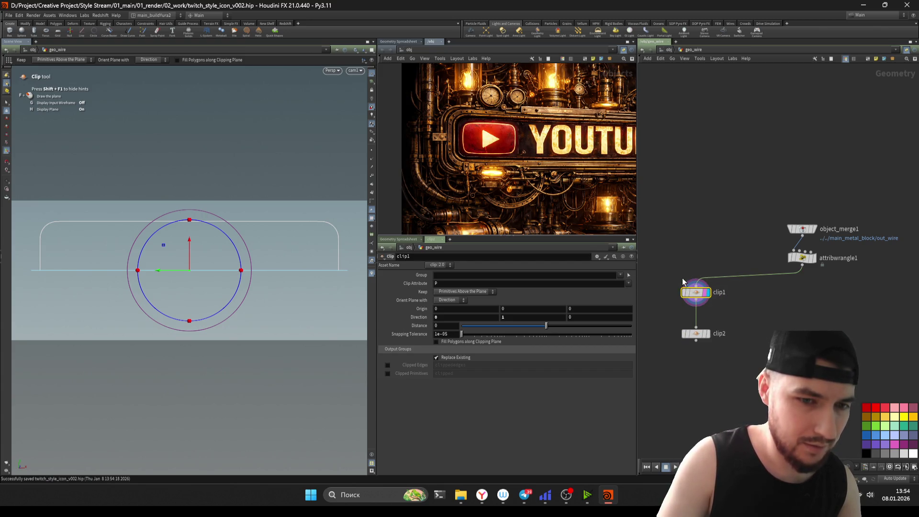
Enter 1 in clip1's Z and X direction fields, then view clip2's result.
{"action": "left_click", "coordinate": [587, 319]}
{"action": "type", "text": "1"}
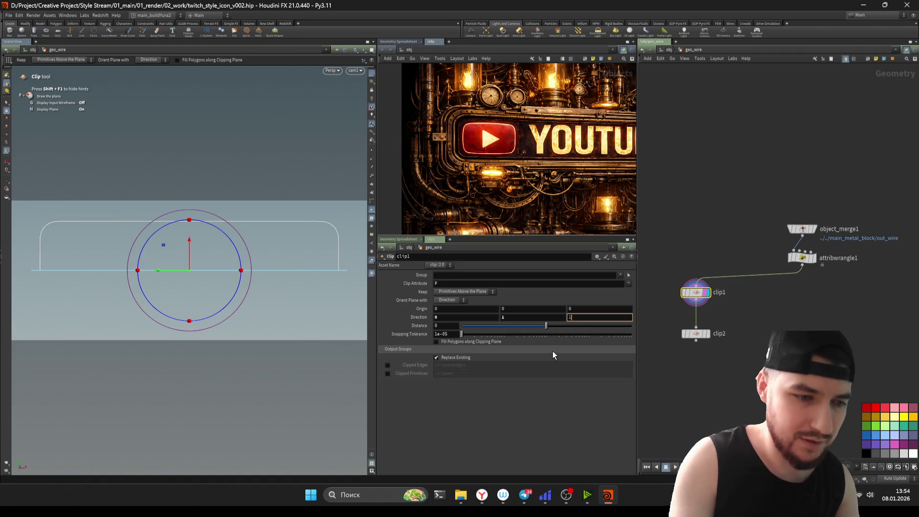
{"action": "key", "text": "Tab"}
{"action": "key", "text": "shift+Tab"}
{"action": "key", "text": "shift+Tab"}
{"action": "key", "text": "shift+Tab"}
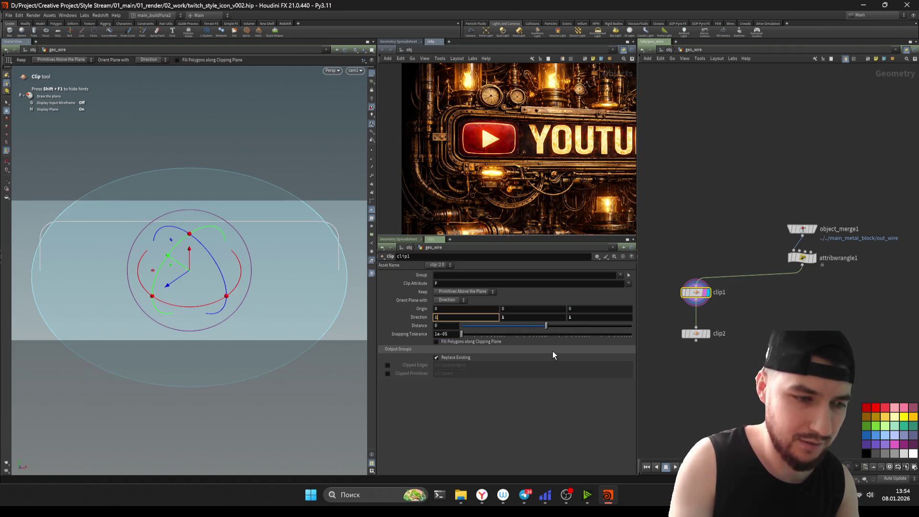
{"action": "type", "text": "1"}
{"action": "key", "text": "Tab"}
{"action": "key", "text": "Tab"}
{"action": "left_click", "coordinate": [695, 333]}
{"action": "key", "text": "ctrl+s"}
{"action": "key", "text": "ctrl+s"}
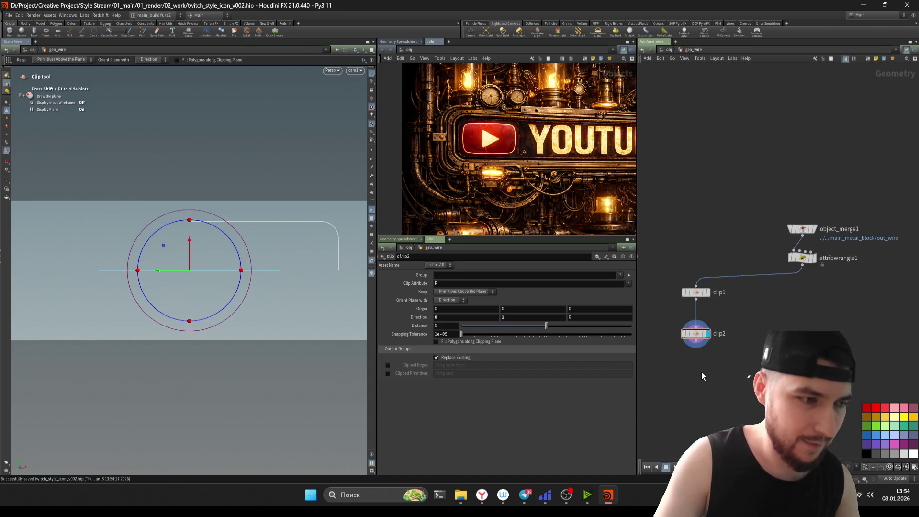
Duplicate the pair as clip3 and clip4, reversing clip3's direction to -1.
{"action": "scroll", "coordinate": [737, 364], "scroll_direction": "up", "scroll_amount": 2}
{"action": "mouse_move", "coordinate": [733, 345]}
{"action": "middle_mouse_down"}
{"action": "mouse_move", "coordinate": [733, 369]}
{"action": "mouse_move", "coordinate": [730, 357]}
{"action": "middle_mouse_up"}
{"action": "left_click", "coordinate": [677, 262], "text": "shift"}
{"action": "left_click", "coordinate": [773, 263]}
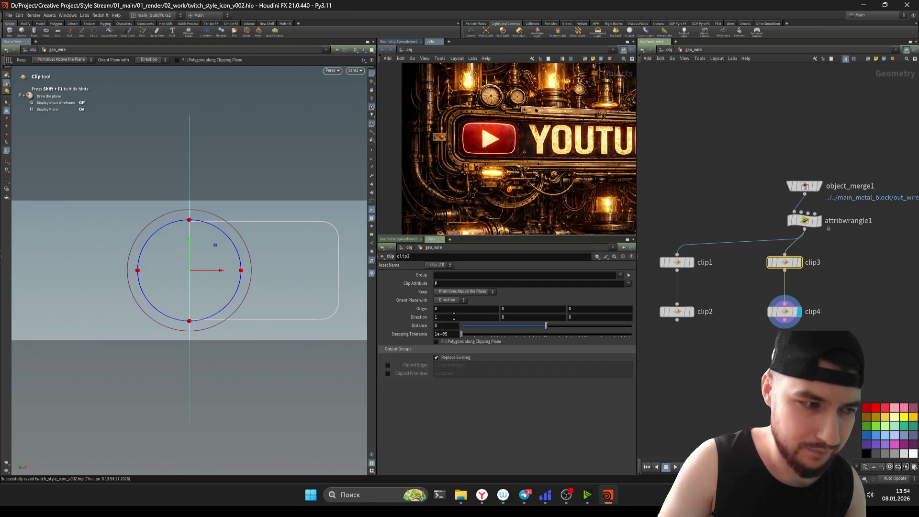
{"action": "type", "text": "-1"}
{"action": "key", "text": "Return"}
{"action": "left_click", "coordinate": [785, 311]}
{"action": "scroll", "coordinate": [753, 318], "scroll_direction": "down", "scroll_amount": 2}
Paste two more pairs as clip5–clip8, giving clip6 a Y direction of -1.
{"action": "left_click_drag", "start_coordinate": [735, 308], "coordinate": [672, 222]}
{"action": "key", "text": "ctrl+c"}
{"action": "key", "text": "ctrl+v"}
{"action": "left_click", "coordinate": [774, 237]}
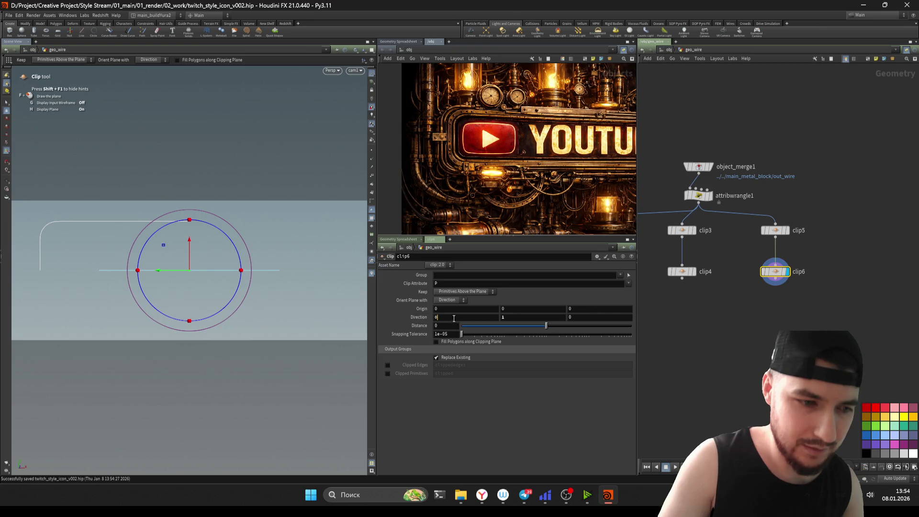
{"action": "type", "text": "-1"}
{"action": "key", "text": "Return"}
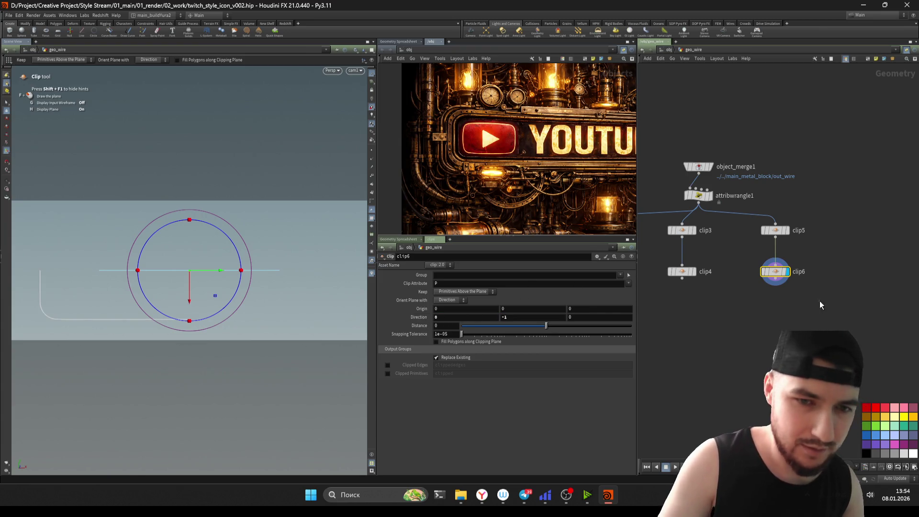
{"action": "left_click", "coordinate": [779, 234], "text": "shift"}
{"action": "left_click", "coordinate": [852, 233]}
{"action": "left_click_drag", "start_coordinate": [858, 242], "coordinate": [783, 217]}
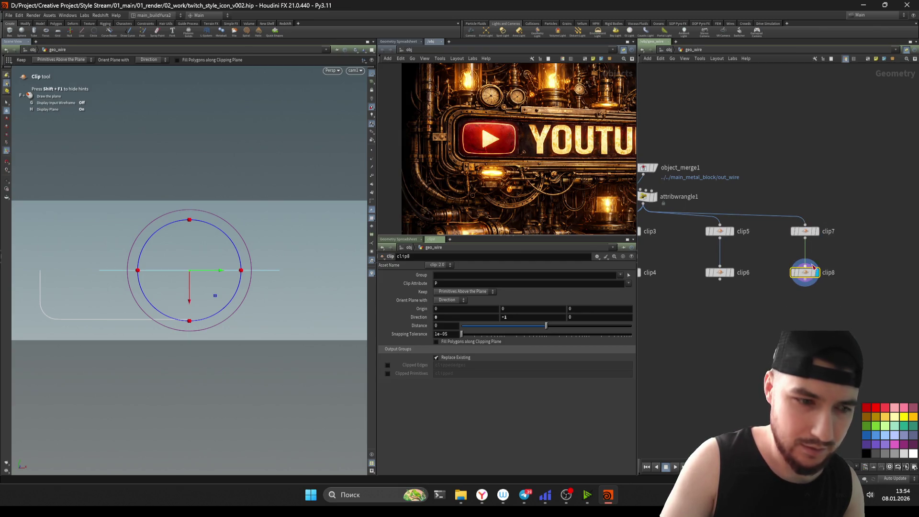
{"action": "left_click_drag", "start_coordinate": [874, 329], "coordinate": [803, 269]}
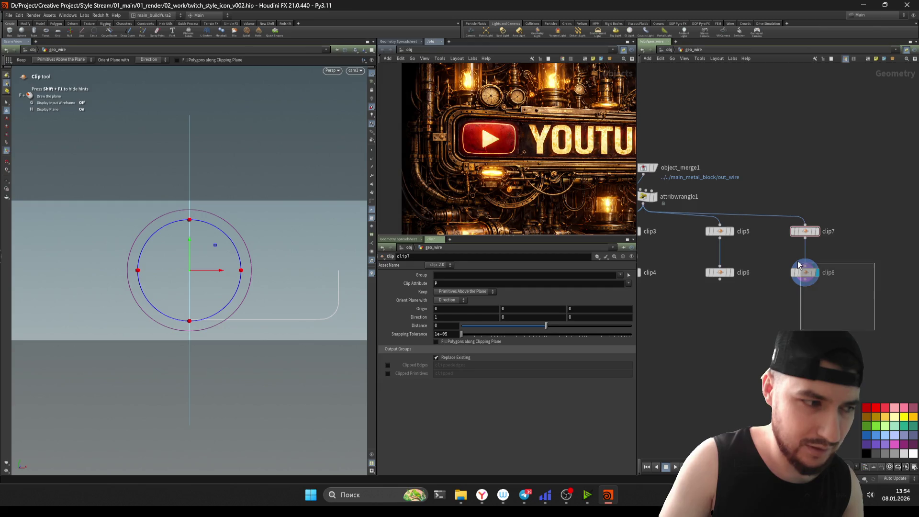
Merge clip2, clip4, clip6 and clip8 into merge1, check the pieces, and save.
{"action": "key", "text": "h"}
{"action": "left_click_drag", "start_coordinate": [736, 282], "coordinate": [713, 289]}
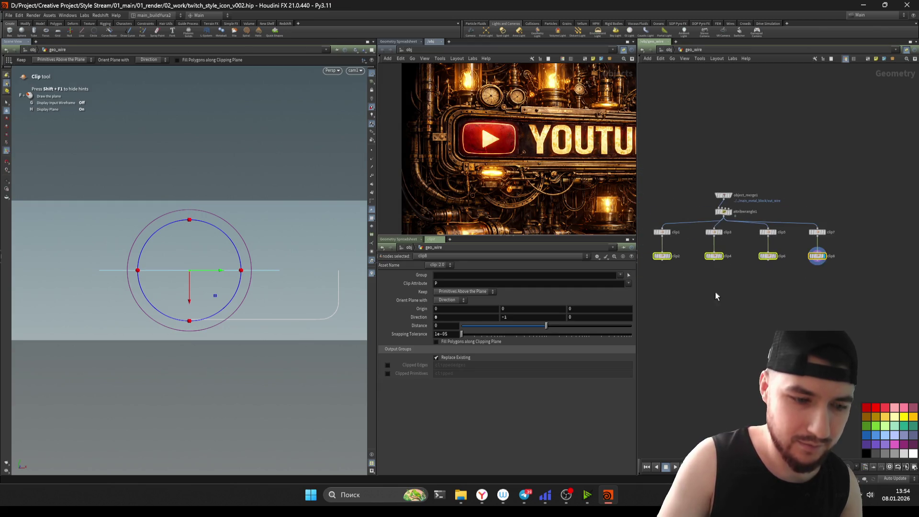
{"action": "left_click", "coordinate": [723, 335]}
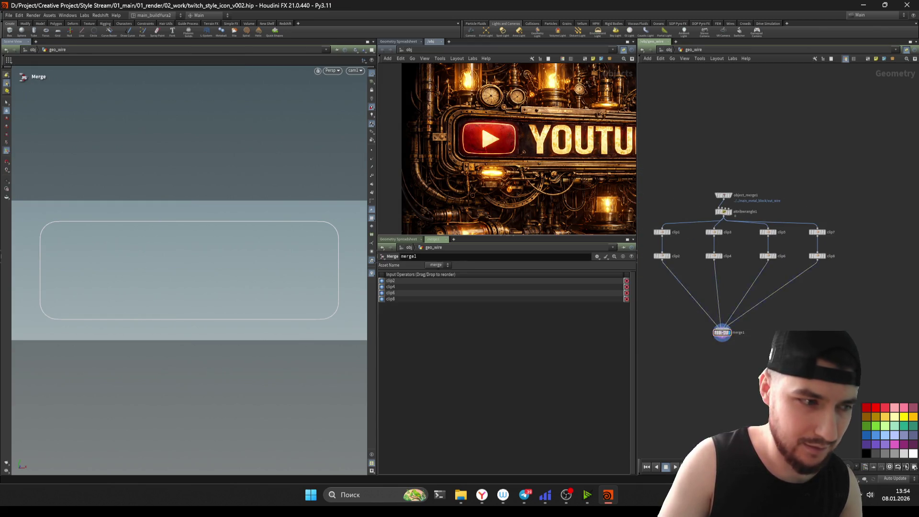
{"action": "key", "text": "Up"}
{"action": "key", "text": "Right"}
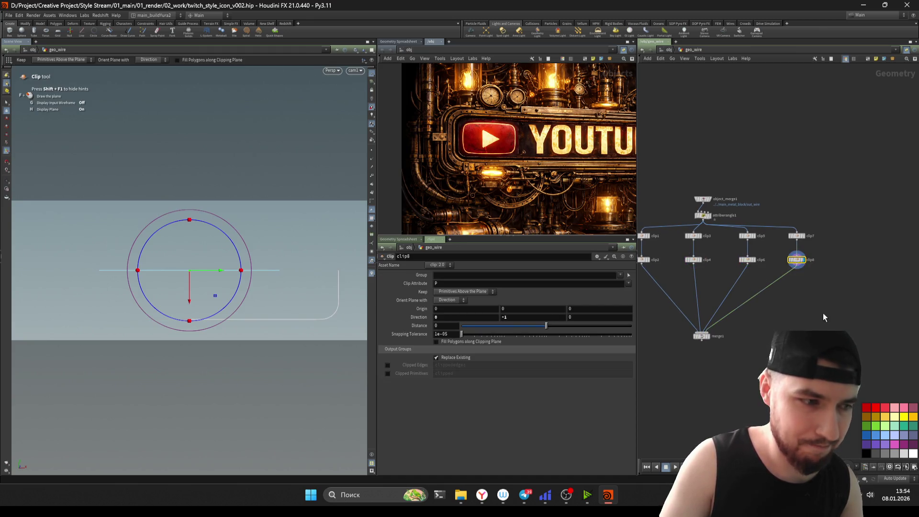
{"action": "key", "text": "ctrl+s"}
{"action": "scroll", "coordinate": [834, 286], "scroll_direction": "down", "scroll_amount": 1}
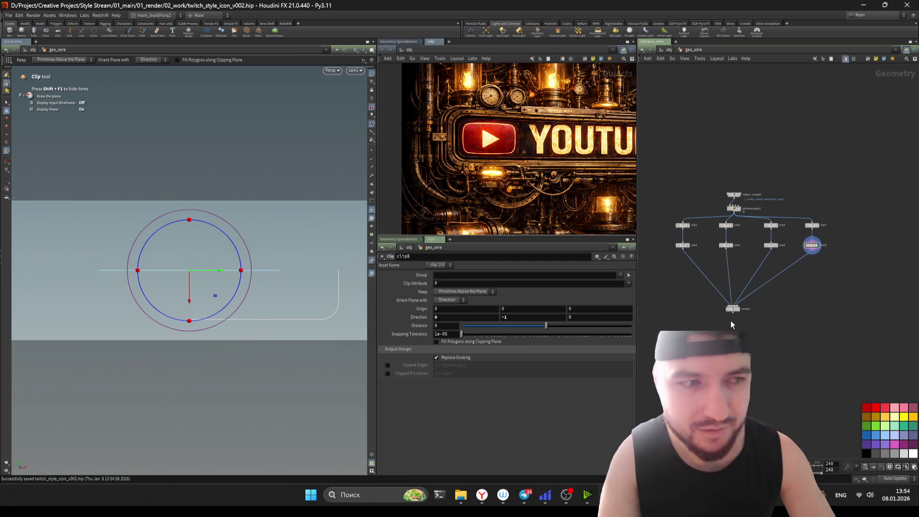
{"action": "left_click", "coordinate": [364, 51]}
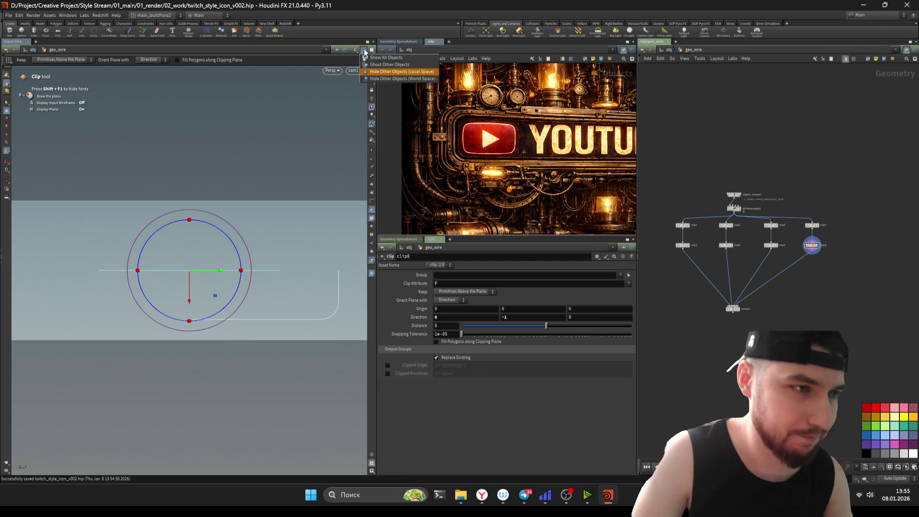
Show all objects, orbit to the sign's back face, and go up to /obj.
{"action": "left_click", "coordinate": [383, 57]}
{"action": "key", "text": "Escape"}
{"action": "left_click_drag", "start_coordinate": [254, 287], "coordinate": [264, 301]}
{"action": "mouse_move", "coordinate": [269, 298]}
{"action": "left_mouse_down"}
{"action": "mouse_move", "coordinate": [294, 260]}
{"action": "mouse_move", "coordinate": [230, 260]}
{"action": "mouse_move", "coordinate": [293, 260]}
{"action": "mouse_move", "coordinate": [277, 250]}
{"action": "mouse_move", "coordinate": [330, 280]}
{"action": "mouse_move", "coordinate": [225, 266]}
{"action": "left_mouse_up"}
{"action": "key", "text": "u"}
{"action": "middle_click_drag", "start_coordinate": [734, 211], "coordinate": [775, 215]}
{"action": "scroll", "coordinate": [790, 271], "scroll_direction": "down", "scroll_amount": 3}
{"action": "scroll", "coordinate": [765, 211], "scroll_direction": "up", "scroll_amount": 3}
Inside main_metal_block, add a displayed Output node wired under out_main_metalblock.
{"action": "left_click", "coordinate": [684, 223]}
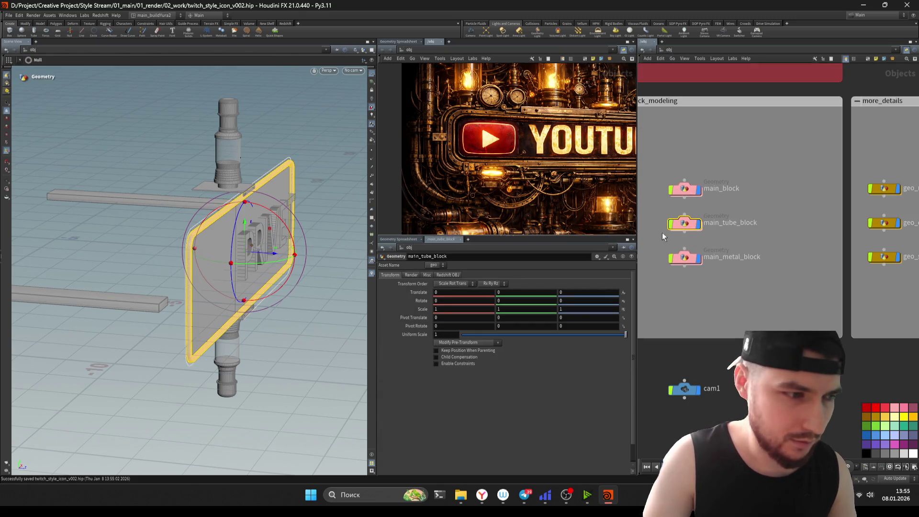
{"action": "left_click", "coordinate": [684, 259]}
{"action": "double_click", "coordinate": [684, 259]}
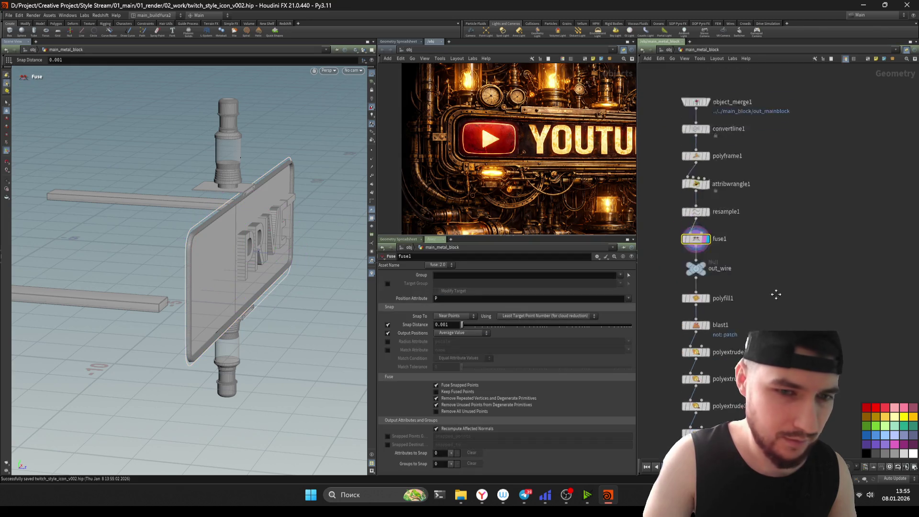
{"action": "key", "text": "Tab"}
{"action": "type", "text": "output"}
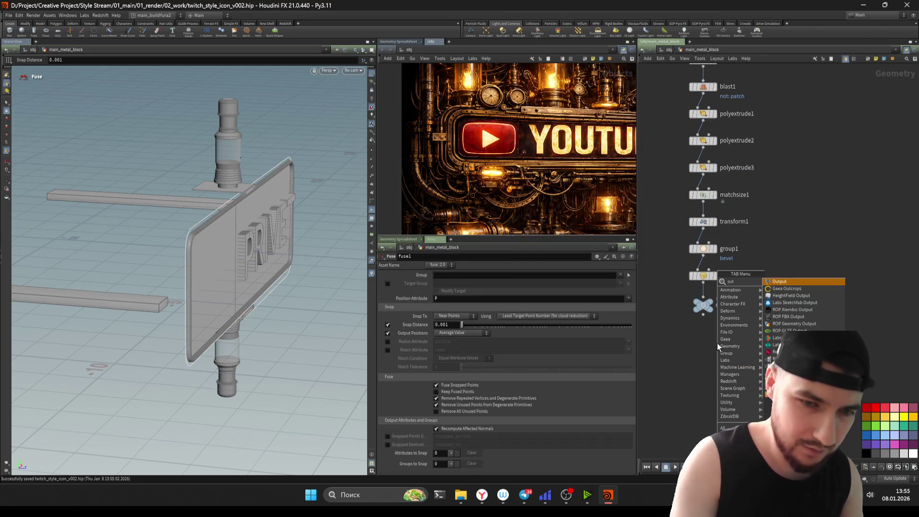
{"action": "key", "text": "Return"}
{"action": "left_click", "coordinate": [718, 346]}
{"action": "left_click_drag", "start_coordinate": [719, 347], "coordinate": [701, 350]}
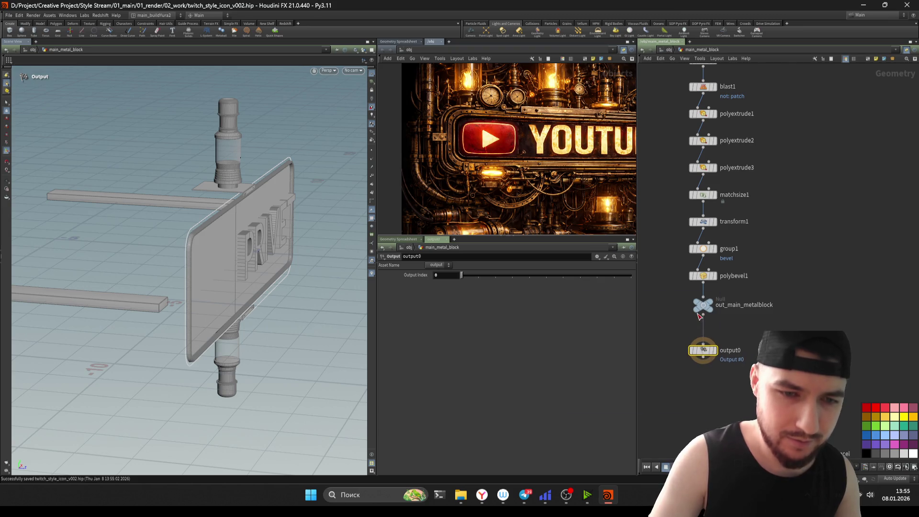
{"action": "left_click", "coordinate": [714, 351]}
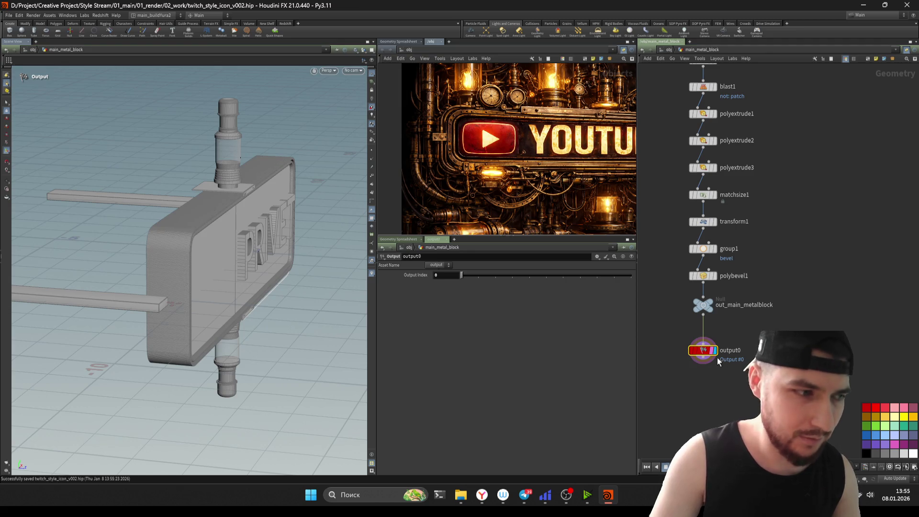
Back at /obj, orbit onto the PR lettering, save, and re-enter geo_wire.
{"action": "left_click", "coordinate": [666, 50]}
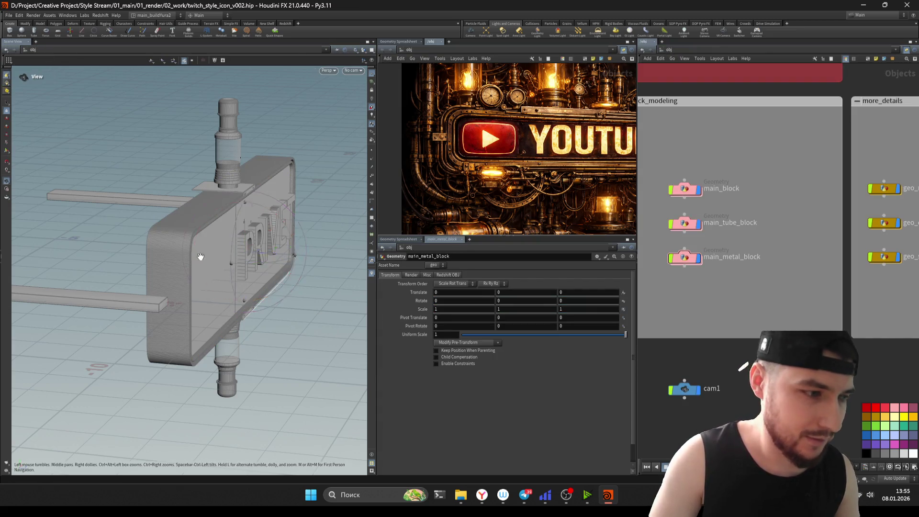
{"action": "scroll", "coordinate": [158, 260], "scroll_direction": "up", "scroll_amount": 5}
{"action": "mouse_move", "coordinate": [158, 260]}
{"action": "left_mouse_down"}
{"action": "mouse_move", "coordinate": [188, 303]}
{"action": "mouse_move", "coordinate": [336, 305]}
{"action": "left_mouse_up"}
{"action": "scroll", "coordinate": [686, 282], "scroll_direction": "down", "scroll_amount": 3}
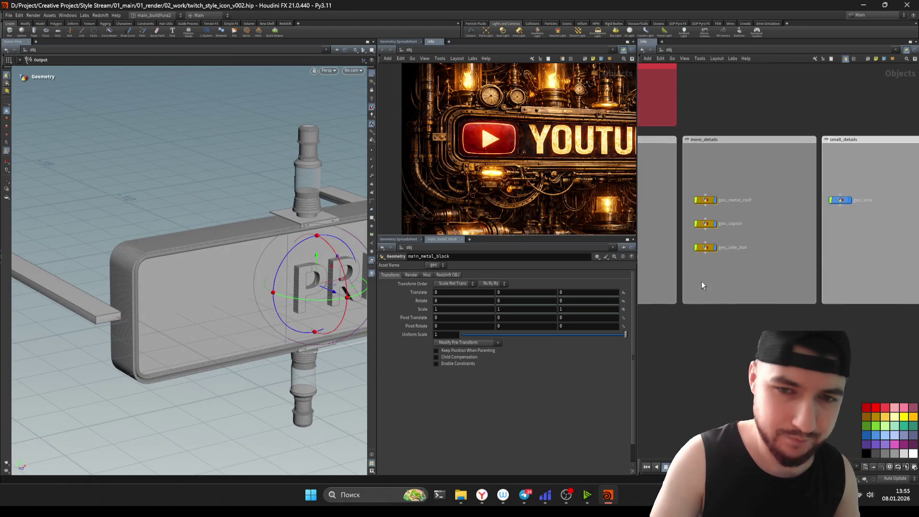
{"action": "key", "text": "ctrl+s"}
{"action": "double_click", "coordinate": [759, 208]}
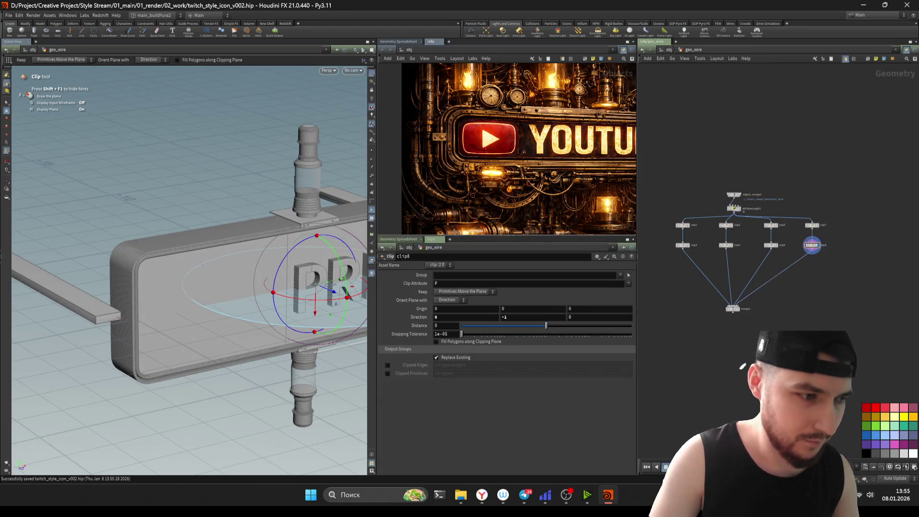
Lay out the geo_wire nodes, select merge1, save, and orbit the view.
{"action": "key", "text": "l"}
{"action": "left_click", "coordinate": [735, 270]}
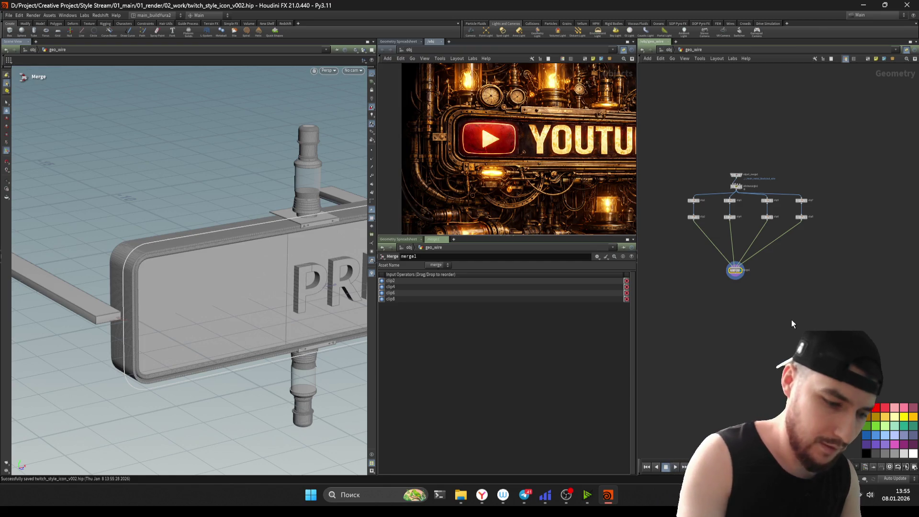
{"action": "key", "text": "ctrl+s"}
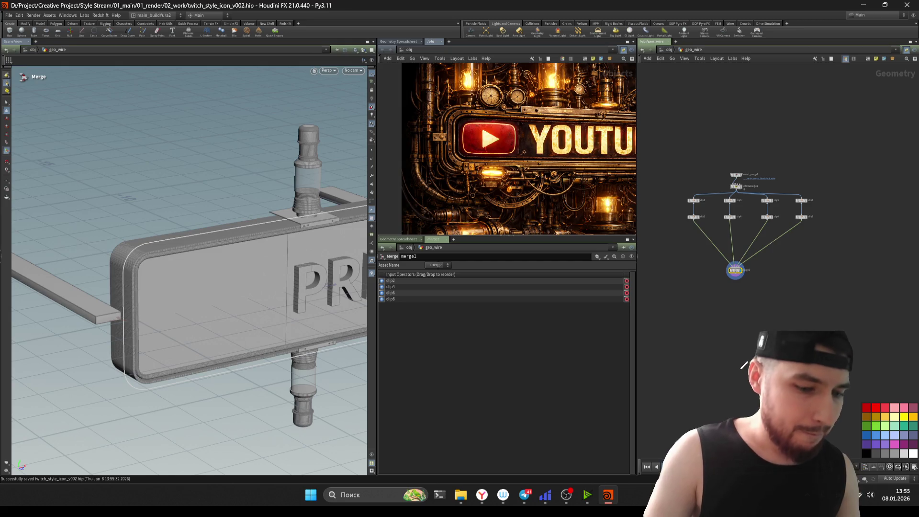
{"action": "middle_click_drag", "start_coordinate": [786, 350], "coordinate": [787, 318]}
{"action": "key", "text": "Escape"}
{"action": "mouse_move", "coordinate": [260, 287]}
{"action": "left_mouse_down"}
{"action": "mouse_move", "coordinate": [114, 302]}
{"action": "mouse_move", "coordinate": [134, 317]}
{"action": "mouse_move", "coordinate": [199, 266]}
{"action": "mouse_move", "coordinate": [246, 254]}
{"action": "mouse_move", "coordinate": [244, 265]}
{"action": "left_mouse_up"}
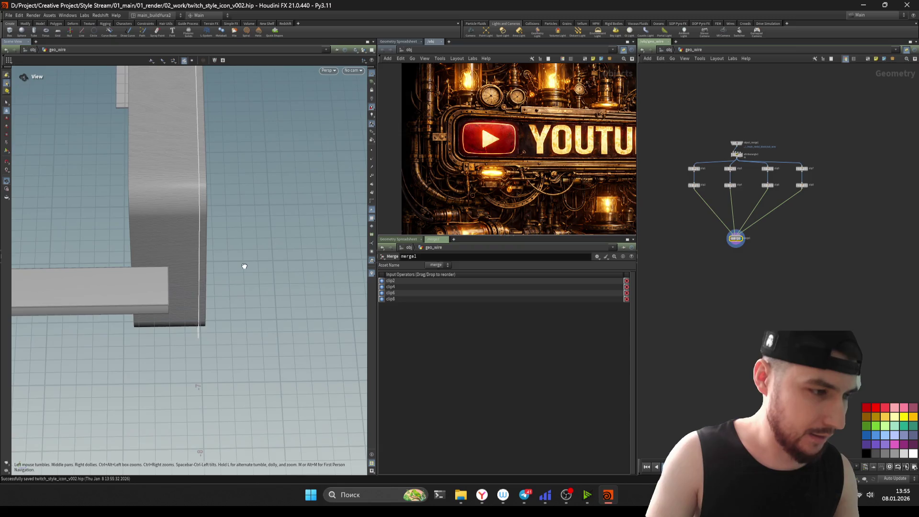
{"action": "scroll", "coordinate": [785, 272], "scroll_direction": "up", "scroll_amount": 2}
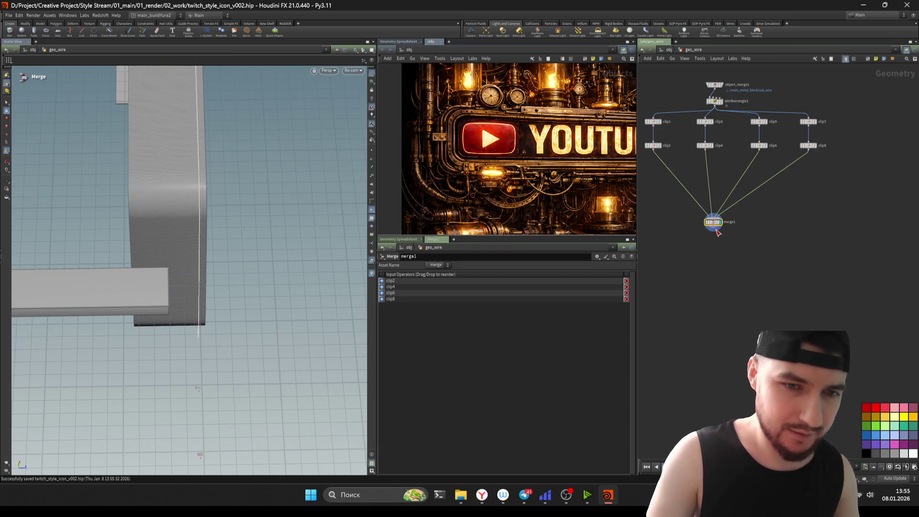
Add a Match Size node after merge1, then go up to /obj.
{"action": "left_click_drag", "start_coordinate": [716, 229], "coordinate": [717, 225]}
{"action": "key", "text": "Tab"}
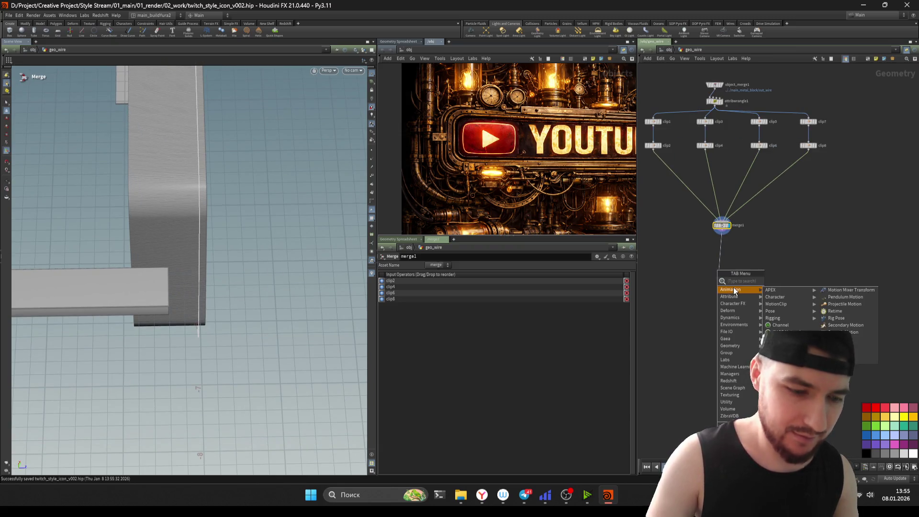
{"action": "left_click", "coordinate": [734, 291]}
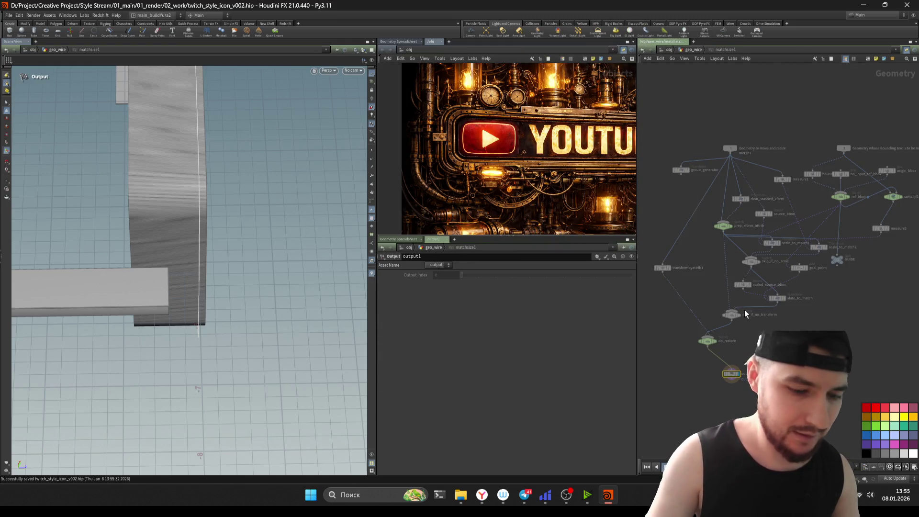
{"action": "key", "text": "u"}
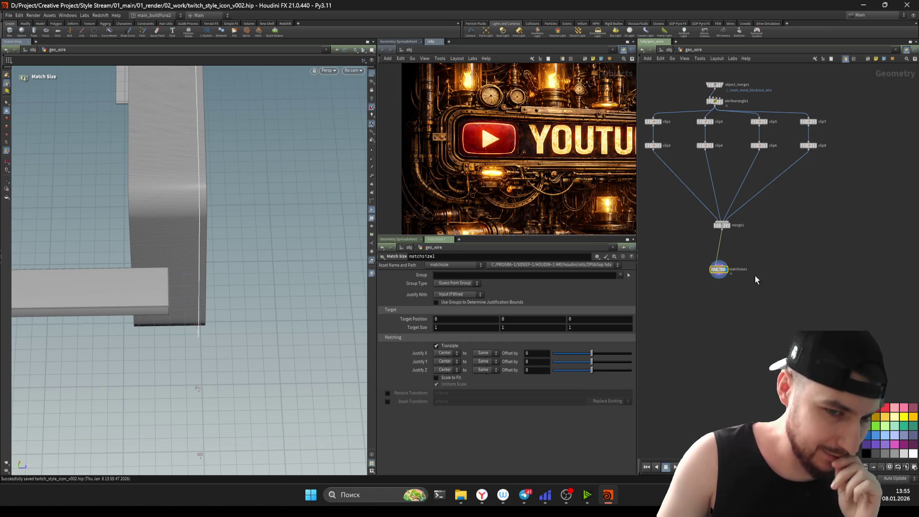
{"action": "key", "text": "u"}
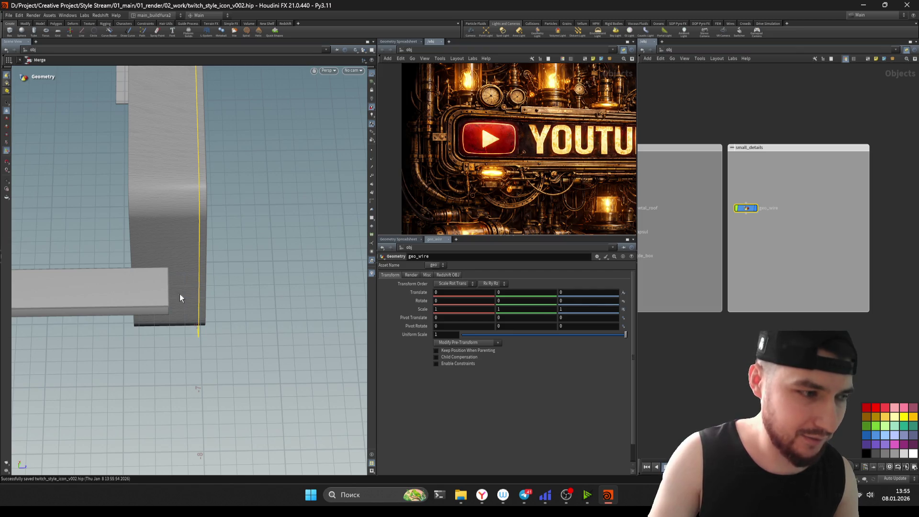
Dive into the geo_side_box network from the object level.
{"action": "scroll", "coordinate": [712, 269], "scroll_direction": "up", "scroll_amount": 3}
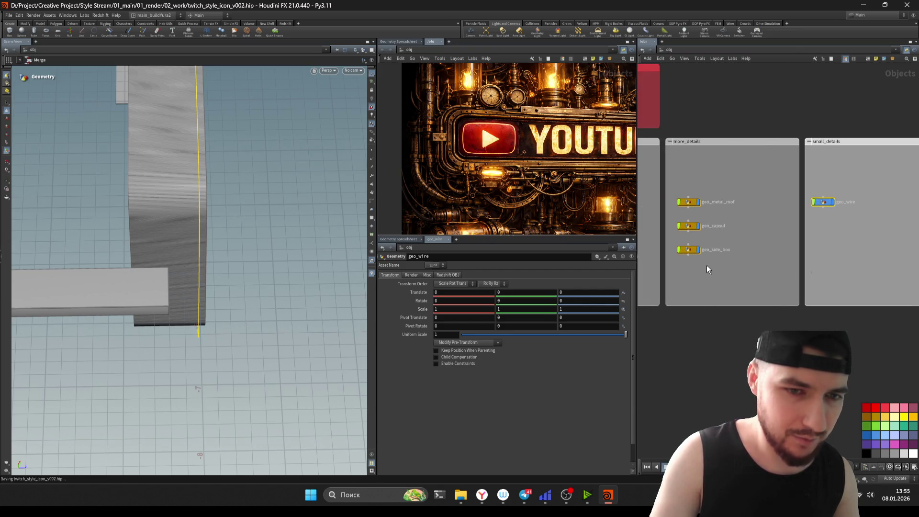
{"action": "left_click", "coordinate": [685, 247]}
{"action": "scroll", "coordinate": [718, 251], "scroll_direction": "down", "scroll_amount": 3}
{"action": "left_click", "coordinate": [804, 214]}
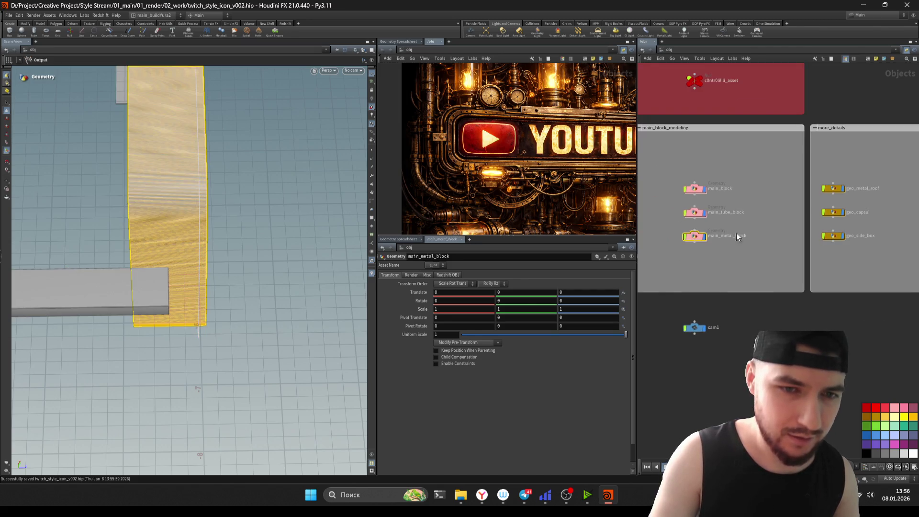
{"action": "scroll", "coordinate": [751, 218], "scroll_direction": "up", "scroll_amount": 1}
{"action": "double_click", "coordinate": [741, 252]}
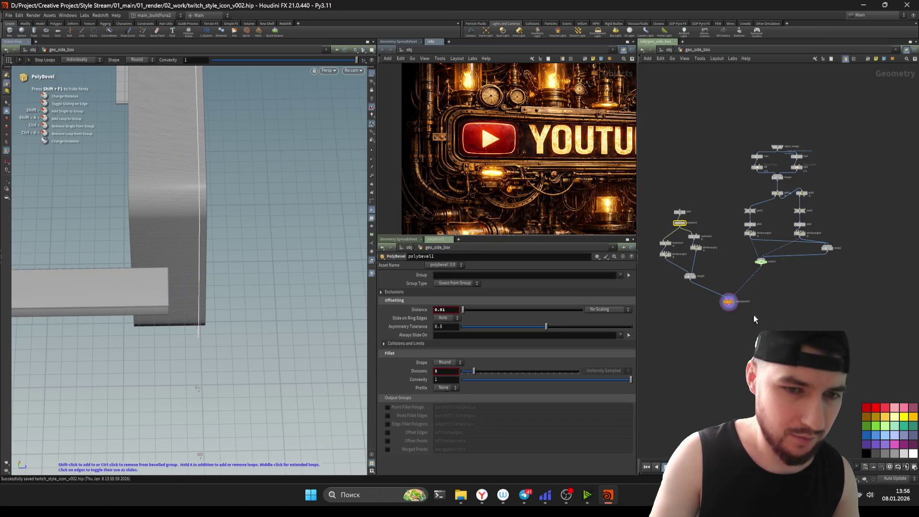
Try an output node after copytopoints1, then undo it.
{"action": "left_click", "coordinate": [732, 306]}
{"action": "scroll", "coordinate": [716, 312], "scroll_direction": "up", "scroll_amount": 2}
{"action": "key", "text": "Tab"}
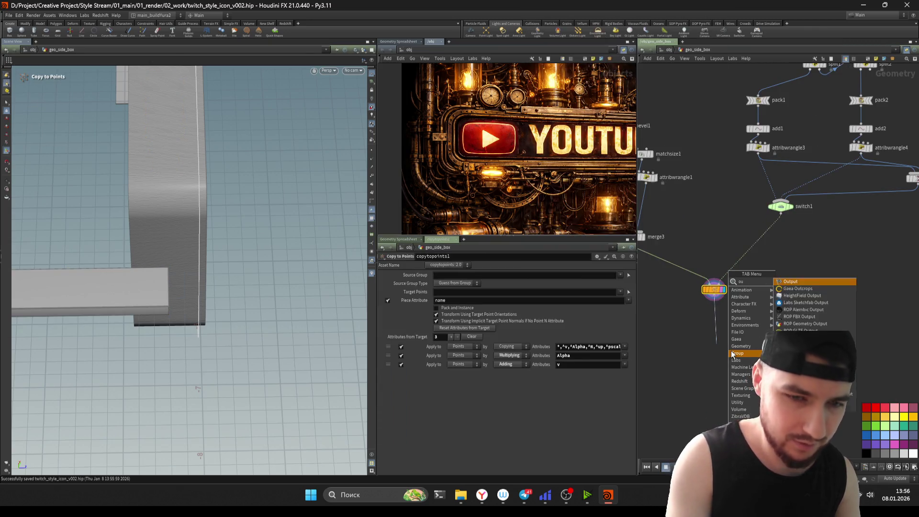
{"action": "type", "text": "output"}
{"action": "key", "text": "Return"}
{"action": "key", "text": "Tab"}
{"action": "key", "text": "Escape"}
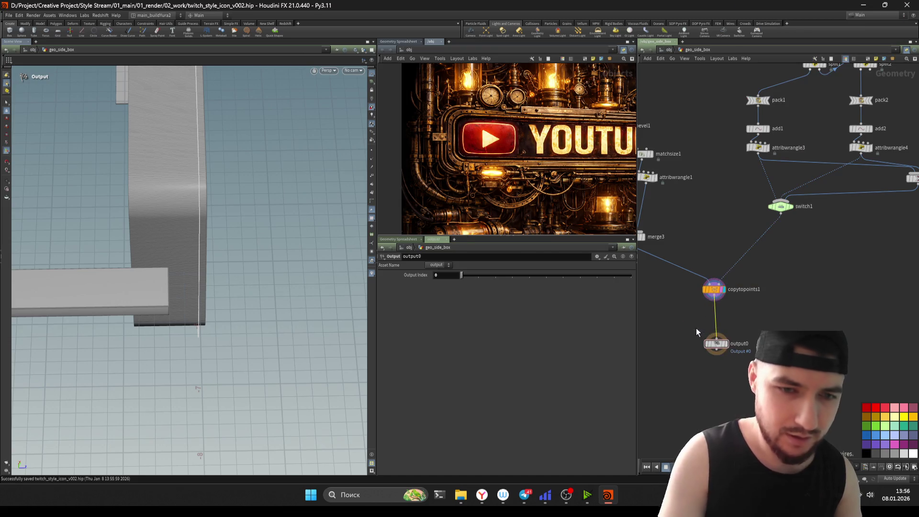
{"action": "key", "text": "ctrl+z"}
Insert a null after copytopoints1 and rename it out_box.
{"action": "key", "text": "Tab"}
{"action": "type", "text": "null"}
{"action": "key", "text": "Return"}
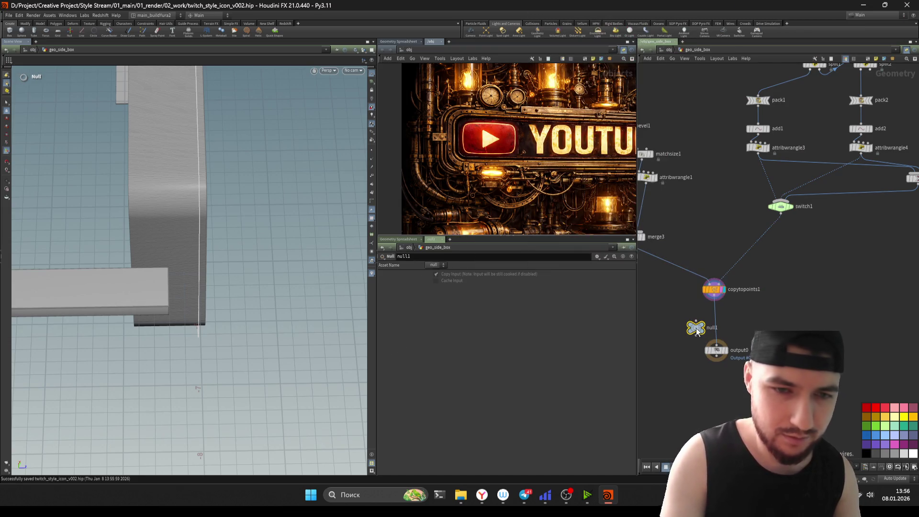
{"action": "double_click", "coordinate": [735, 323]}
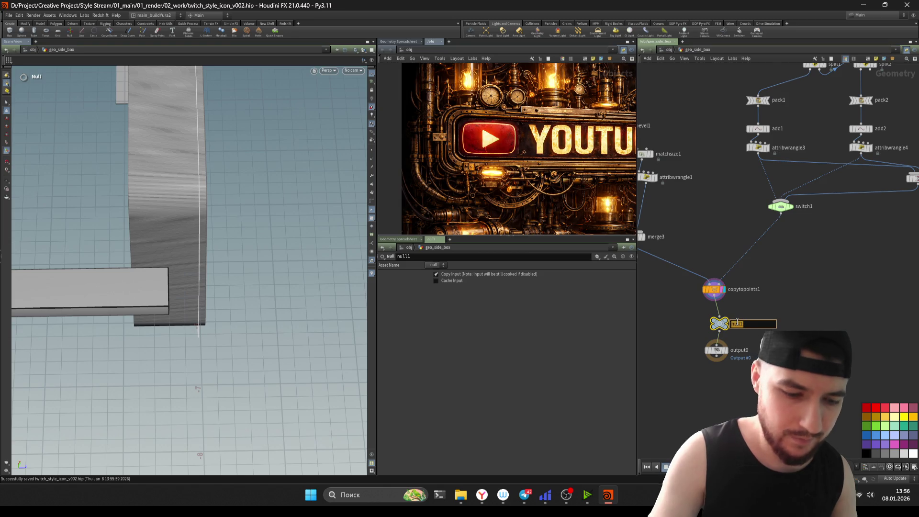
{"action": "type", "text": "out_box"}
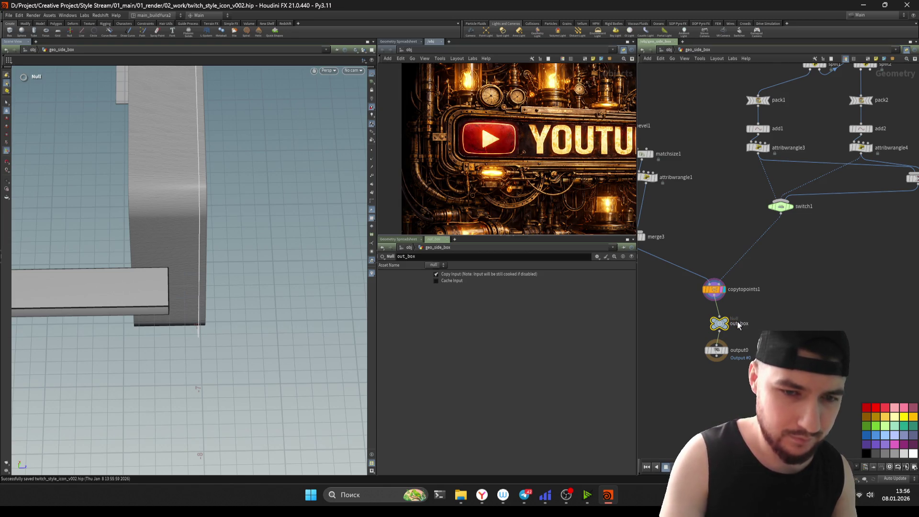
{"action": "key", "text": "Return"}
Copy out_box, return into geo_wire, paste it, and save the scene.
{"action": "key", "text": "ctrl+c"}
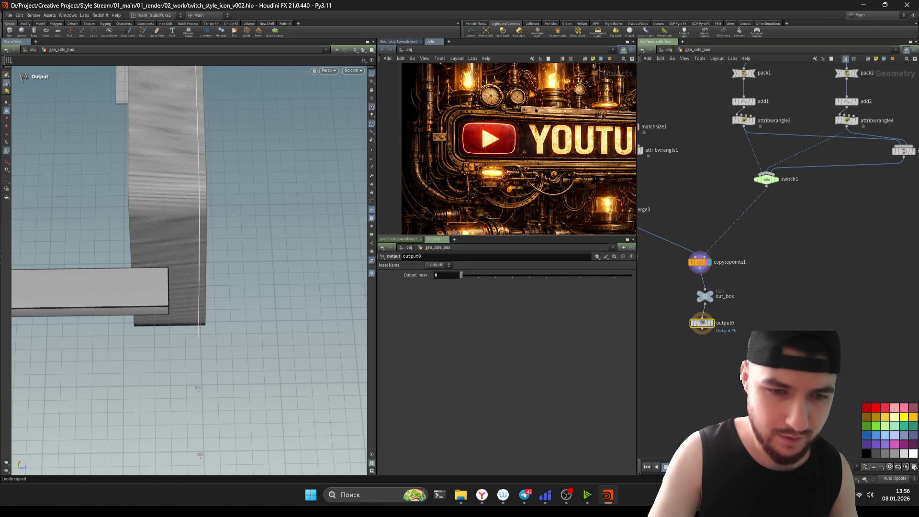
{"action": "key", "text": "u"}
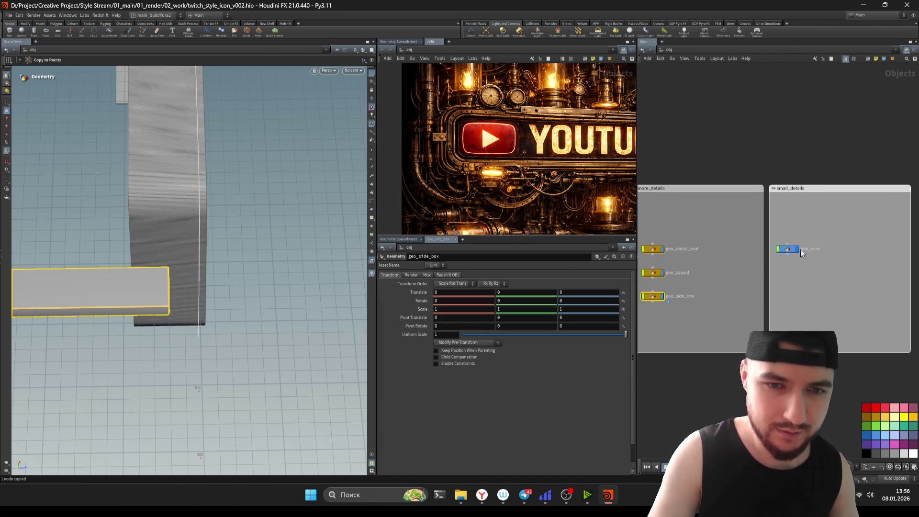
{"action": "double_click", "coordinate": [788, 249]}
{"action": "key", "text": "ctrl+shift+v"}
{"action": "key", "text": "ctrl+s"}
{"action": "key", "text": "Tab"}
Add an Object Merge node pulling in out_box through a relative ../../ path.
{"action": "type", "text": "obj"}
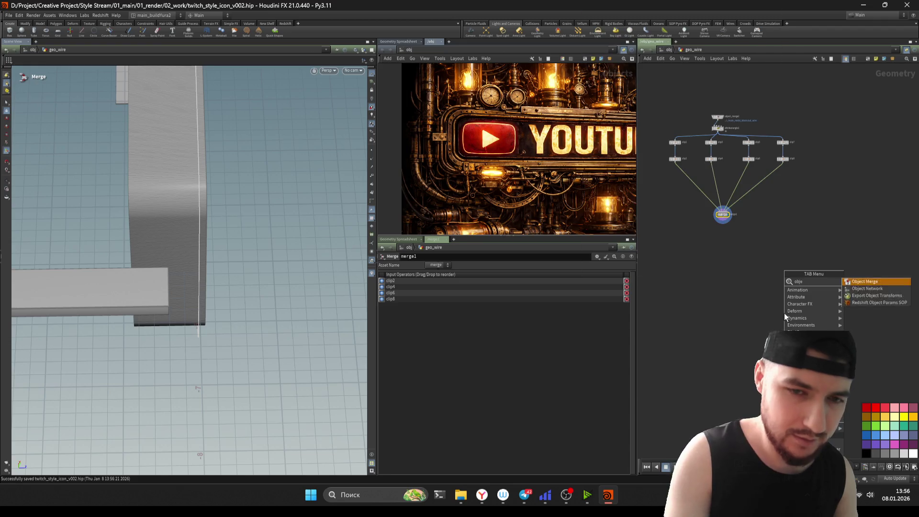
{"action": "key", "text": "Return"}
{"action": "left_click", "coordinate": [669, 219]}
{"action": "left_click", "coordinate": [555, 291]}
{"action": "key", "text": "ctrl+v"}
{"action": "middle_click_drag", "start_coordinate": [769, 309], "coordinate": [759, 326]}
{"action": "key", "text": "ctrl+s"}
{"action": "scroll", "coordinate": [760, 326], "scroll_direction": "up", "scroll_amount": 2}
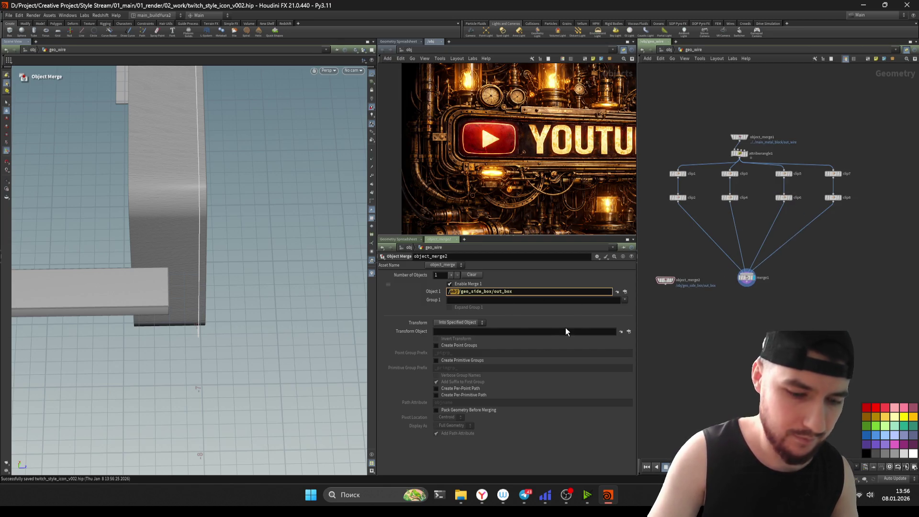
{"action": "type", "text": "../../"}
{"action": "key", "text": "Return"}
{"action": "scroll", "coordinate": [753, 313], "scroll_direction": "up", "scroll_amount": 2}
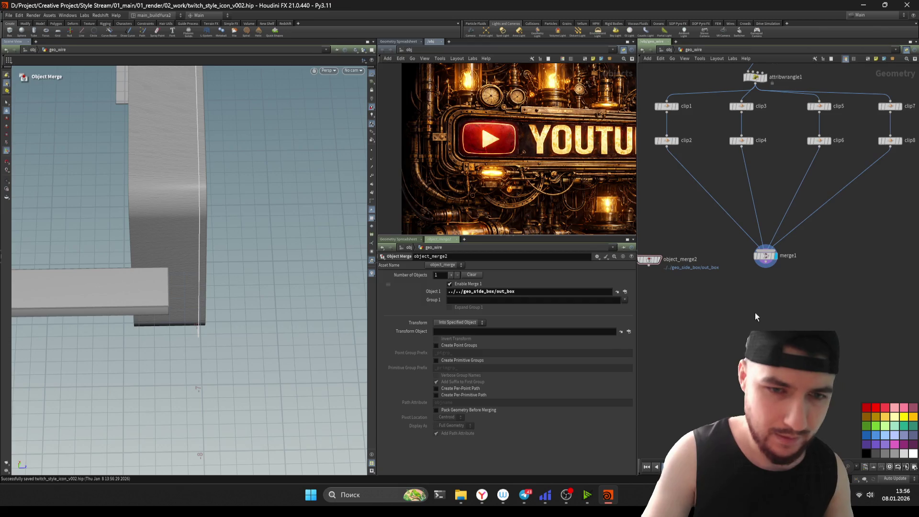
Add transform1 below merge1 with Translate Z = bbox("../object_merge2", D_ZMAX).
{"action": "key", "text": "Tab"}
{"action": "type", "text": "trans"}
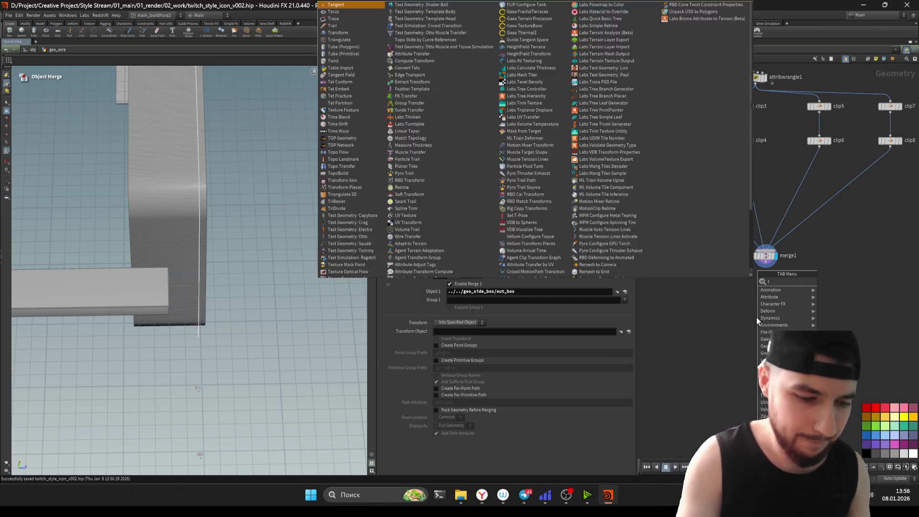
{"action": "key", "text": "Return"}
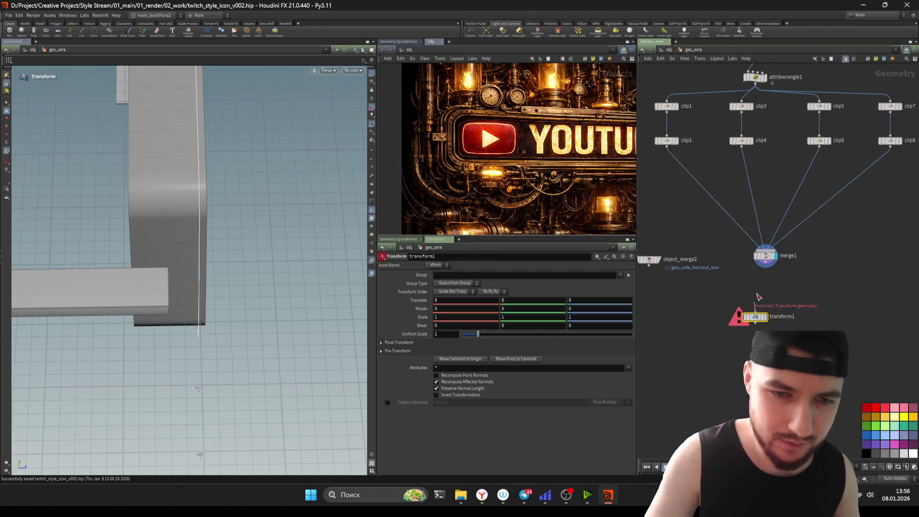
{"action": "left_click", "coordinate": [765, 285]}
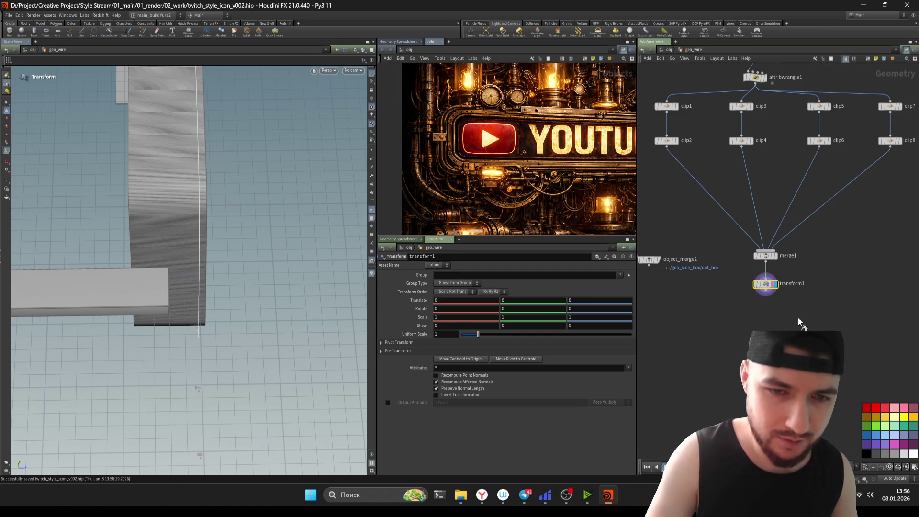
{"action": "left_click", "coordinate": [587, 300]}
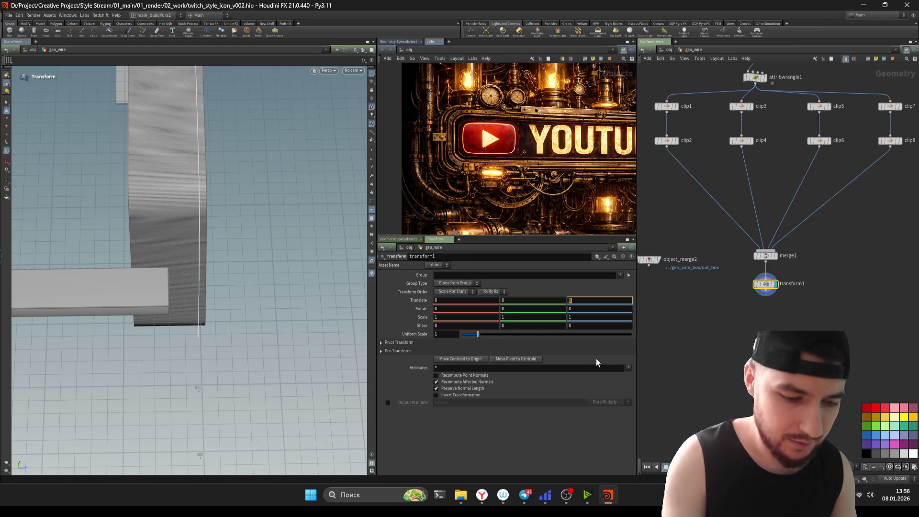
{"action": "type", "text": "bo"}
{"action": "key", "text": "BackSpace"}
{"action": "type", "text": "box( \""}
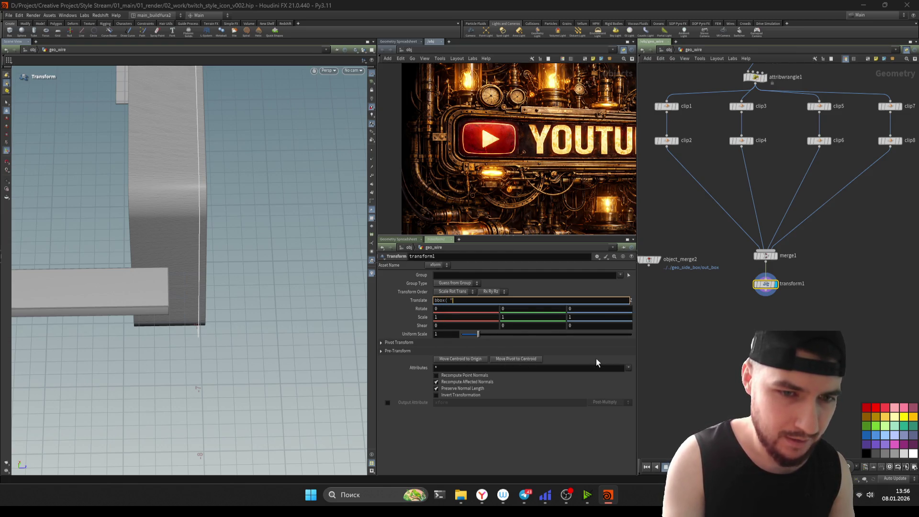
{"action": "type", "text": ".."}
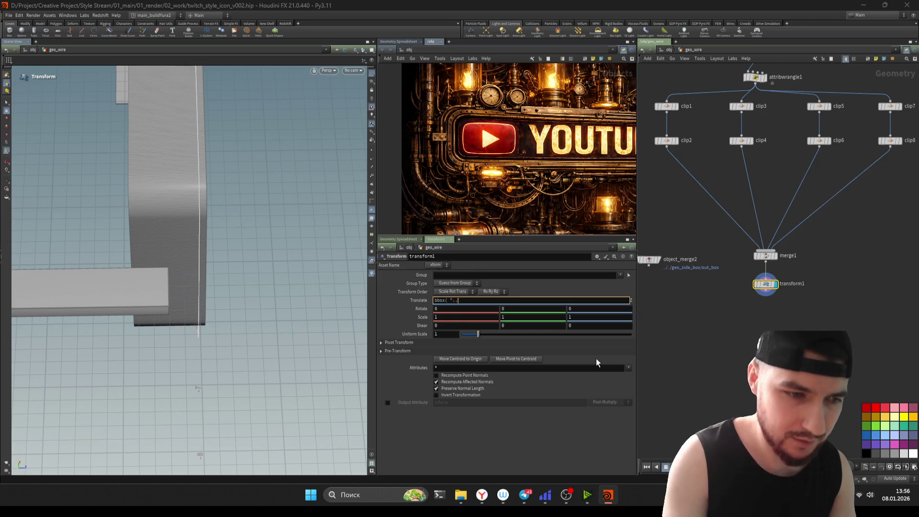
{"action": "type", "text": "/"}
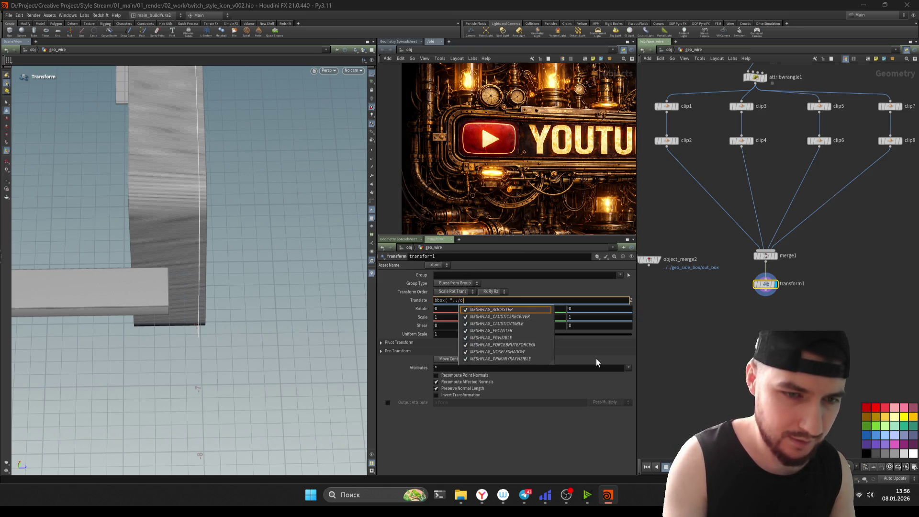
{"action": "type", "text": "objecm"}
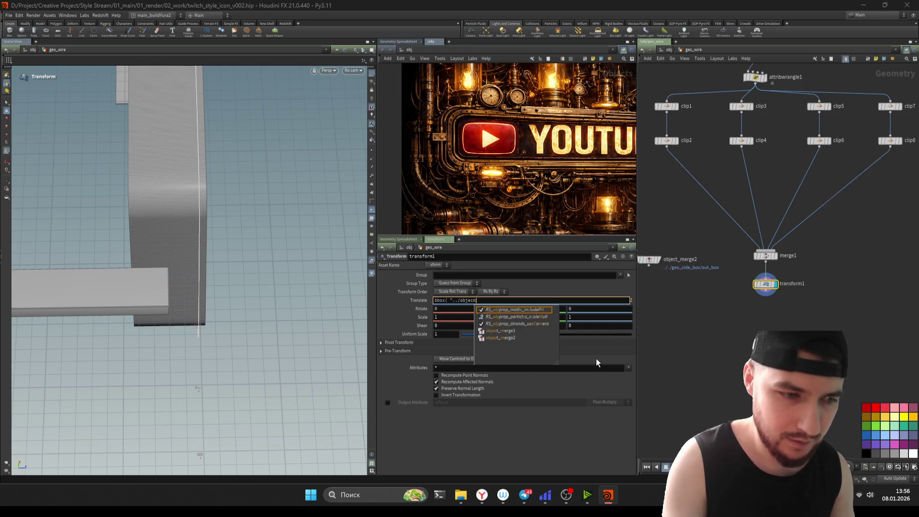
{"action": "key", "text": "Down"}
{"action": "key", "text": "Down"}
{"action": "key", "text": "Return"}
{"action": "type", "text": "\", D_"}
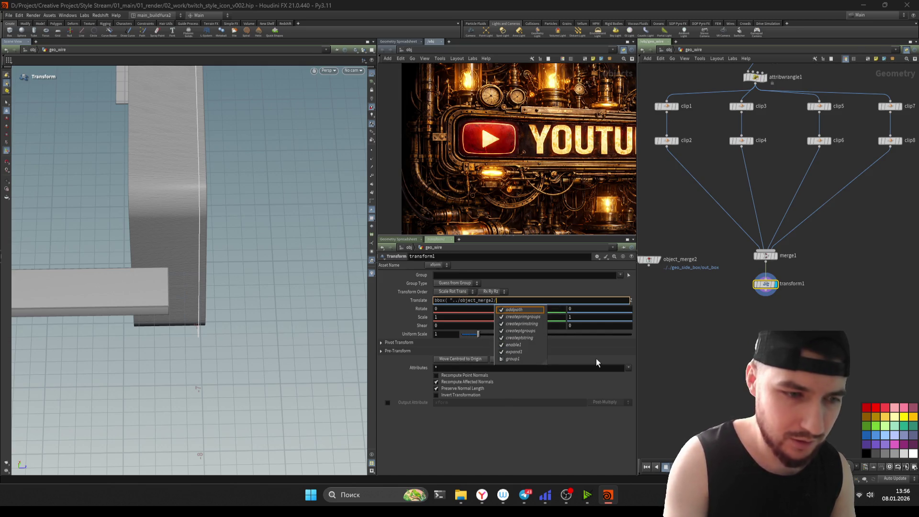
{"action": "type", "text": "ZM"}
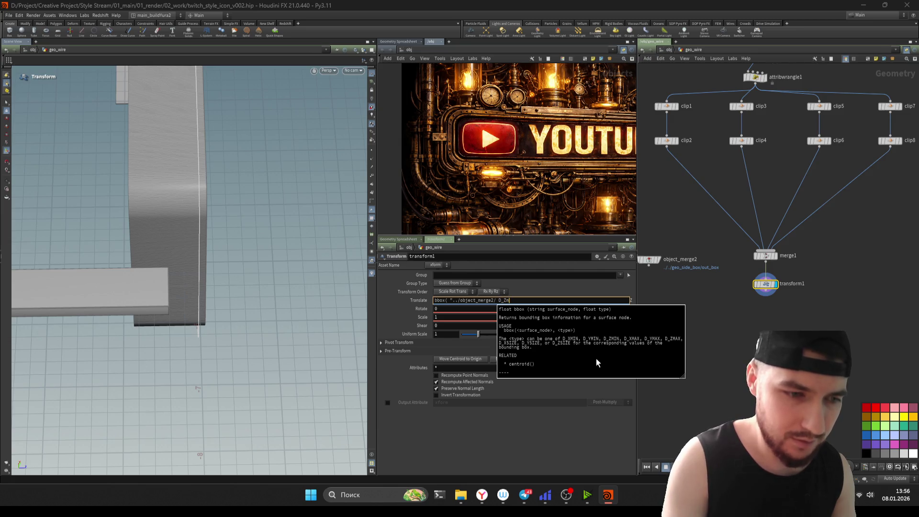
{"action": "type", "text": "AX"}
{"action": "key", "text": "Return"}
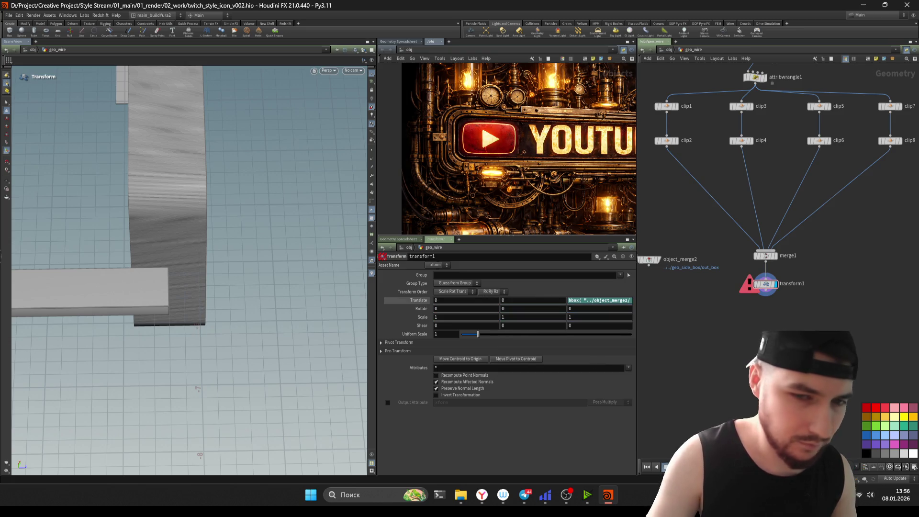
Trim the bbox token in Translate Z until transform1's error clears.
{"action": "left_click", "coordinate": [588, 300]}
{"action": "type", "text": "\", D_ZMAX )"}
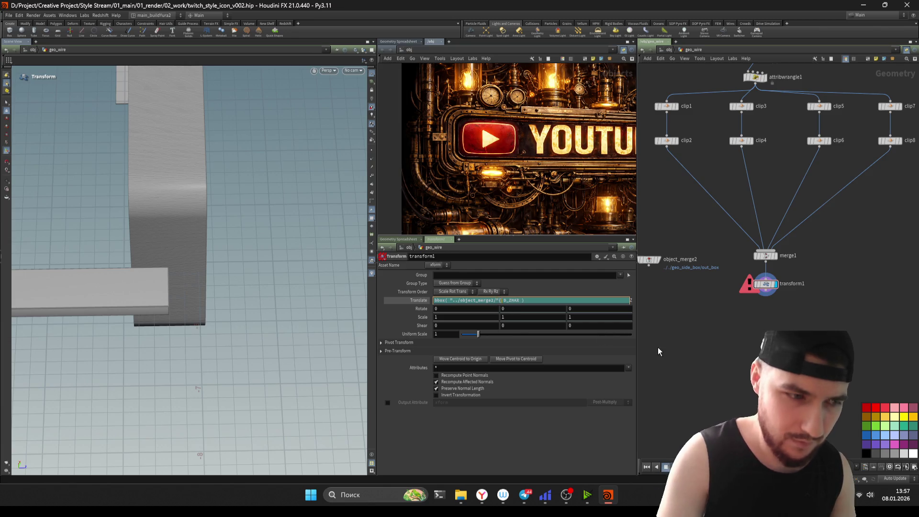
{"action": "key", "text": "Return"}
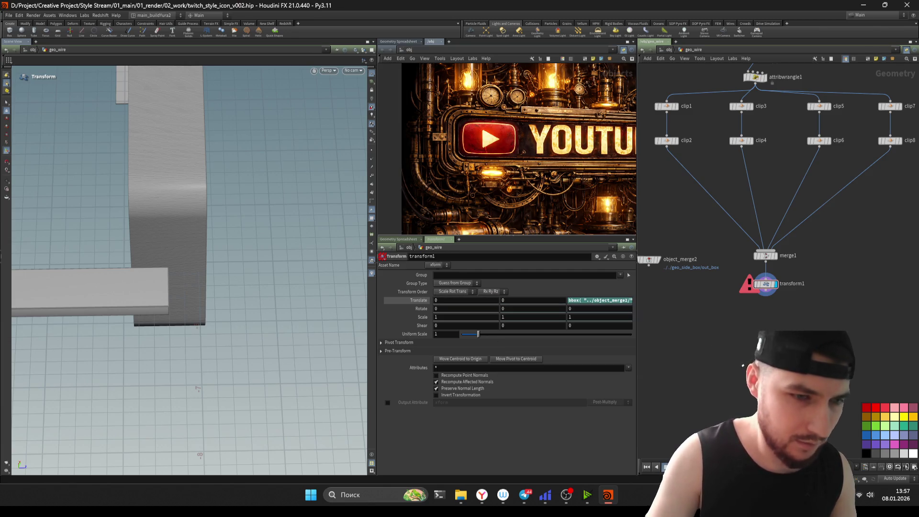
{"action": "left_click", "coordinate": [611, 300]}
{"action": "type", "text": ", D_ZMAX )"}
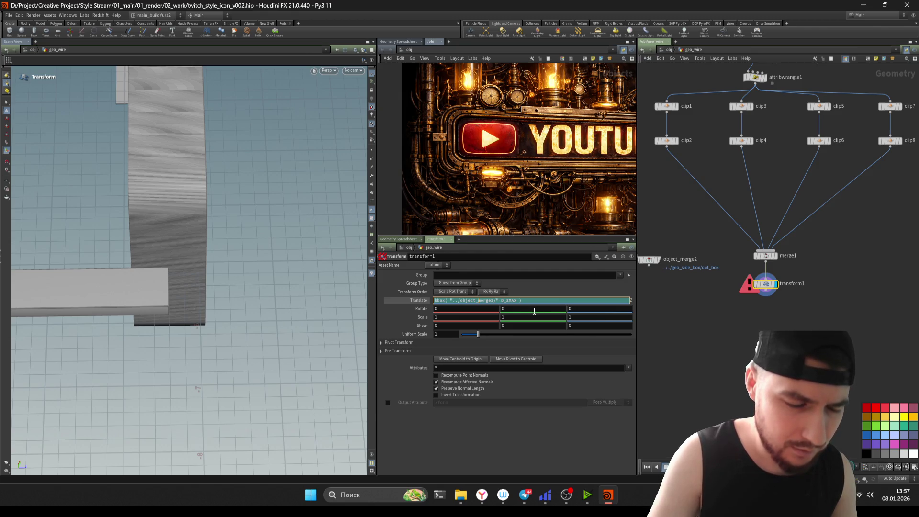
{"action": "key", "text": "BackSpace"}
{"action": "key", "text": "BackSpace"}
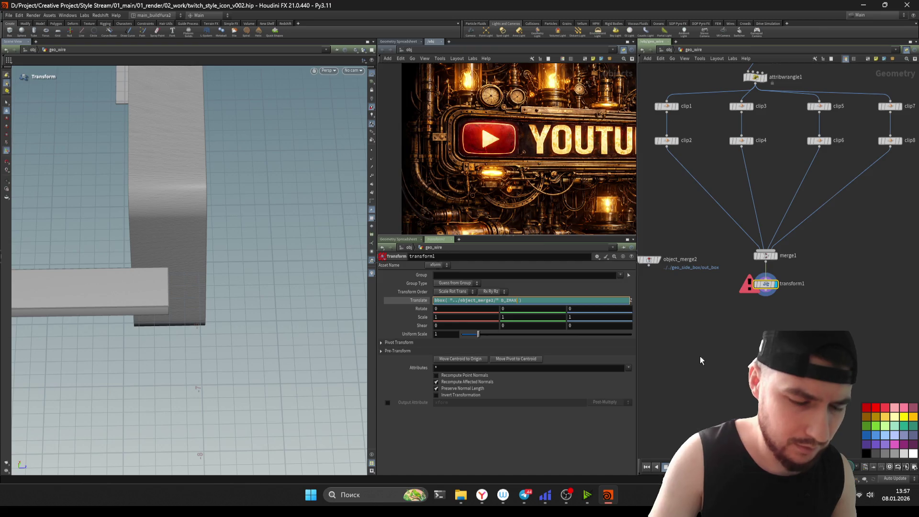
{"action": "key", "text": "BackSpace"}
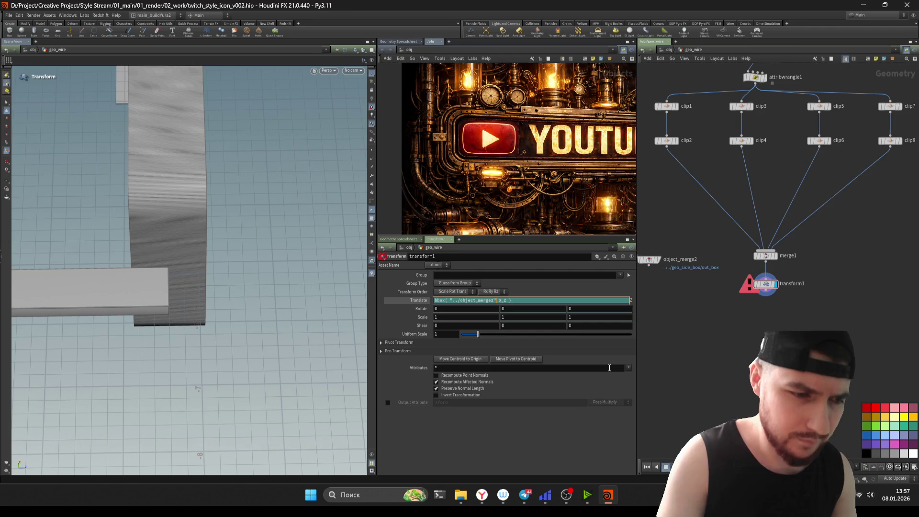
{"action": "key", "text": "Return"}
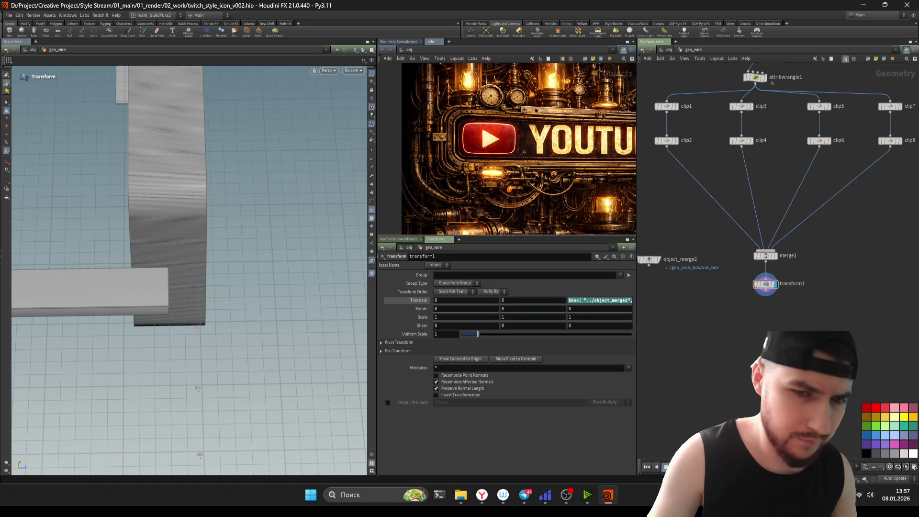
{"action": "mouse_move", "coordinate": [172, 268]}
{"action": "left_mouse_down"}
{"action": "mouse_move", "coordinate": [156, 310]}
{"action": "mouse_move", "coordinate": [163, 259]}
{"action": "left_mouse_up"}
{"action": "left_click", "coordinate": [570, 300]}
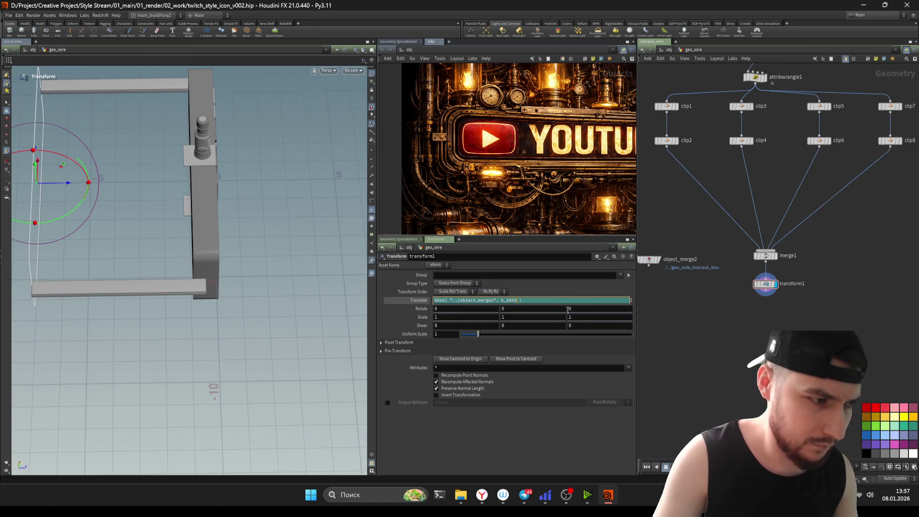
Append * to transform1's Translate Z bbox expression.
{"action": "left_click_drag", "start_coordinate": [244, 270], "coordinate": [181, 251]}
{"action": "scroll", "coordinate": [181, 251], "scroll_direction": "up", "scroll_amount": 10}
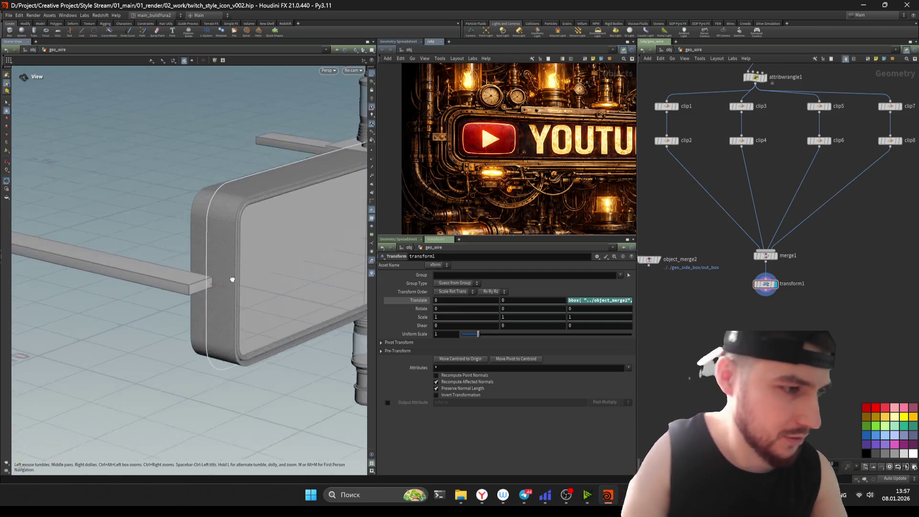
{"action": "left_click", "coordinate": [602, 300]}
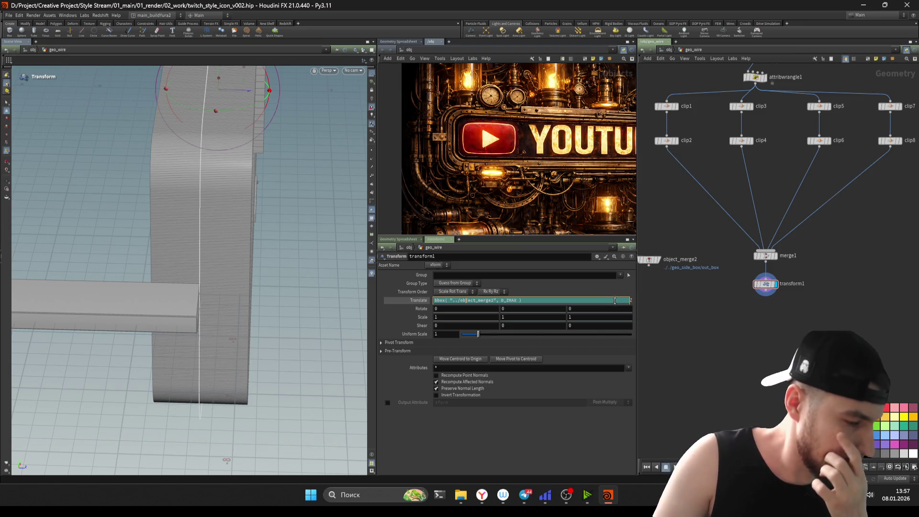
{"action": "type", "text": "*"}
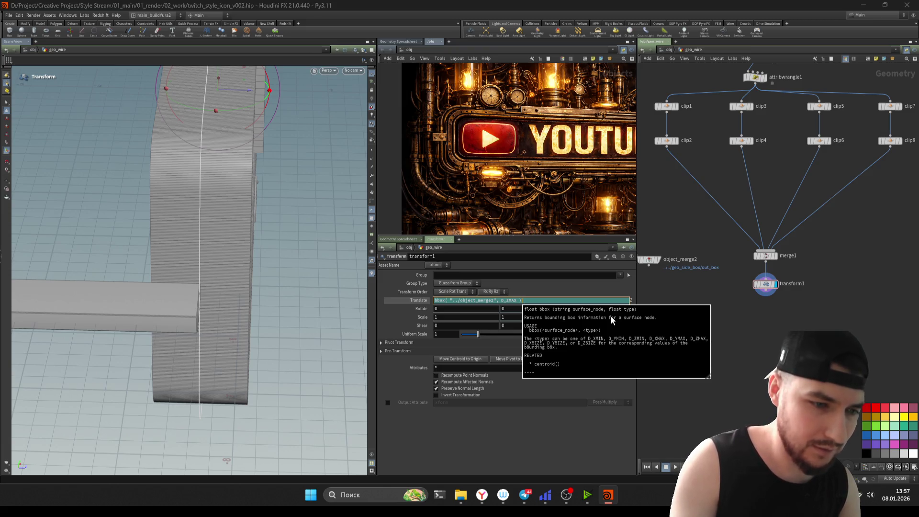
{"action": "key", "text": "Return"}
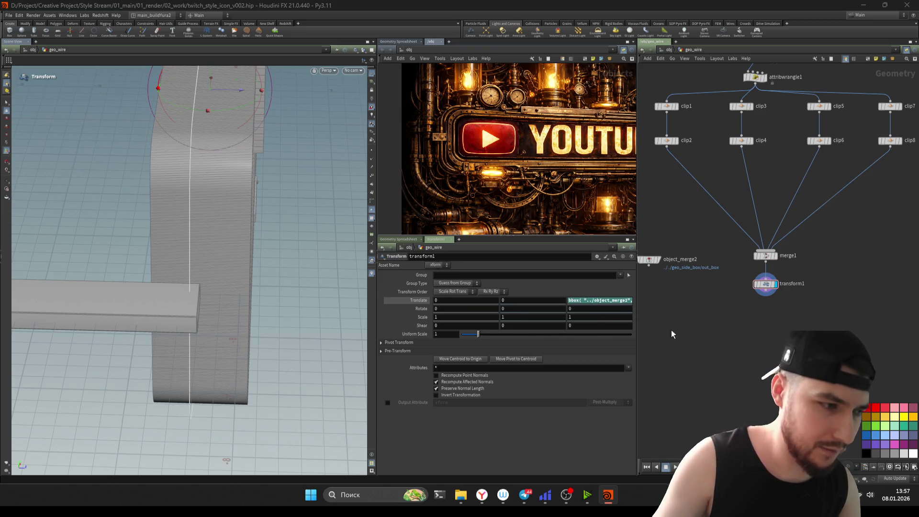
Orbit around the rounded sign frame to check where the wire meets its edge.
{"action": "key", "text": "Escape"}
{"action": "mouse_move", "coordinate": [203, 252]}
{"action": "left_mouse_down"}
{"action": "mouse_move", "coordinate": [137, 264]}
{"action": "mouse_move", "coordinate": [164, 281]}
{"action": "mouse_move", "coordinate": [202, 267]}
{"action": "left_mouse_up"}
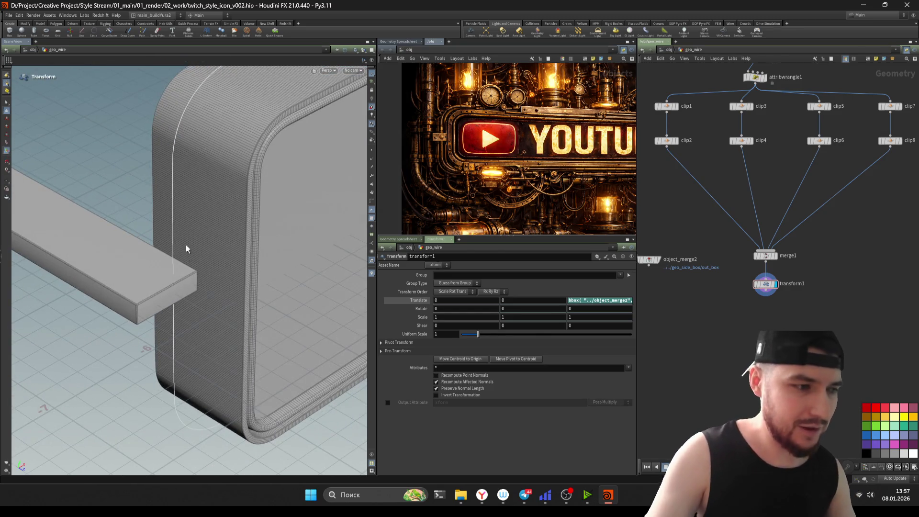
{"action": "scroll", "coordinate": [437, 135], "scroll_direction": "up", "scroll_amount": 5}
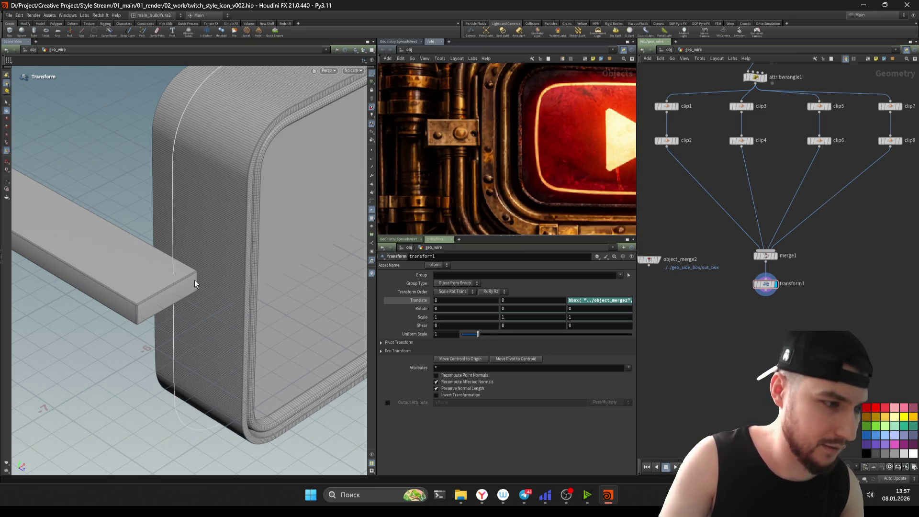
{"action": "left_click_drag", "start_coordinate": [177, 281], "coordinate": [158, 282]}
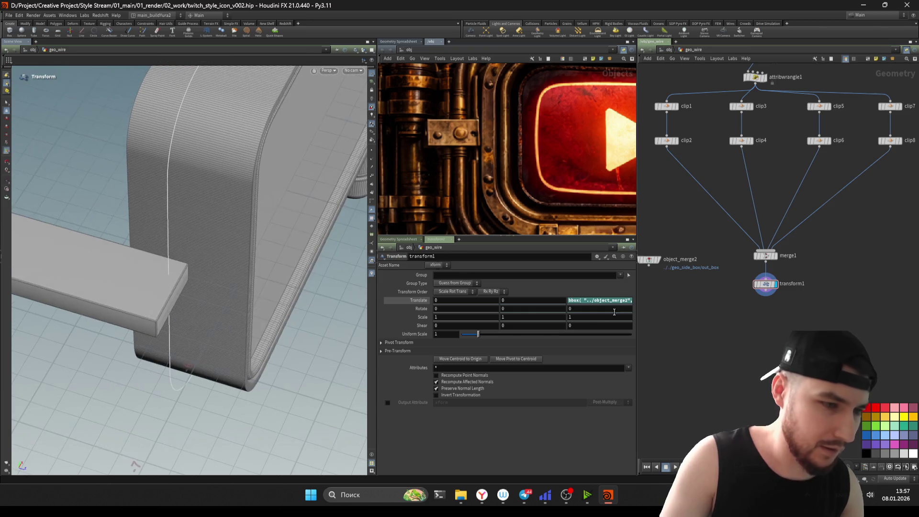
{"action": "left_click", "coordinate": [610, 303]}
{"action": "key", "text": "Return"}
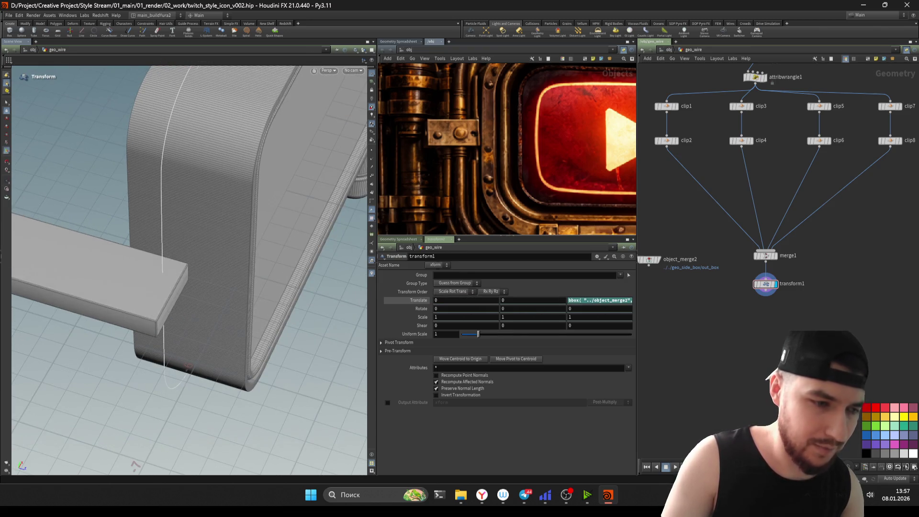
{"action": "key", "text": "Escape"}
{"action": "mouse_move", "coordinate": [200, 257]}
{"action": "left_mouse_down"}
{"action": "mouse_move", "coordinate": [102, 232]}
{"action": "mouse_move", "coordinate": [205, 243]}
{"action": "mouse_move", "coordinate": [209, 260]}
{"action": "left_mouse_up"}
{"action": "key", "text": "Return"}
{"action": "scroll", "coordinate": [733, 259], "scroll_direction": "up", "scroll_amount": 2}
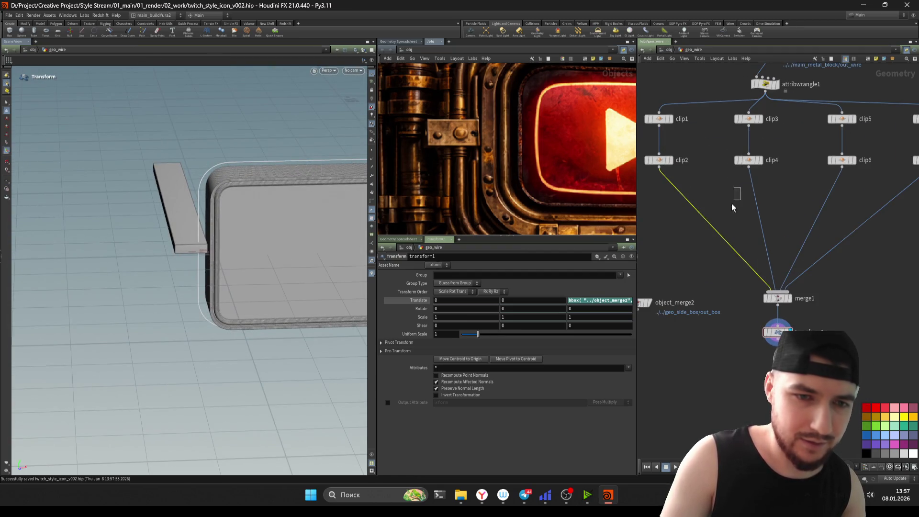
Insert a Group Create node after clip2 named up_right.
{"action": "key", "text": "Tab"}
{"action": "type", "text": "grou"}
{"action": "key", "text": "Return"}
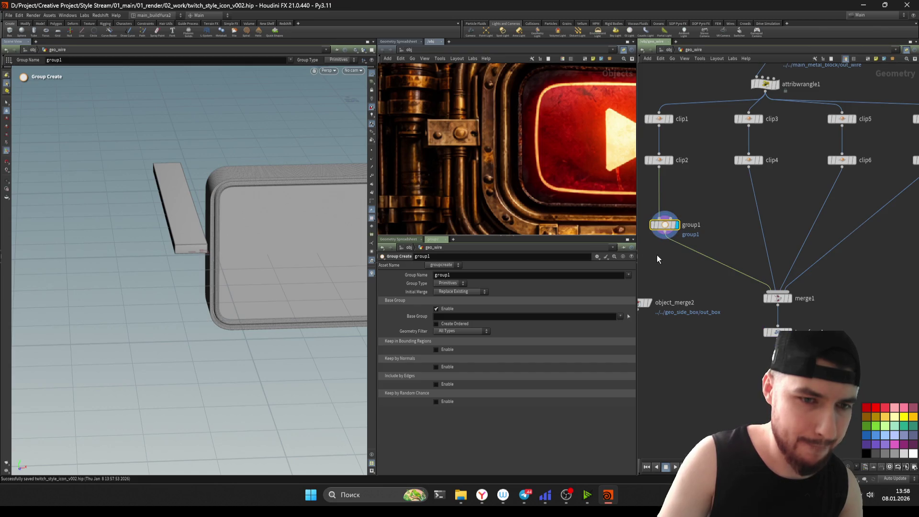
{"action": "double_click", "coordinate": [601, 278]}
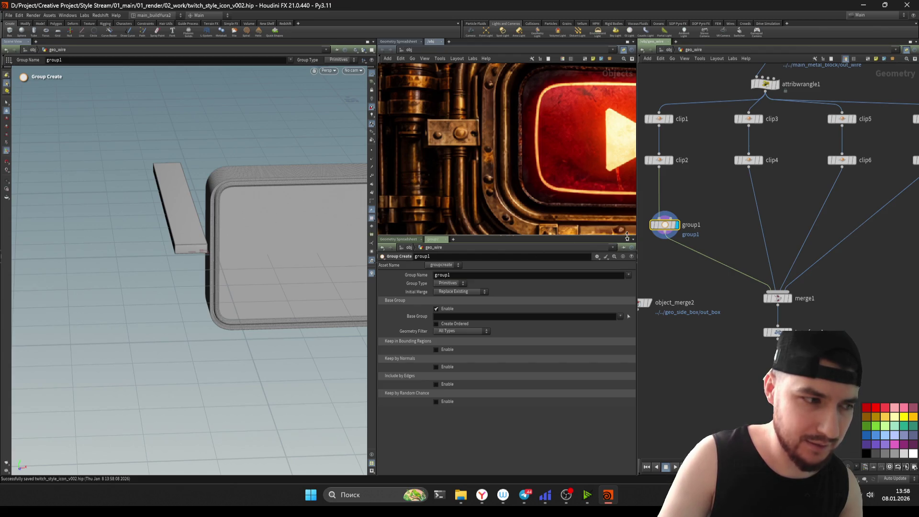
{"action": "key", "text": "Escape"}
{"action": "mouse_move", "coordinate": [187, 201]}
{"action": "left_mouse_down"}
{"action": "mouse_move", "coordinate": [206, 199]}
{"action": "mouse_move", "coordinate": [217, 226]}
{"action": "mouse_move", "coordinate": [234, 209]}
{"action": "mouse_move", "coordinate": [232, 218]}
{"action": "mouse_move", "coordinate": [247, 214]}
{"action": "left_mouse_up"}
{"action": "key", "text": "Return"}
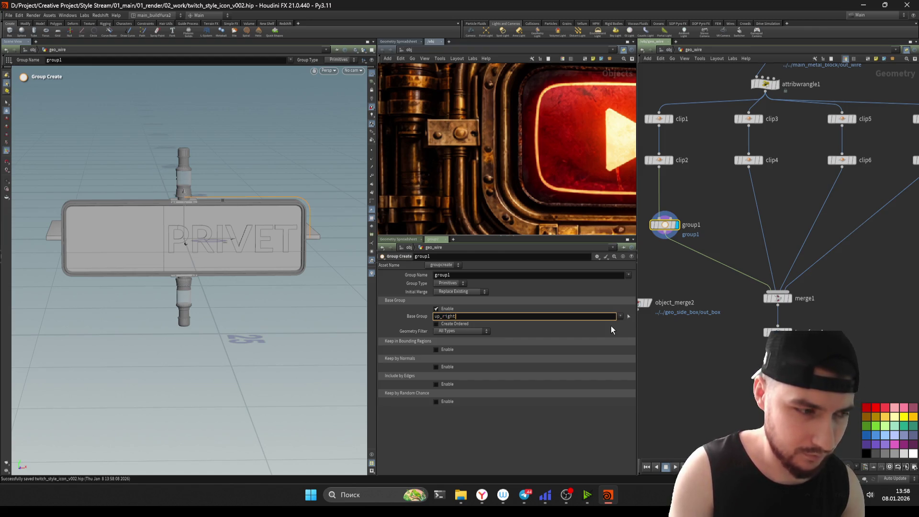
{"action": "key", "text": "Return"}
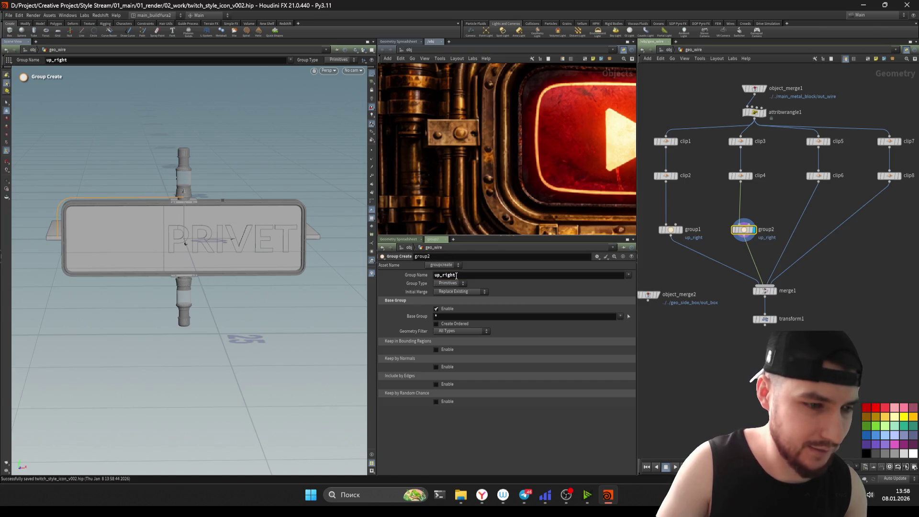
Make group copies named up_left and down_left, one on the clip6 branch.
{"action": "key", "text": "BackSpace"}
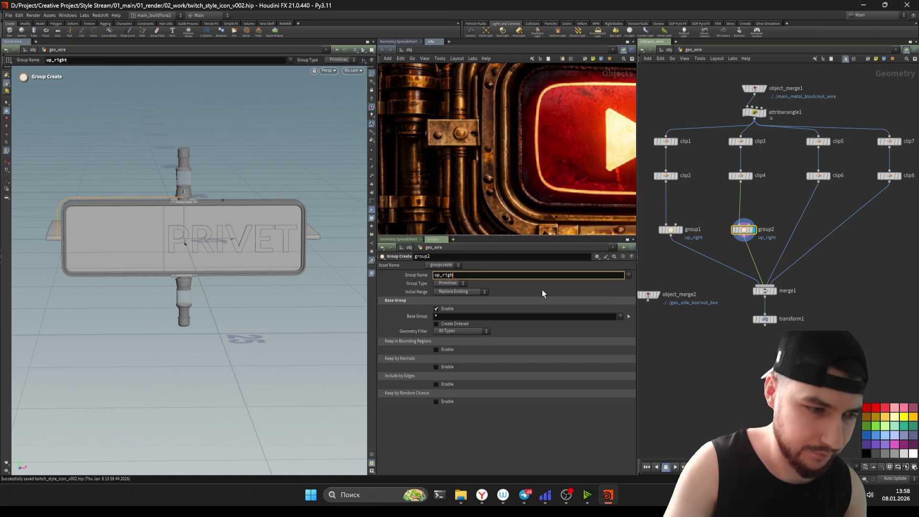
{"action": "type", "text": "left"}
{"action": "key", "text": "Return"}
{"action": "scroll", "coordinate": [722, 228], "scroll_direction": "up", "scroll_amount": 1}
{"action": "left_click_drag", "start_coordinate": [680, 243], "coordinate": [755, 231], "text": "alt"}
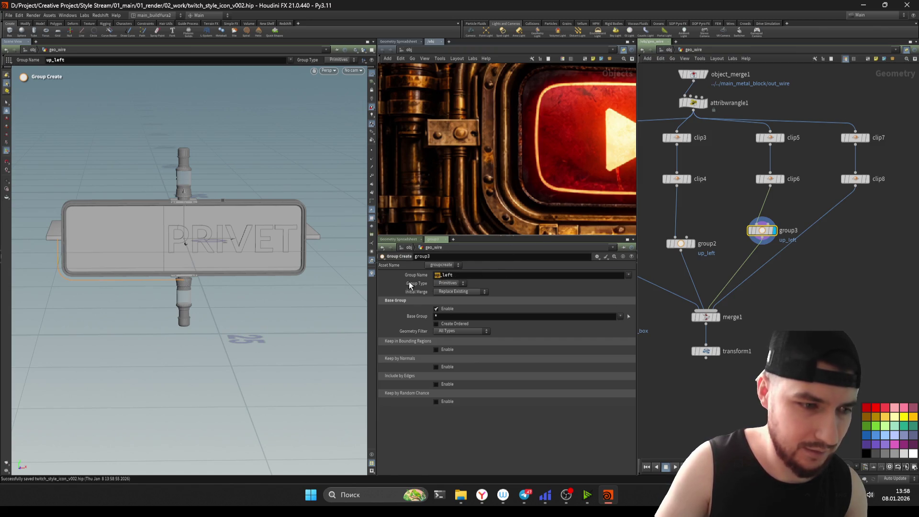
{"action": "type", "text": "down"}
{"action": "key", "text": "Return"}
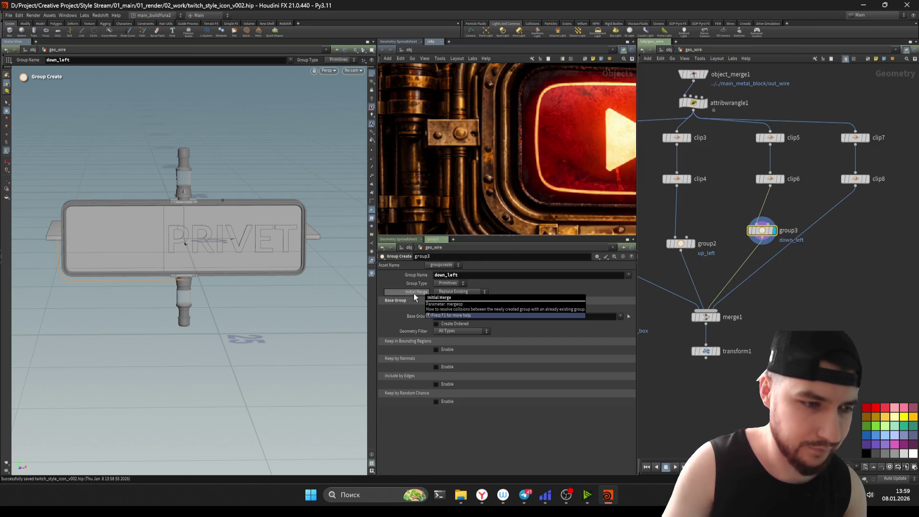
Copy the group node onto the clip8 branch as down_right.
{"action": "mouse_move", "coordinate": [761, 230]}
{"action": "left_mouse_down", "text": "alt"}
{"action": "mouse_move", "coordinate": [813, 227]}
{"action": "mouse_move", "coordinate": [846, 243]}
{"action": "left_mouse_up", "text": "alt"}
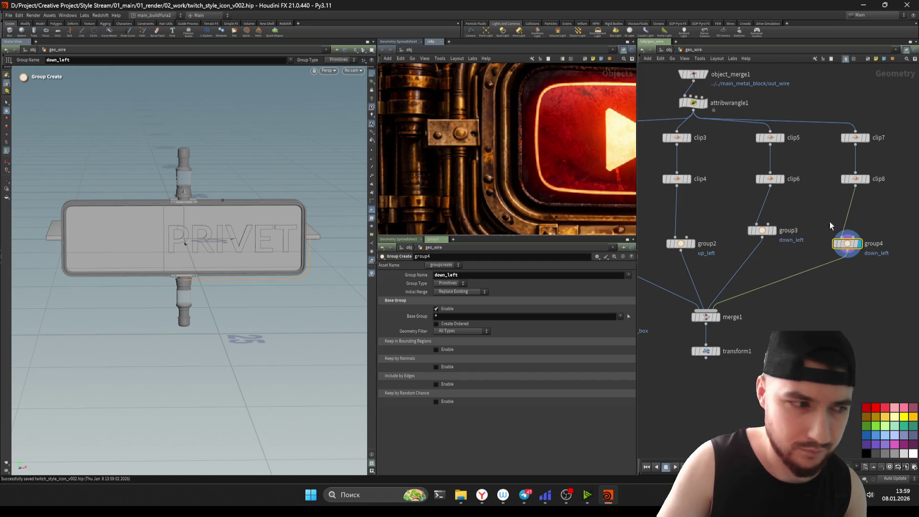
{"action": "left_click_drag", "start_coordinate": [447, 274], "coordinate": [459, 274]}
{"action": "type", "text": "right"}
{"action": "key", "text": "Return"}
{"action": "left_click", "coordinate": [705, 351]}
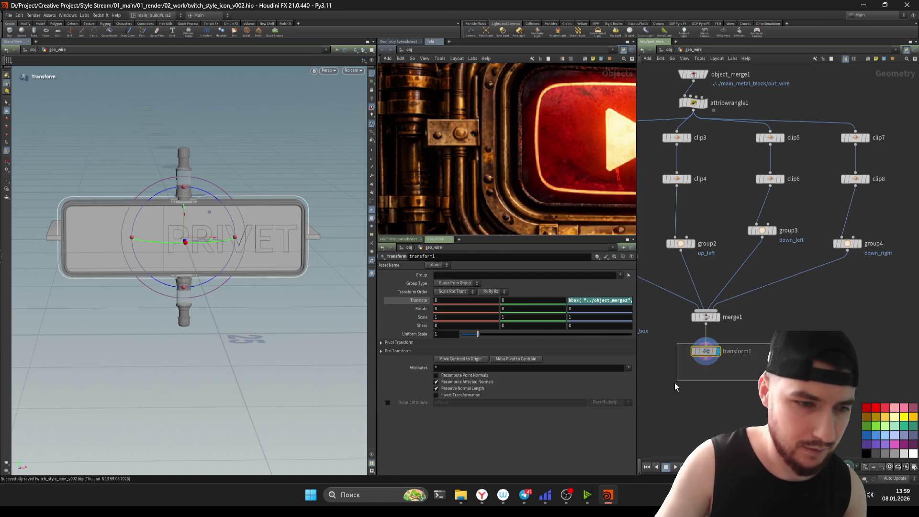
Branch a null off object_merge2, place it directly below, and name it out_box_position.
{"action": "middle_click_drag", "start_coordinate": [728, 403], "coordinate": [737, 362]}
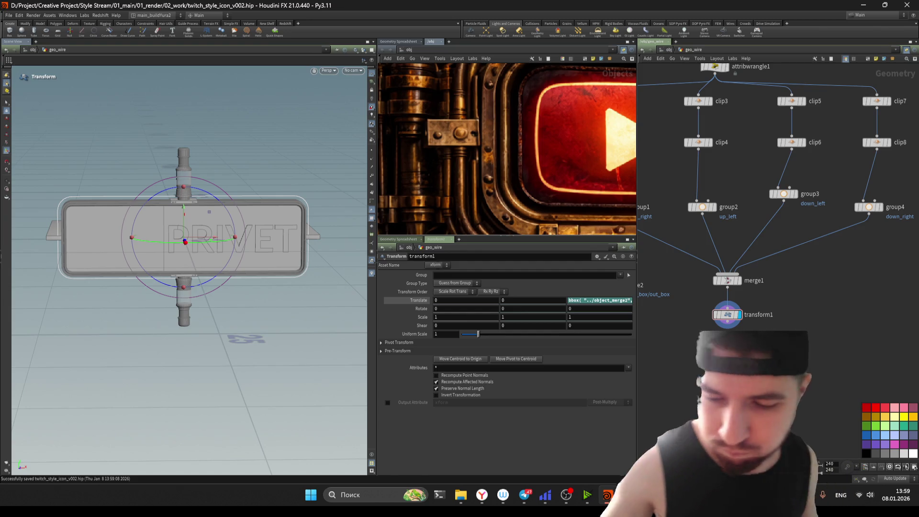
{"action": "scroll", "coordinate": [668, 329], "scroll_direction": "down", "scroll_amount": 5}
{"action": "scroll", "coordinate": [704, 322], "scroll_direction": "up", "scroll_amount": 3}
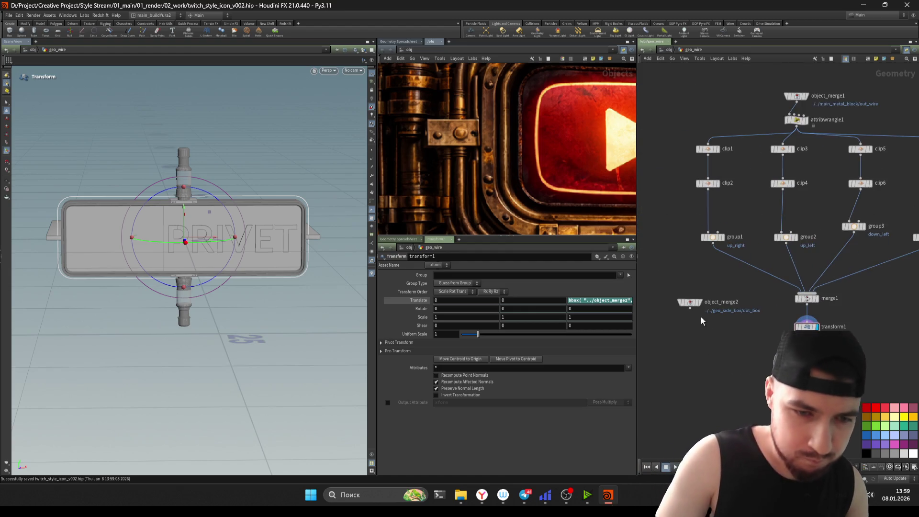
{"action": "left_click_drag", "start_coordinate": [689, 307], "coordinate": [694, 367]}
{"action": "type", "text": "null"}
{"action": "key", "text": "Return"}
{"action": "scroll", "coordinate": [717, 344], "scroll_direction": "up", "scroll_amount": 3}
{"action": "left_click_drag", "start_coordinate": [666, 394], "coordinate": [665, 333]}
{"action": "double_click", "coordinate": [691, 319]}
{"action": "type", "text": "out_box_"}
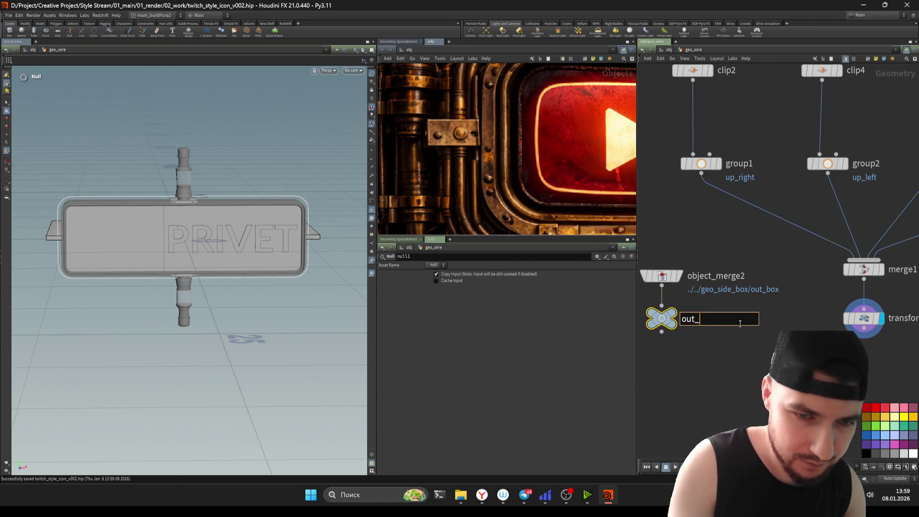
{"action": "type", "text": "position"}
{"action": "key", "text": "Return"}
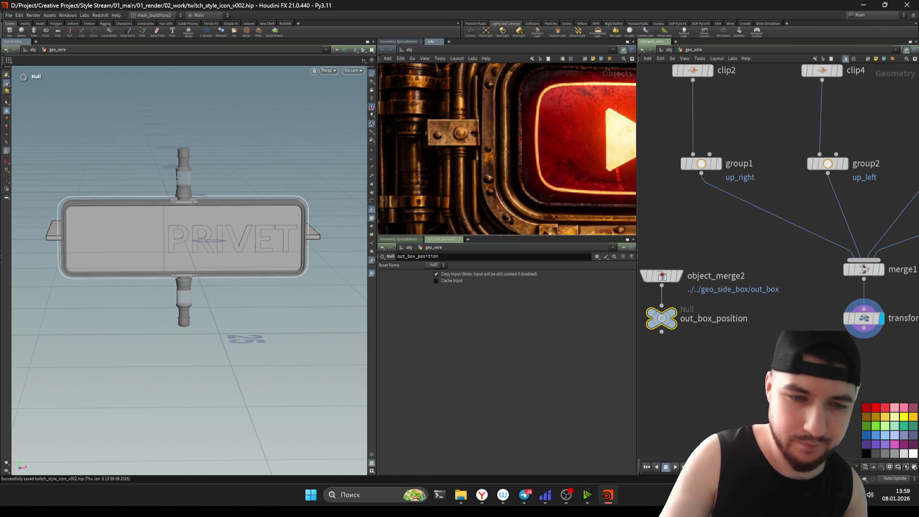
{"action": "left_click", "coordinate": [859, 319]}
{"action": "left_click", "coordinate": [599, 302]}
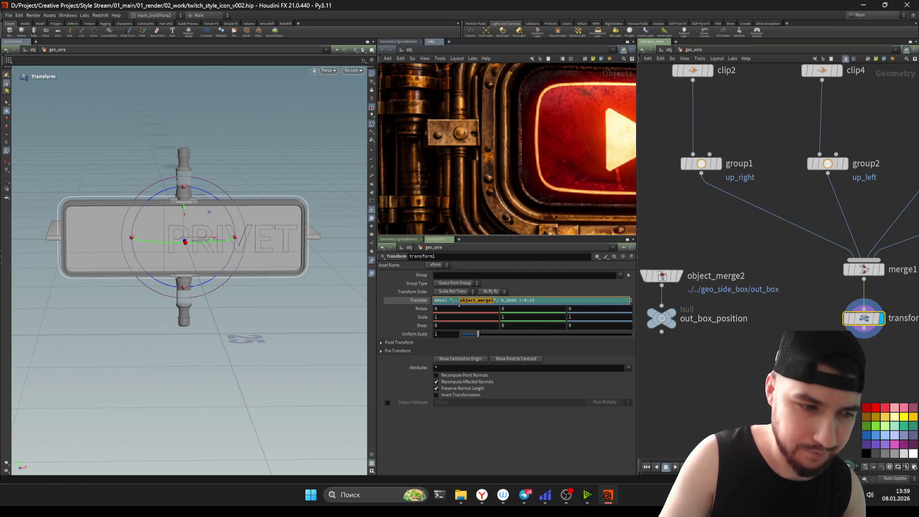
Point transform1's bbox expression at out_box_position and check the sign.
{"action": "scroll", "coordinate": [670, 316], "scroll_direction": "down", "scroll_amount": 4}
{"action": "key", "text": "Escape"}
{"action": "left_click_drag", "start_coordinate": [102, 260], "coordinate": [167, 249]}
{"action": "key", "text": "Return"}
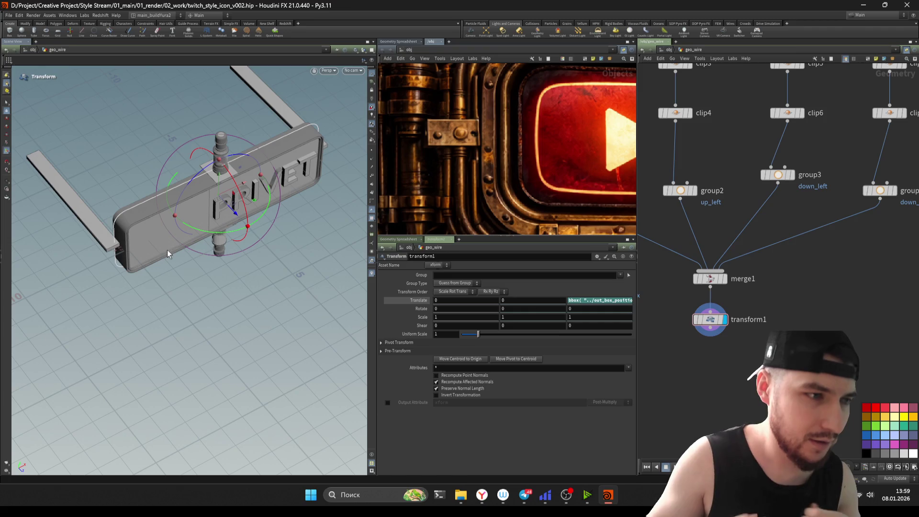
{"action": "scroll", "coordinate": [790, 240], "scroll_direction": "down", "scroll_amount": 3}
{"action": "scroll", "coordinate": [741, 216], "scroll_direction": "up", "scroll_amount": 3}
Lower attribwrangle1's Scale from 0.172 to 0.1 and save the scene.
{"action": "left_click", "coordinate": [728, 178]}
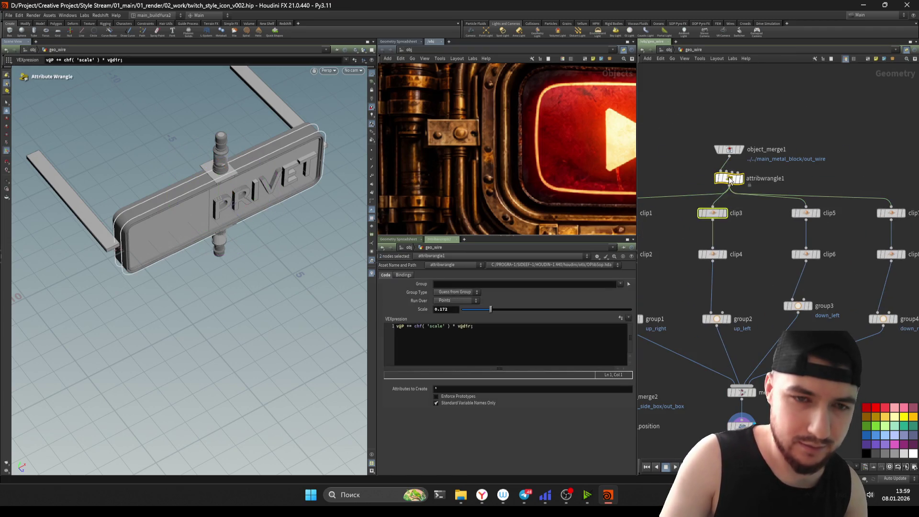
{"action": "left_click", "coordinate": [729, 178]}
{"action": "middle_click_drag", "start_coordinate": [679, 195], "coordinate": [687, 181]}
{"action": "left_click", "coordinate": [723, 134]}
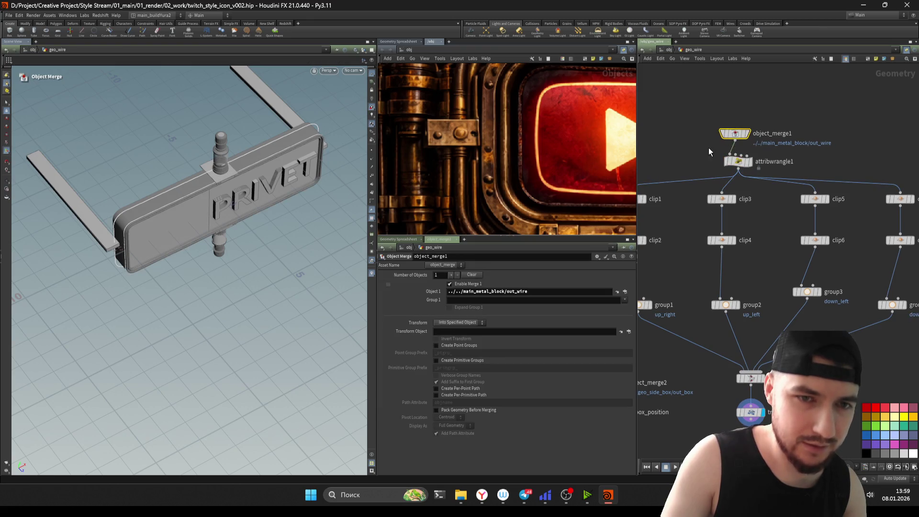
{"action": "left_click", "coordinate": [737, 161]}
{"action": "type", "text": "1"}
{"action": "key", "text": "Return"}
{"action": "scroll", "coordinate": [291, 318], "scroll_direction": "up", "scroll_amount": 5}
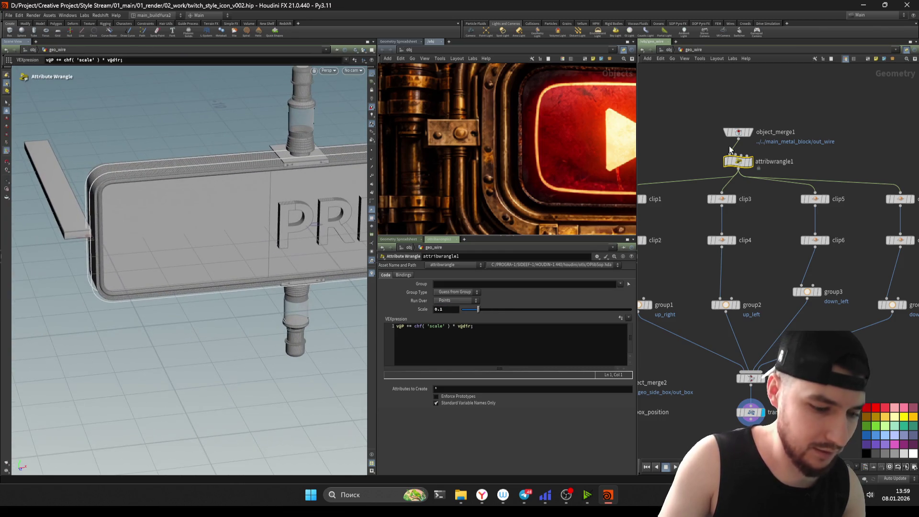
{"action": "key", "text": "ctrl+s"}
Select transform1 and place a new attribute wrangle node.
{"action": "scroll", "coordinate": [749, 309], "scroll_direction": "down", "scroll_amount": 2}
{"action": "scroll", "coordinate": [749, 309], "scroll_direction": "up", "scroll_amount": 3}
{"action": "left_click", "coordinate": [751, 275]}
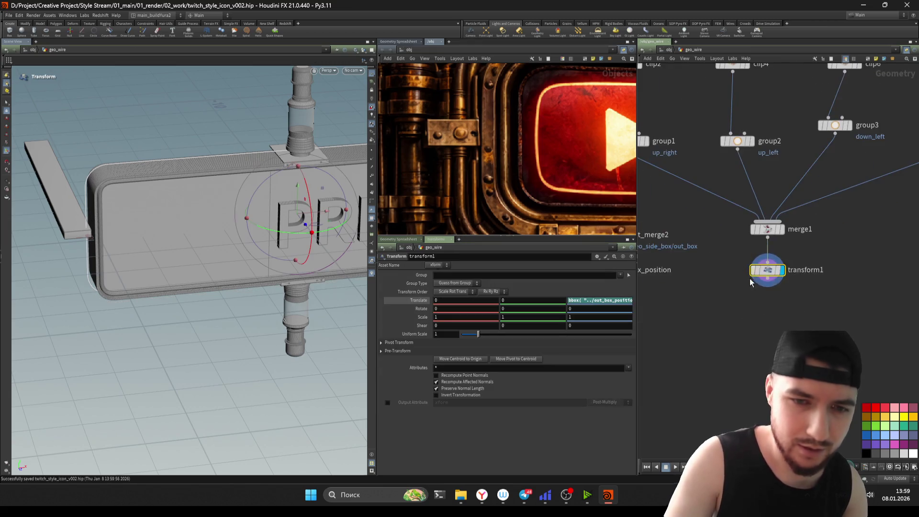
{"action": "scroll", "coordinate": [750, 280], "scroll_direction": "down", "scroll_amount": 3}
{"action": "left_click", "coordinate": [830, 308]}
{"action": "scroll", "coordinate": [780, 294], "scroll_direction": "up", "scroll_amount": 2}
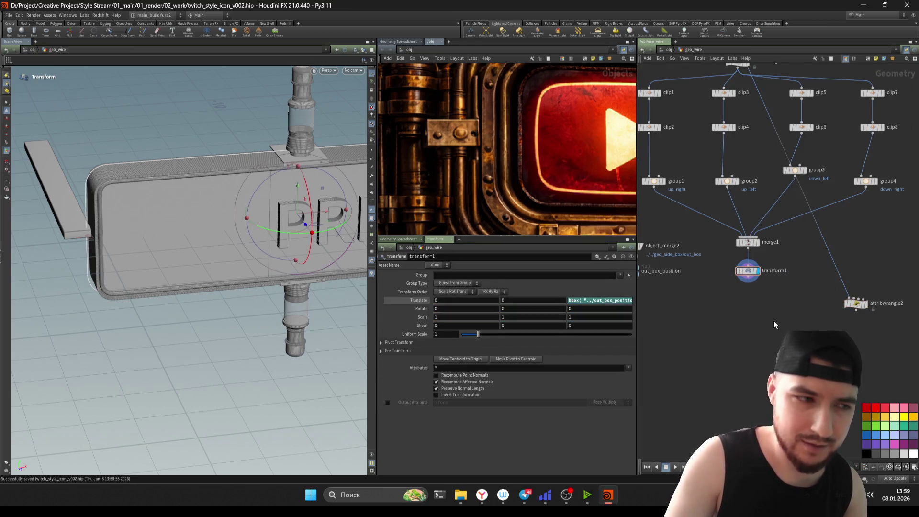
Add a Copy and Transform node, copy1, fed by transform1 and set as the display node.
{"action": "key", "text": "Tab"}
{"action": "type", "text": "c"}
{"action": "key", "text": "BackSpace"}
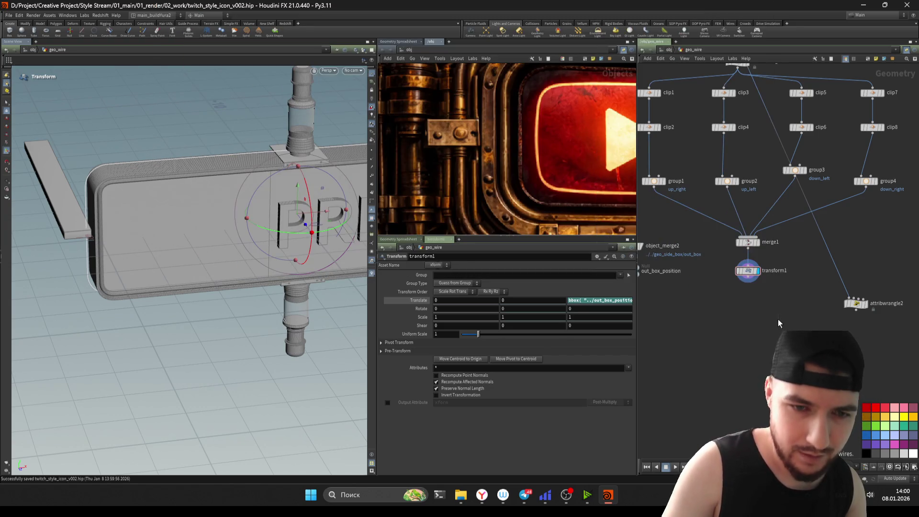
{"action": "type", "text": "copy a"}
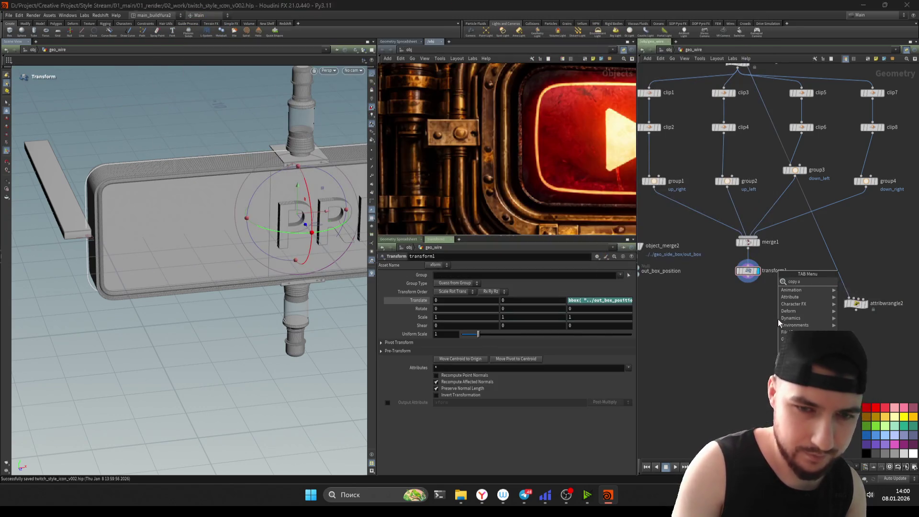
{"action": "key", "text": "Return"}
{"action": "left_click", "coordinate": [778, 320]}
{"action": "scroll", "coordinate": [757, 294], "scroll_direction": "up", "scroll_amount": 1}
{"action": "scroll", "coordinate": [757, 294], "scroll_direction": "up", "scroll_amount": 1}
{"action": "left_click", "coordinate": [801, 329]}
{"action": "mouse_move", "coordinate": [744, 268]}
{"action": "left_mouse_down"}
{"action": "mouse_move", "coordinate": [786, 324]}
{"action": "mouse_move", "coordinate": [757, 308]}
{"action": "left_mouse_up"}
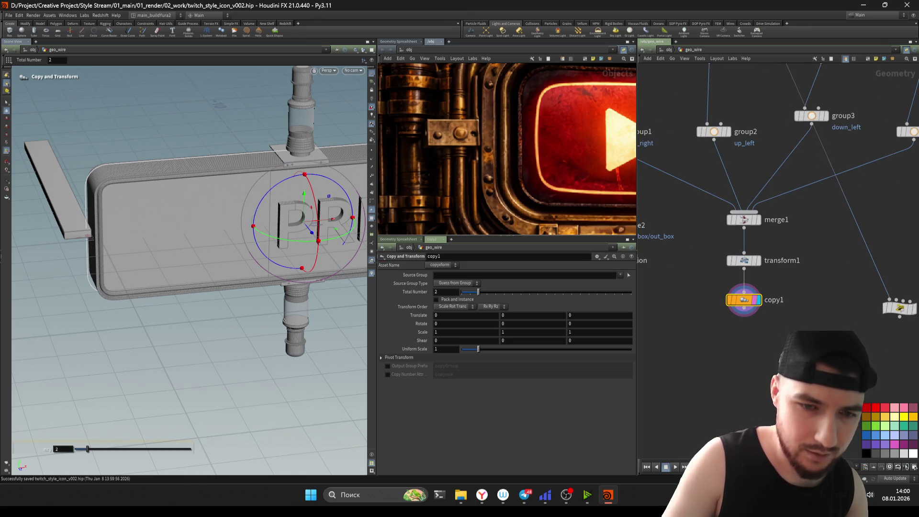
Orbit around the 25 copied sign pieces and bring the copy handles back.
{"action": "scroll", "coordinate": [792, 375], "scroll_direction": "up", "scroll_amount": 1}
{"action": "left_click_drag", "start_coordinate": [794, 374], "coordinate": [698, 284]}
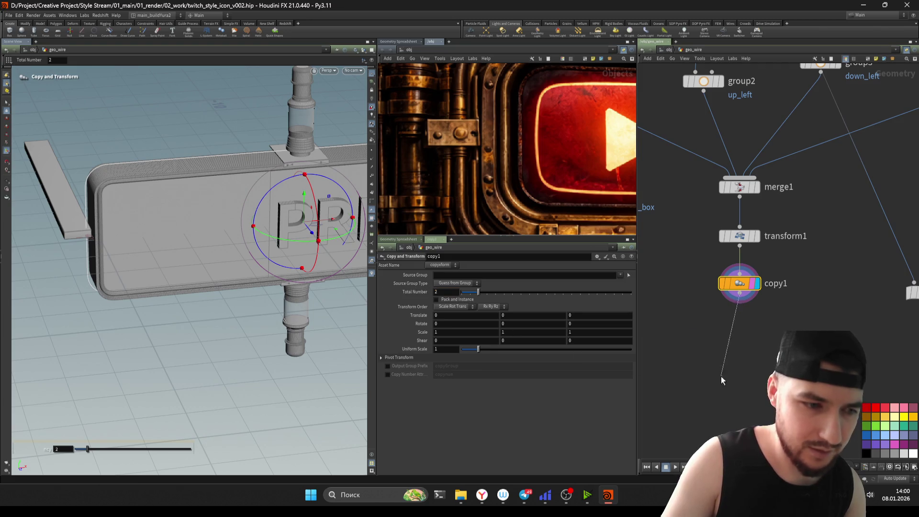
{"action": "key", "text": "Escape"}
{"action": "mouse_move", "coordinate": [112, 268]}
{"action": "left_mouse_down"}
{"action": "mouse_move", "coordinate": [135, 205]}
{"action": "mouse_move", "coordinate": [102, 240]}
{"action": "mouse_move", "coordinate": [155, 227]}
{"action": "left_mouse_up"}
{"action": "key", "text": "Return"}
{"action": "scroll", "coordinate": [759, 338], "scroll_direction": "up", "scroll_amount": 1}
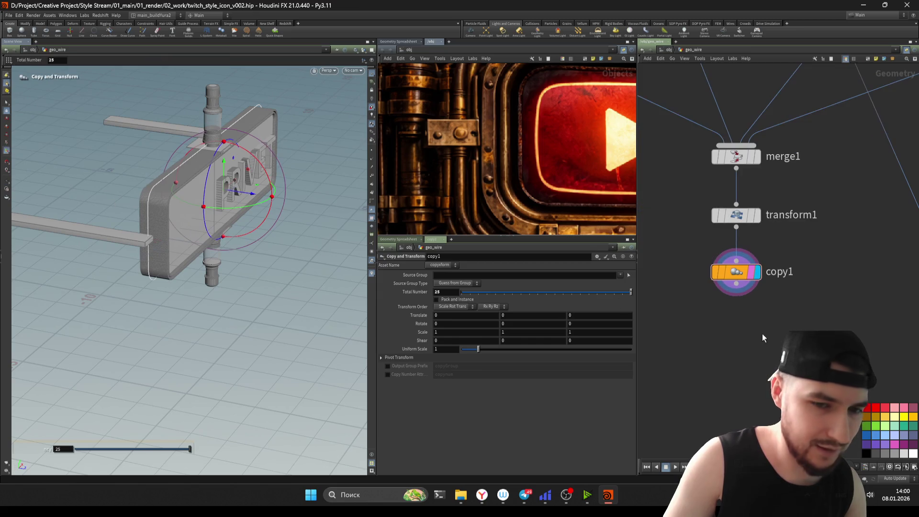
{"action": "key", "text": "Tab"}
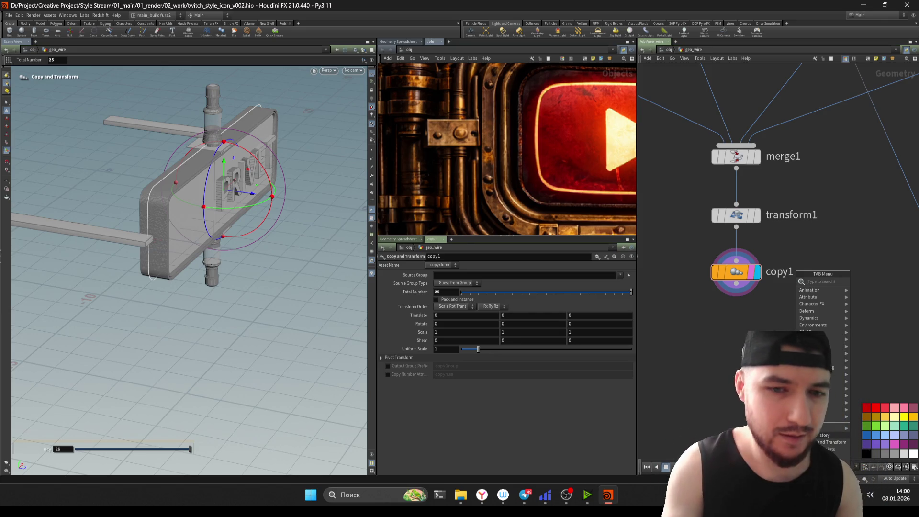
Add an Attribute Noise node on P under copy1 and display its noisy result.
{"action": "type", "text": "at noise"}
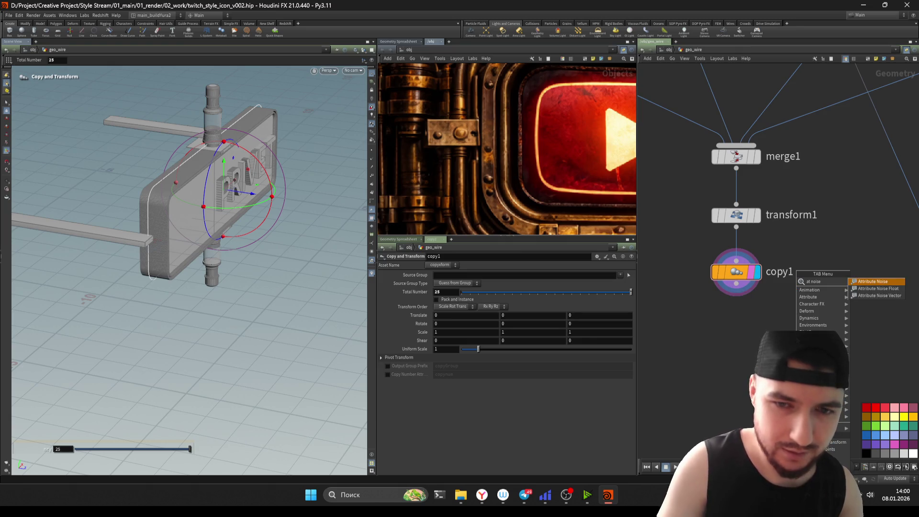
{"action": "key", "text": "Return"}
{"action": "left_click", "coordinate": [797, 335]}
{"action": "mouse_move", "coordinate": [798, 331]}
{"action": "left_mouse_down"}
{"action": "mouse_move", "coordinate": [703, 279]}
{"action": "mouse_move", "coordinate": [713, 311]}
{"action": "left_mouse_up"}
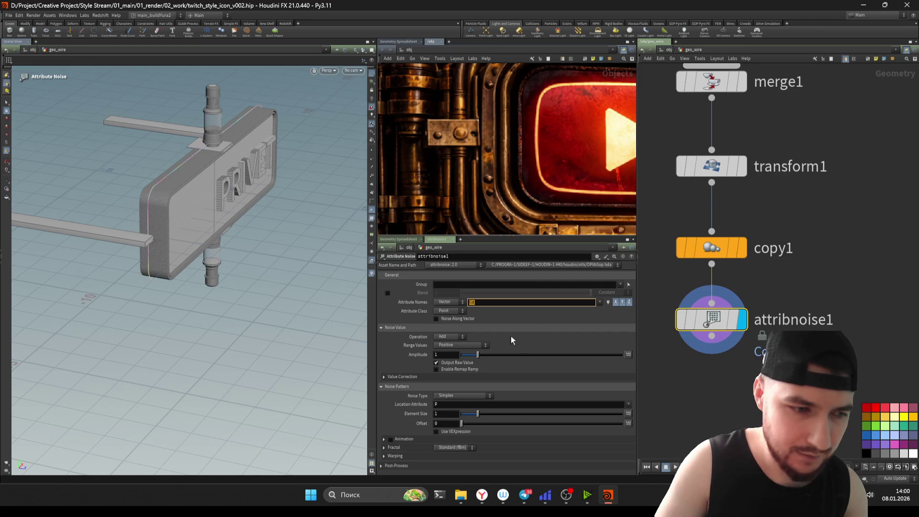
{"action": "type", "text": "P"}
{"action": "key", "text": "Return"}
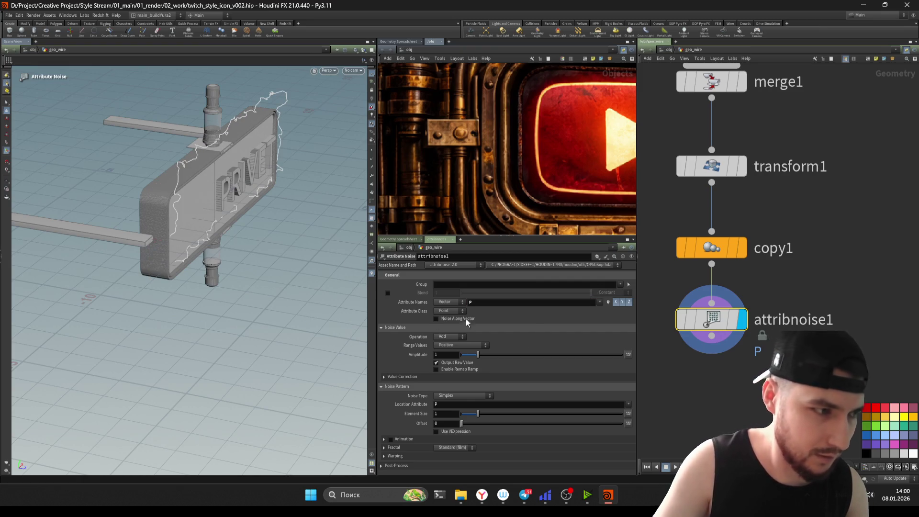
{"action": "left_click", "coordinate": [450, 312]}
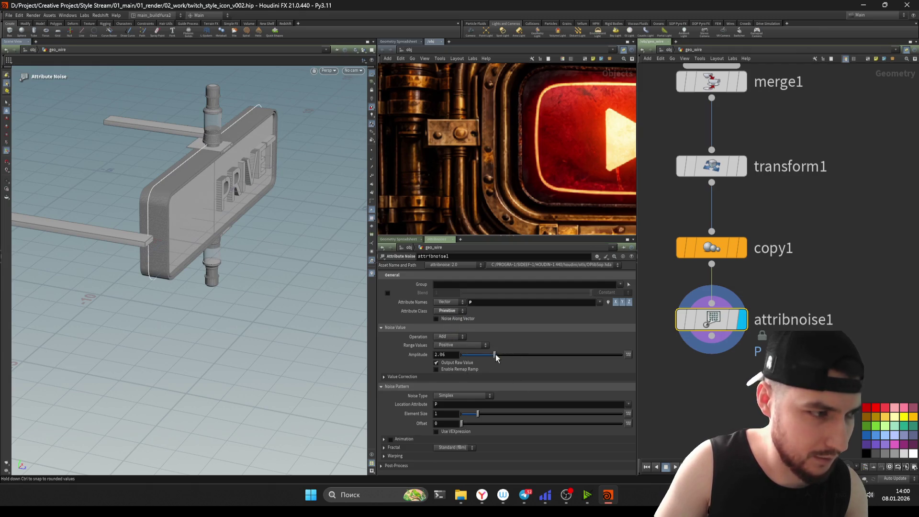
{"action": "left_click", "coordinate": [694, 248]}
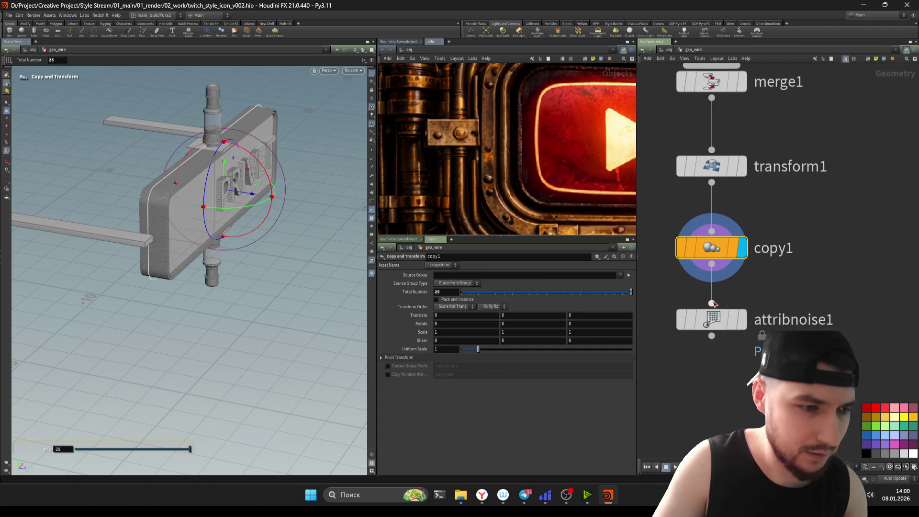
{"action": "left_click", "coordinate": [711, 320]}
{"action": "left_click", "coordinate": [742, 320]}
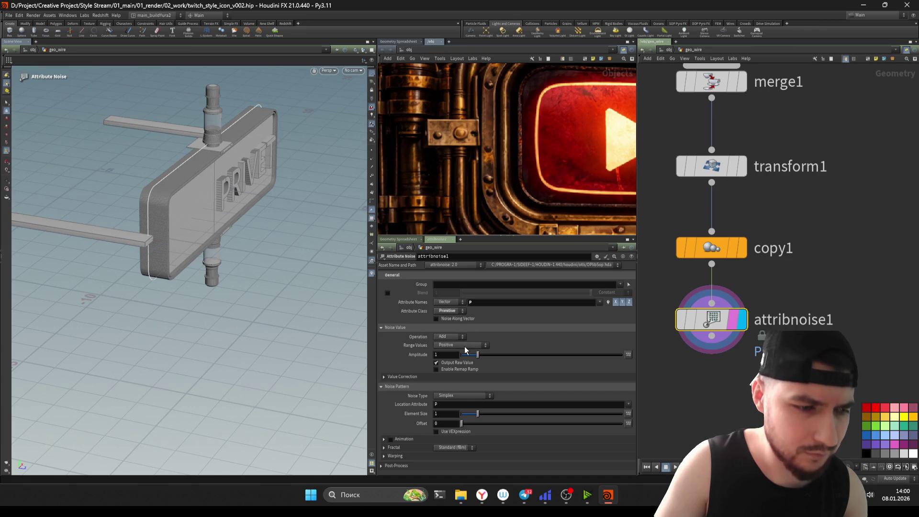
Inspect copy1's info and compare per-point versus per-primitive noise on the sign's end.
{"action": "middle_click", "coordinate": [713, 257]}
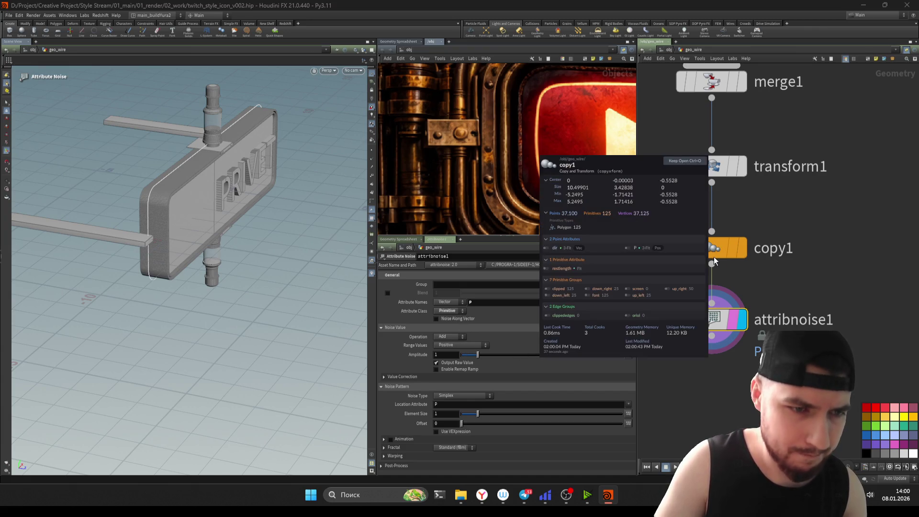
{"action": "key", "text": "Escape"}
{"action": "left_click_drag", "start_coordinate": [158, 201], "coordinate": [185, 164]}
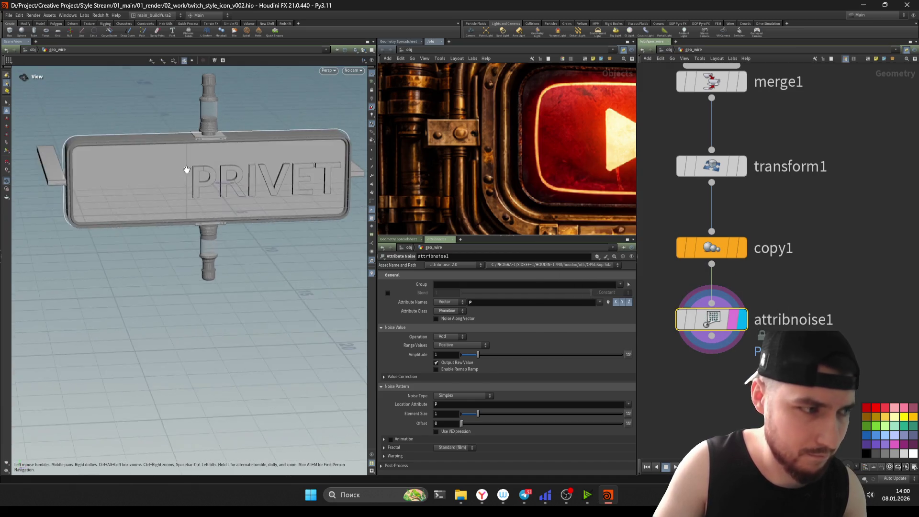
{"action": "right_click_drag", "start_coordinate": [184, 164], "coordinate": [185, 202]}
{"action": "left_click_drag", "start_coordinate": [186, 202], "coordinate": [335, 273]}
{"action": "scroll", "coordinate": [302, 250], "scroll_direction": "up", "scroll_amount": 5}
{"action": "key", "text": "Return"}
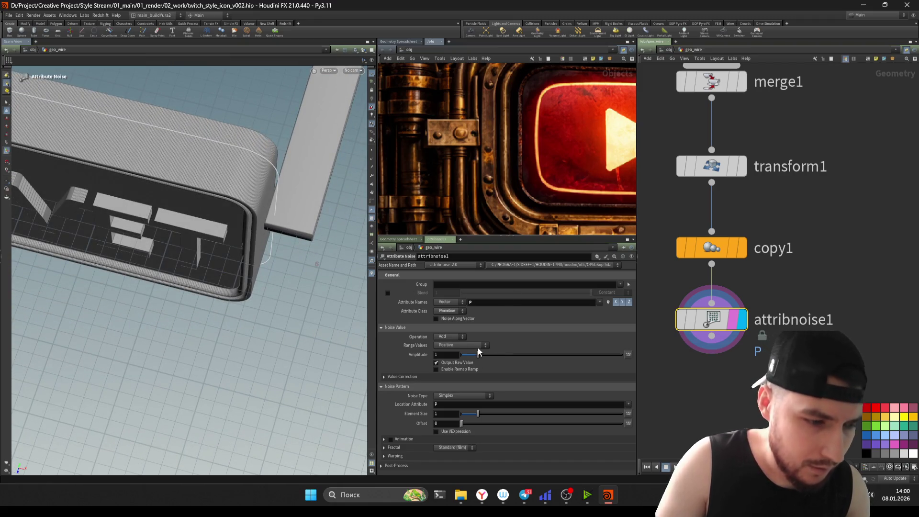
{"action": "left_click", "coordinate": [452, 311]}
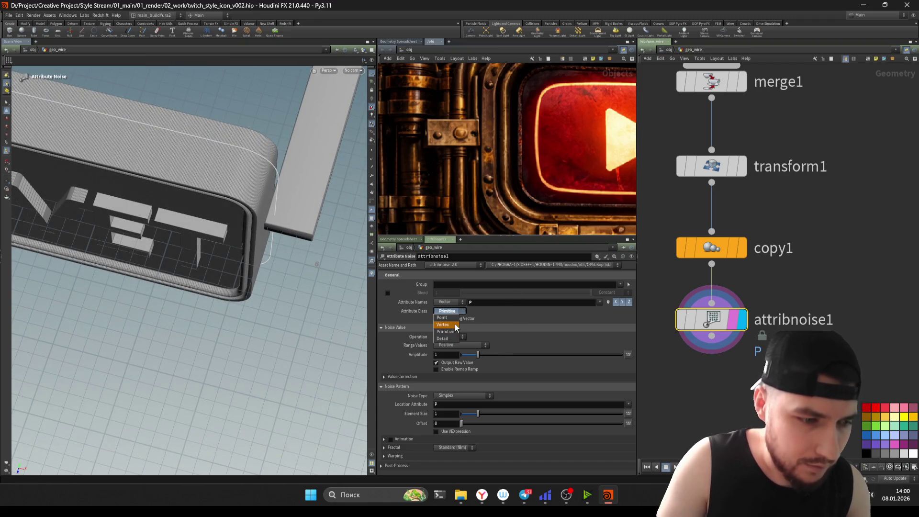
{"action": "left_click", "coordinate": [451, 311]}
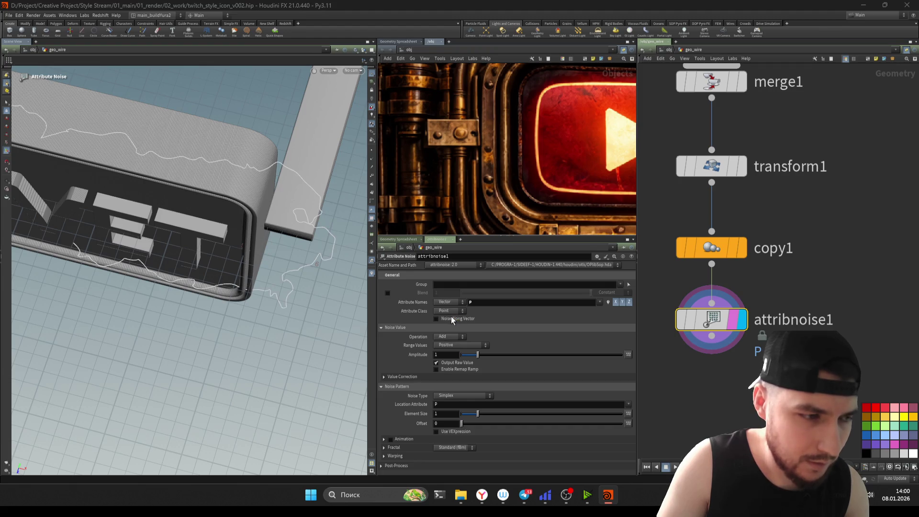
{"action": "left_click", "coordinate": [450, 311]}
{"action": "left_click", "coordinate": [447, 330]}
{"action": "left_click_drag", "start_coordinate": [280, 221], "coordinate": [454, 268]}
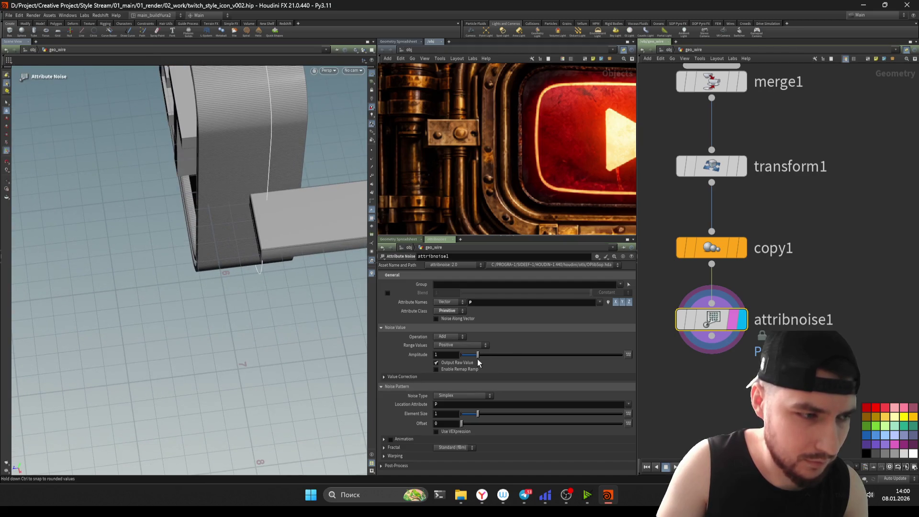
Undo the amplitude change, briefly try Noise Along Vector, and lower the amplitude.
{"action": "key", "text": "ctrl+z"}
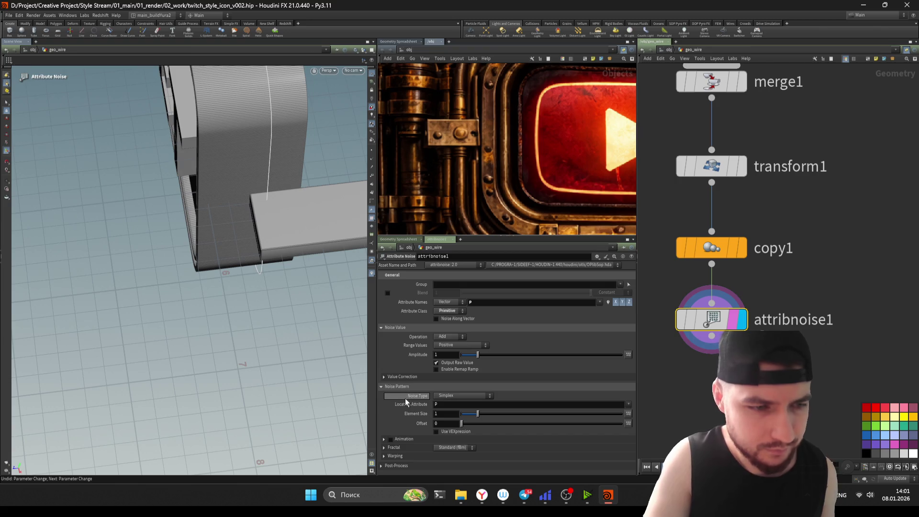
{"action": "left_click", "coordinate": [446, 318]}
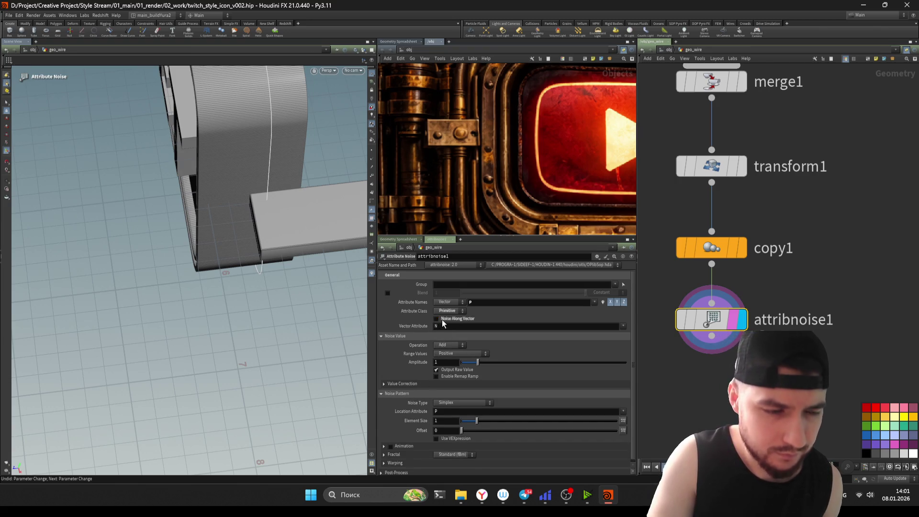
{"action": "left_click", "coordinate": [441, 319]}
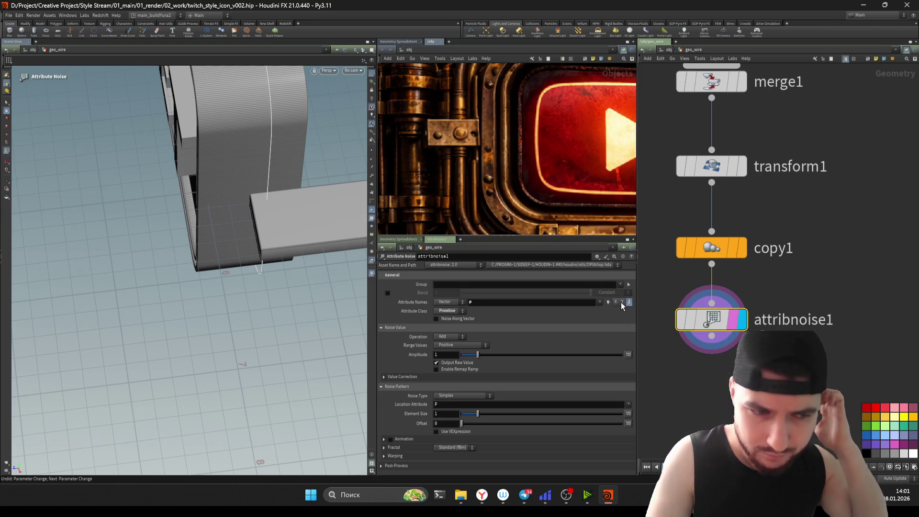
{"action": "mouse_move", "coordinate": [477, 354]}
{"action": "left_mouse_down"}
{"action": "mouse_move", "coordinate": [462, 359]}
{"action": "mouse_move", "coordinate": [477, 357]}
{"action": "left_mouse_up"}
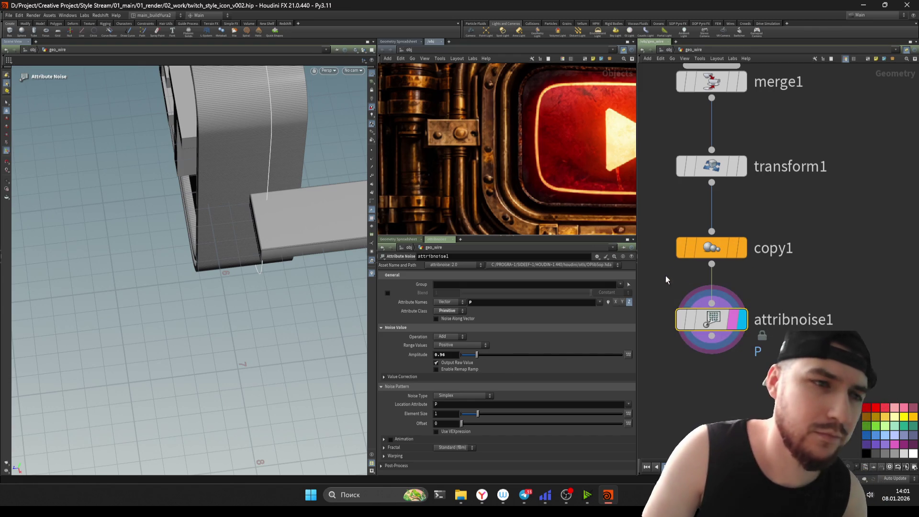
Delete attribnoise1 and search the node menu for 'for e'.
{"action": "left_click_drag", "start_coordinate": [759, 377], "coordinate": [681, 305]}
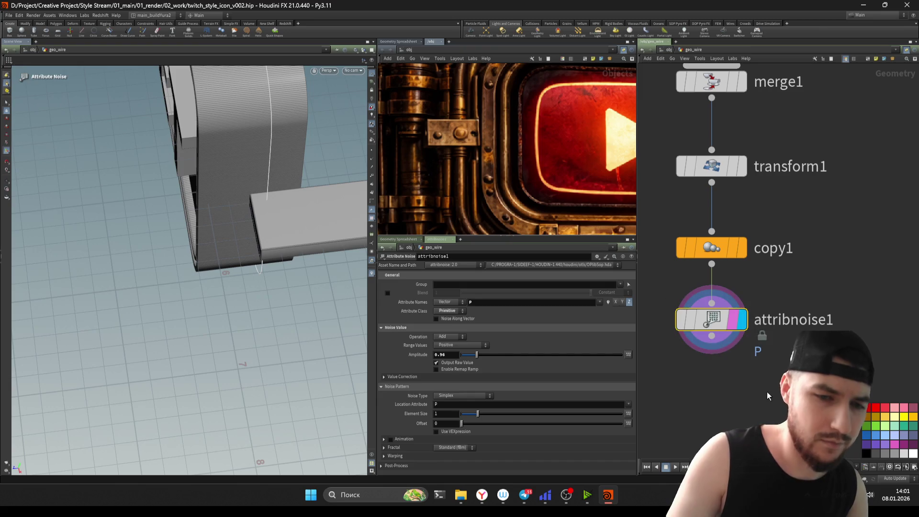
{"action": "key", "text": "Delete"}
{"action": "key", "text": "Tab"}
{"action": "type", "text": "for"}
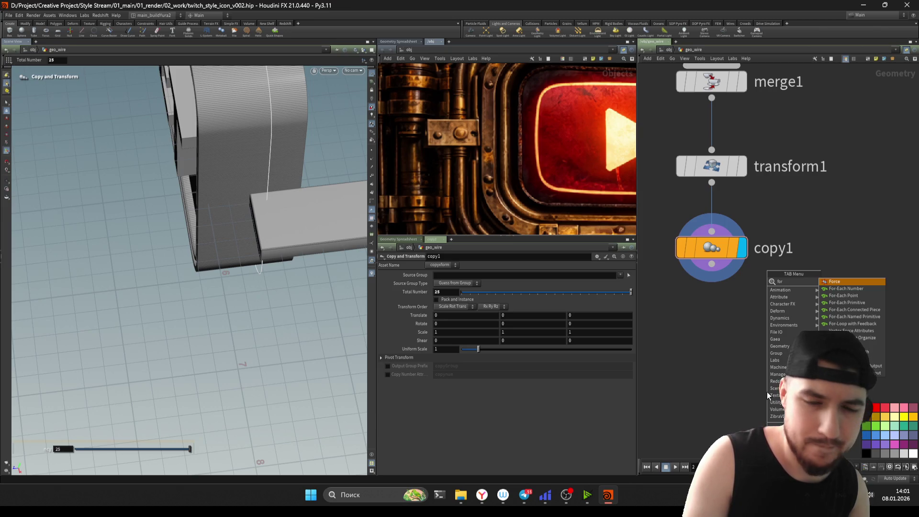
{"action": "type", "text": " e"}
Place a For-Each Primitive loop under copy1 and display one piece via foreach_begin1.
{"action": "key", "text": "Down"}
{"action": "key", "text": "Down"}
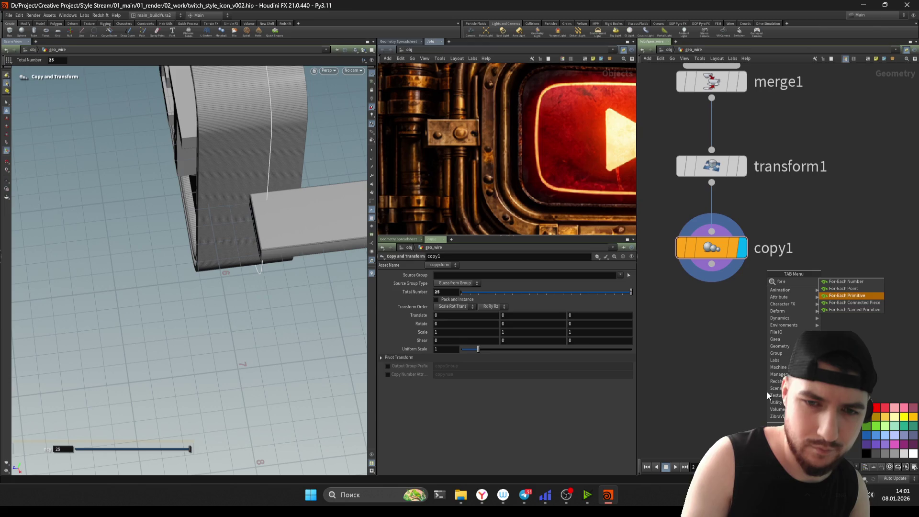
{"action": "key", "text": "Return"}
{"action": "left_click", "coordinate": [767, 392]}
{"action": "mouse_move", "coordinate": [766, 391]}
{"action": "left_mouse_down"}
{"action": "mouse_move", "coordinate": [707, 365]}
{"action": "mouse_move", "coordinate": [712, 354]}
{"action": "left_mouse_up"}
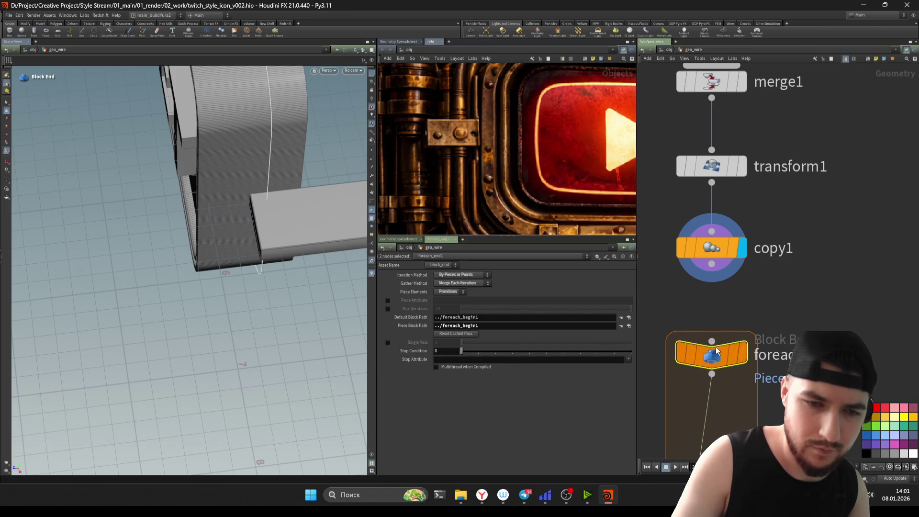
{"action": "left_click", "coordinate": [712, 354]}
{"action": "left_click", "coordinate": [742, 354]}
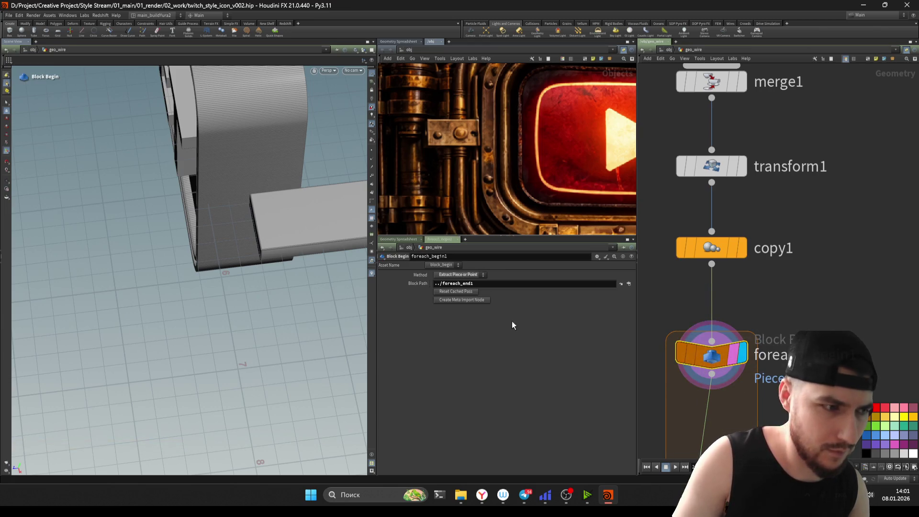
{"action": "left_click_drag", "start_coordinate": [86, 245], "coordinate": [247, 263]}
{"action": "key", "text": "f"}
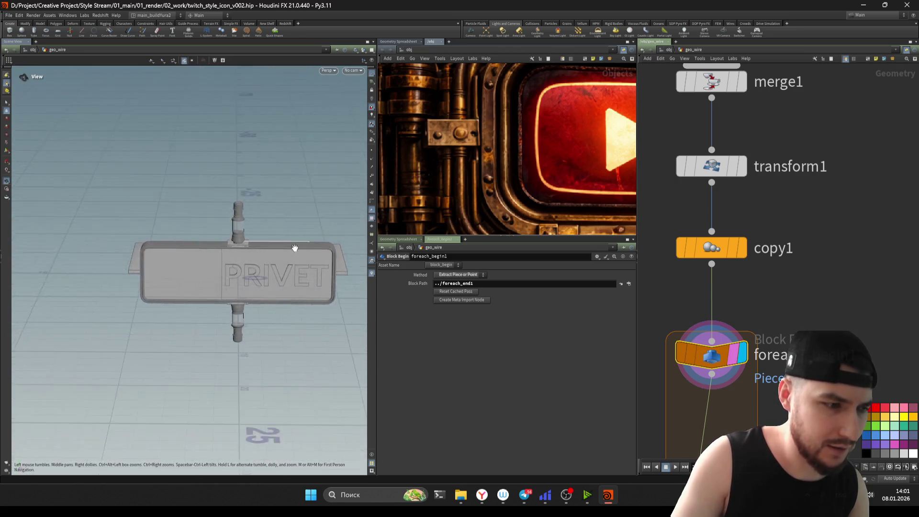
{"action": "left_click_drag", "start_coordinate": [793, 294], "coordinate": [689, 238]}
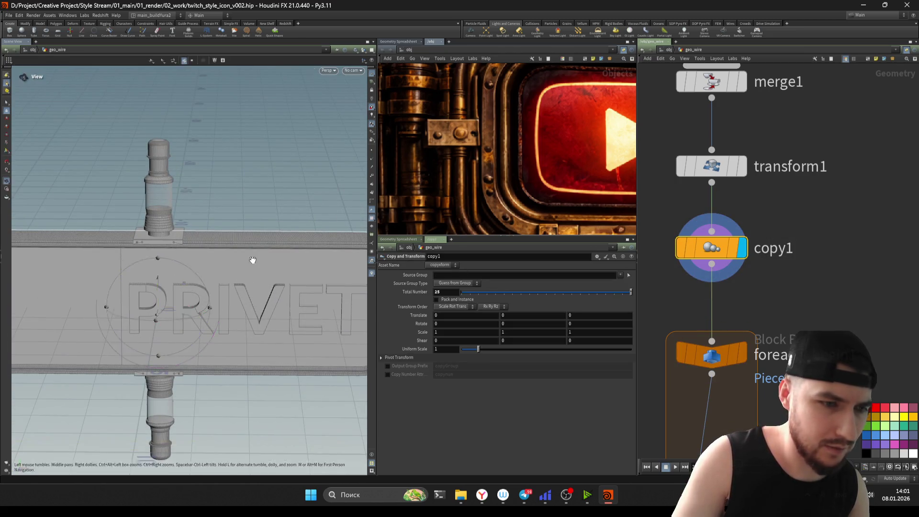
{"action": "left_click_drag", "start_coordinate": [252, 261], "coordinate": [57, 266]}
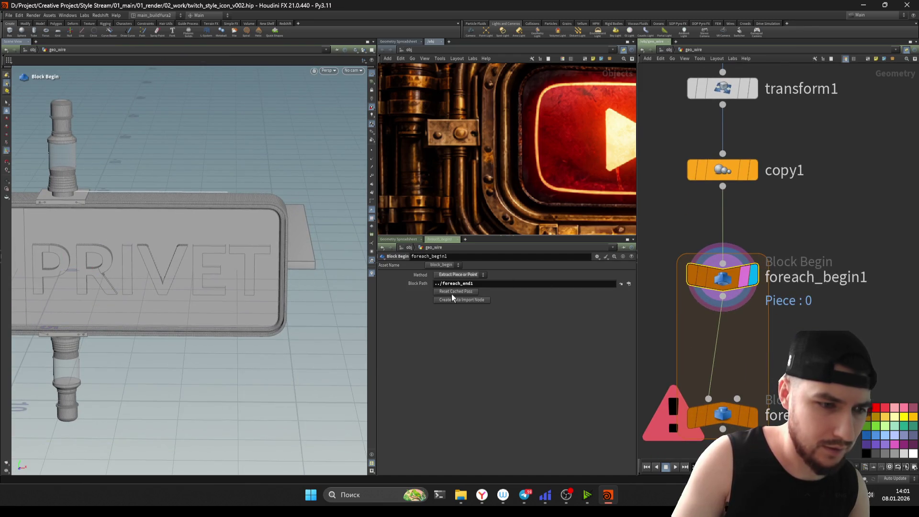
{"action": "scroll", "coordinate": [793, 285], "scroll_direction": "down", "scroll_amount": 3}
{"action": "mouse_move", "coordinate": [782, 268]}
{"action": "middle_mouse_down"}
{"action": "mouse_move", "coordinate": [644, 153]}
{"action": "mouse_move", "coordinate": [719, 314]}
{"action": "middle_mouse_up"}
Insert a Convert Line node, convertline1, between group1 and merge1 with Connect Path enabled.
{"action": "key", "text": "Tab"}
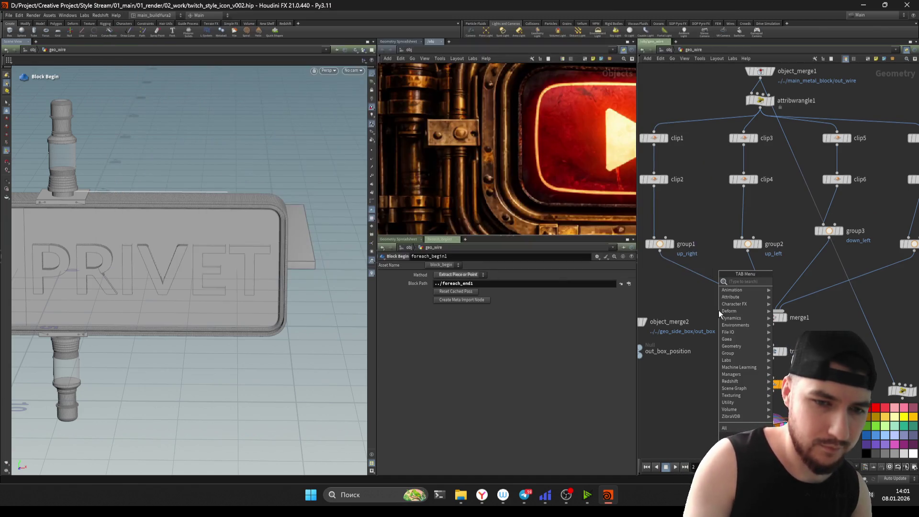
{"action": "type", "text": "at"}
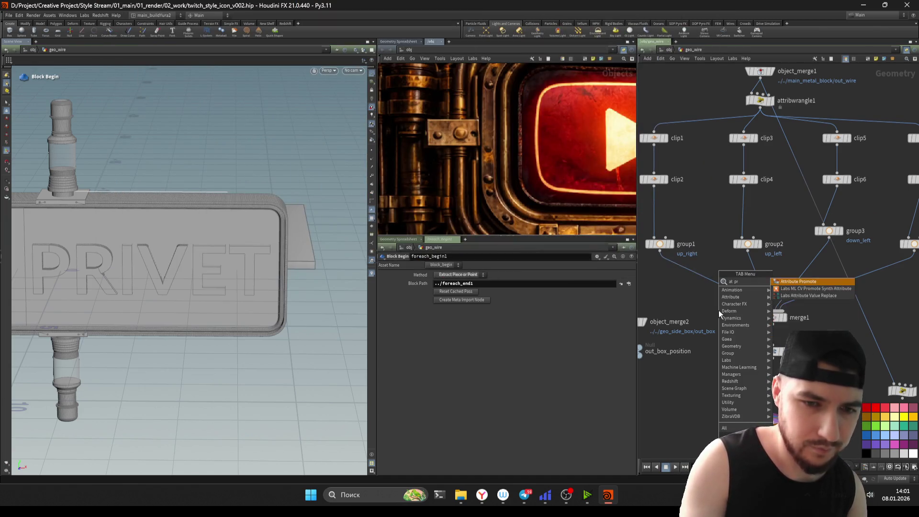
{"action": "key", "text": "BackSpace"}
{"action": "type", "text": "conve"}
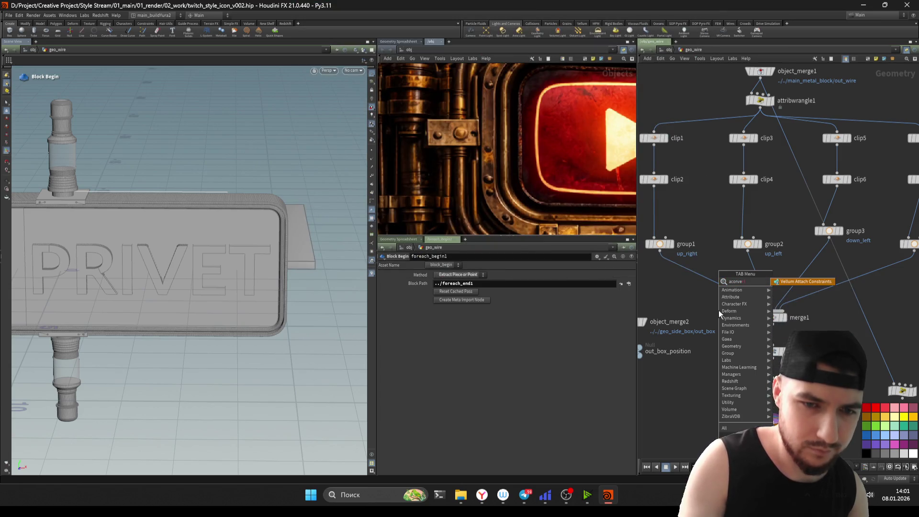
{"action": "key", "text": "BackSpace"}
{"action": "key", "text": "BackSpace"}
{"action": "key", "text": "BackSpace"}
{"action": "type", "text": "clo"}
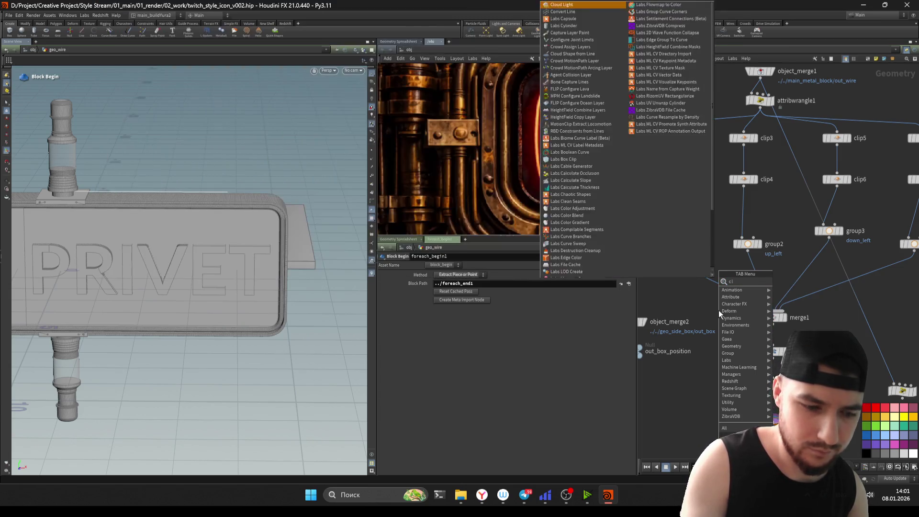
{"action": "key", "text": "Return"}
{"action": "left_click", "coordinate": [719, 311]}
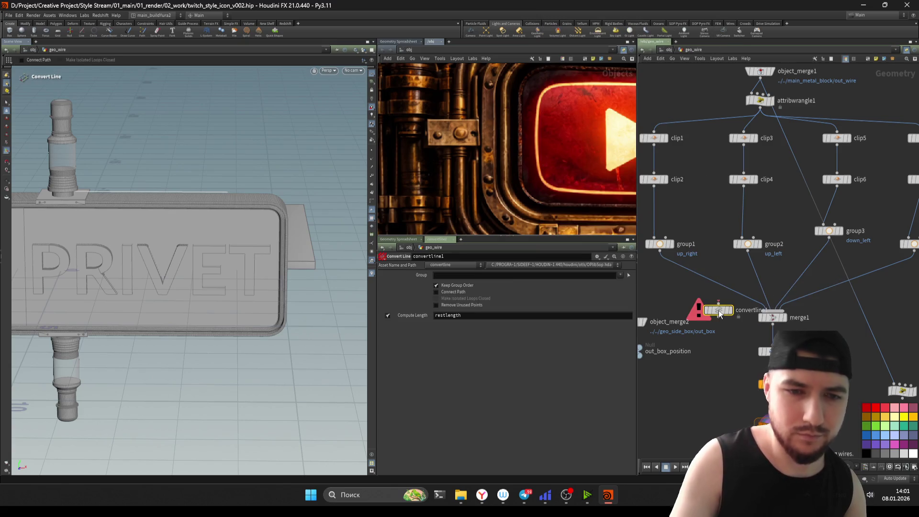
{"action": "scroll", "coordinate": [717, 315], "scroll_direction": "up", "scroll_amount": 2}
{"action": "mouse_move", "coordinate": [718, 314]}
{"action": "left_mouse_down"}
{"action": "mouse_move", "coordinate": [663, 259]}
{"action": "mouse_move", "coordinate": [641, 260]}
{"action": "left_mouse_up"}
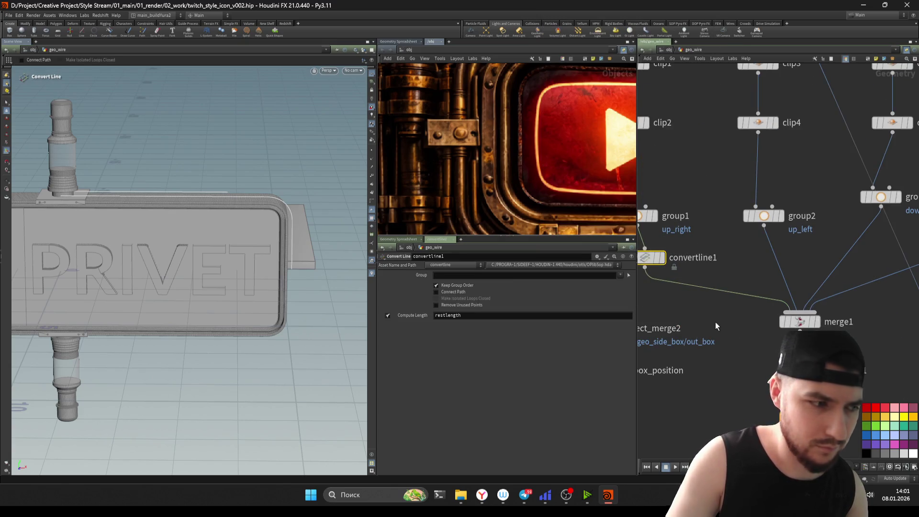
{"action": "scroll", "coordinate": [741, 330], "scroll_direction": "down", "scroll_amount": 2}
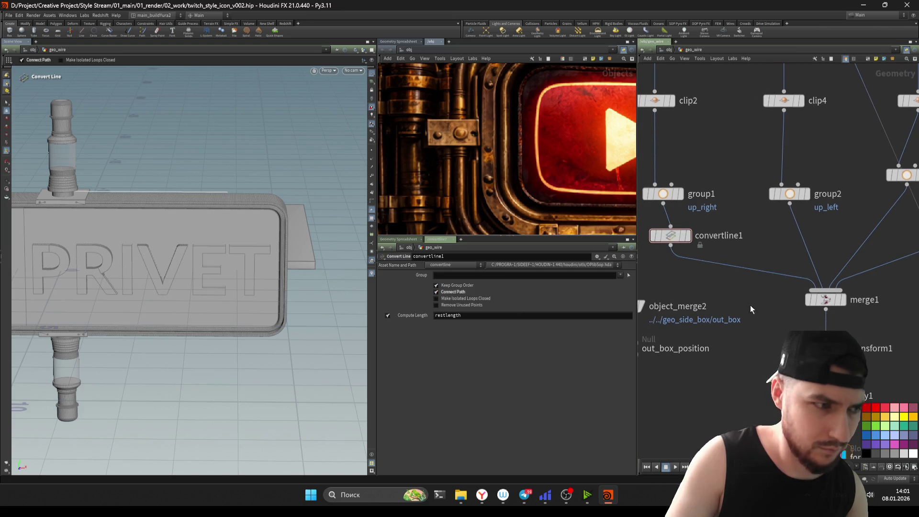
{"action": "left_click", "coordinate": [780, 330]}
Copy the Convert Line node onto the remaining group-to-merge1 wires.
{"action": "middle_click_drag", "start_coordinate": [724, 153], "coordinate": [746, 215]}
{"action": "left_click_drag", "start_coordinate": [793, 218], "coordinate": [852, 206], "text": "alt"}
{"action": "middle_click_drag", "start_coordinate": [853, 206], "coordinate": [768, 230]}
{"action": "left_click_drag", "start_coordinate": [774, 243], "coordinate": [808, 256], "text": "alt"}
{"action": "mouse_move", "coordinate": [815, 406]}
{"action": "middle_mouse_down"}
{"action": "mouse_move", "coordinate": [782, 401]}
{"action": "mouse_move", "coordinate": [775, 320]}
{"action": "middle_mouse_up"}
{"action": "middle_click_drag", "start_coordinate": [762, 376], "coordinate": [783, 334]}
{"action": "left_click", "coordinate": [704, 288]}
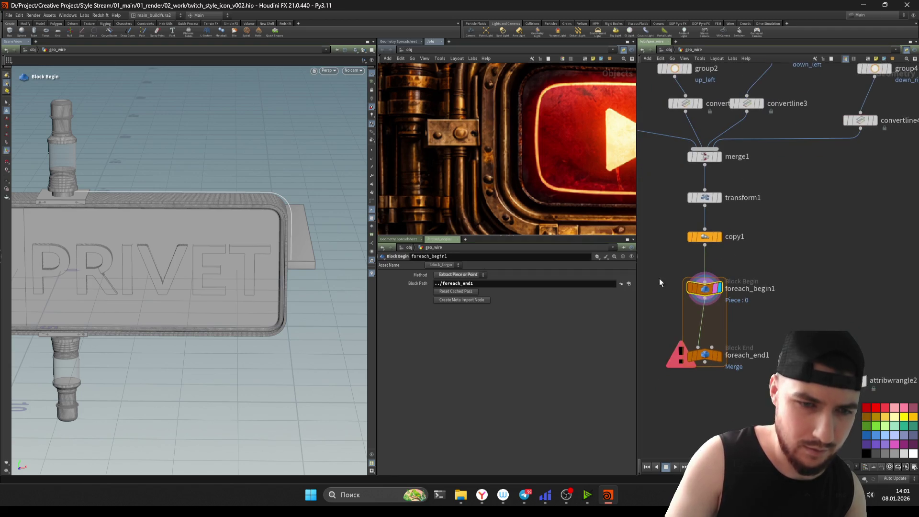
Save the scene and create a Meta Import node beside foreach_begin1.
{"action": "key", "text": "ctrl+s"}
{"action": "left_click", "coordinate": [698, 356]}
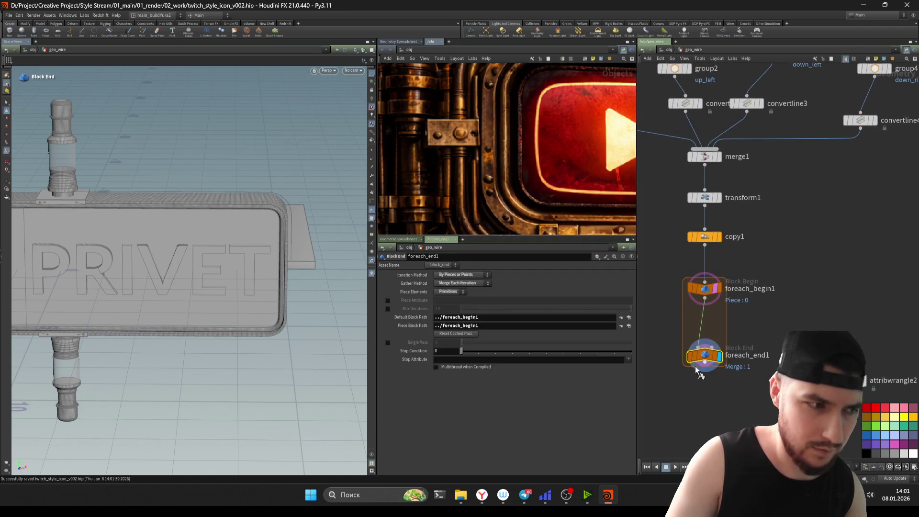
{"action": "left_click_drag", "start_coordinate": [179, 265], "coordinate": [187, 249]}
{"action": "scroll", "coordinate": [187, 249], "scroll_direction": "up", "scroll_amount": 3}
{"action": "mouse_move", "coordinate": [354, 318]}
{"action": "left_mouse_down"}
{"action": "mouse_move", "coordinate": [256, 263]}
{"action": "mouse_move", "coordinate": [318, 266]}
{"action": "mouse_move", "coordinate": [292, 268]}
{"action": "left_mouse_up"}
{"action": "scroll", "coordinate": [730, 301], "scroll_direction": "up", "scroll_amount": 2}
{"action": "left_click", "coordinate": [717, 247]}
{"action": "left_click_drag", "start_coordinate": [703, 345], "coordinate": [707, 383]}
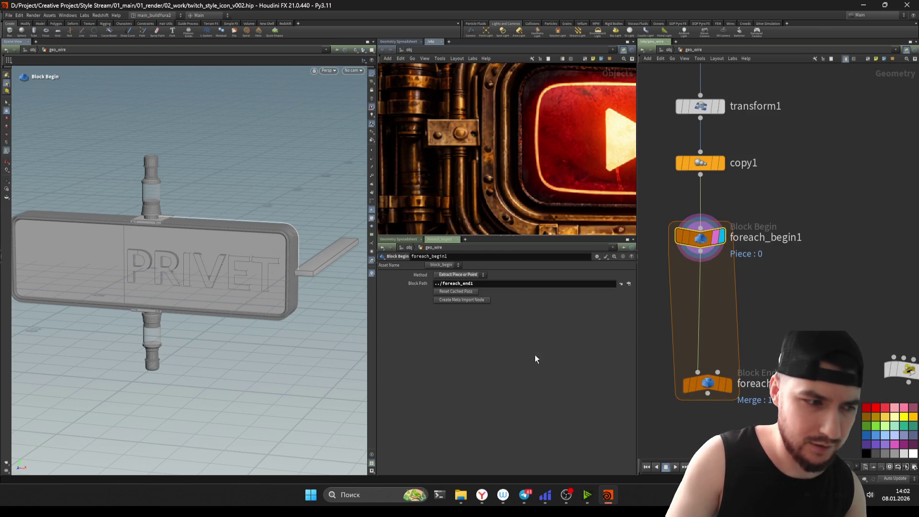
{"action": "left_click", "coordinate": [462, 299]}
{"action": "left_click", "coordinate": [462, 301]}
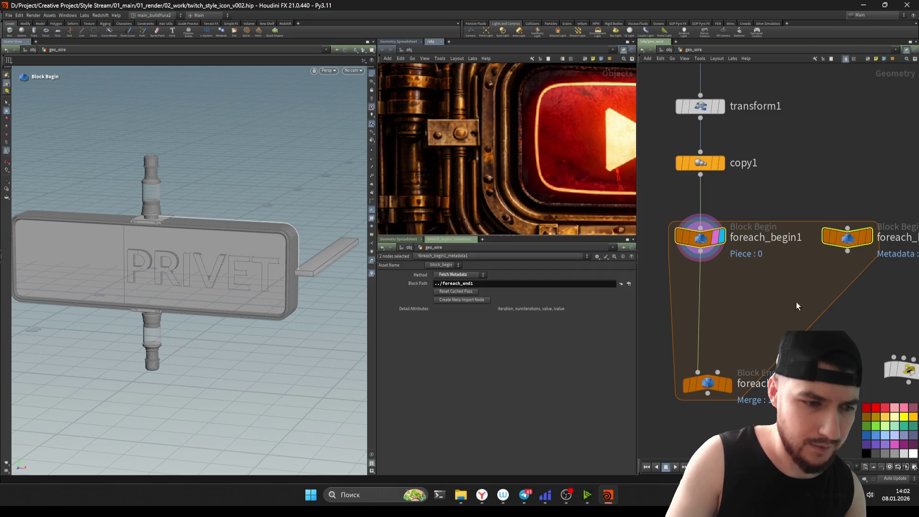
{"action": "middle_click_drag", "start_coordinate": [767, 293], "coordinate": [734, 280]}
Try a transform2 node between the loop ends, then delete it.
{"action": "key", "text": "Tab"}
{"action": "type", "text": "transform"}
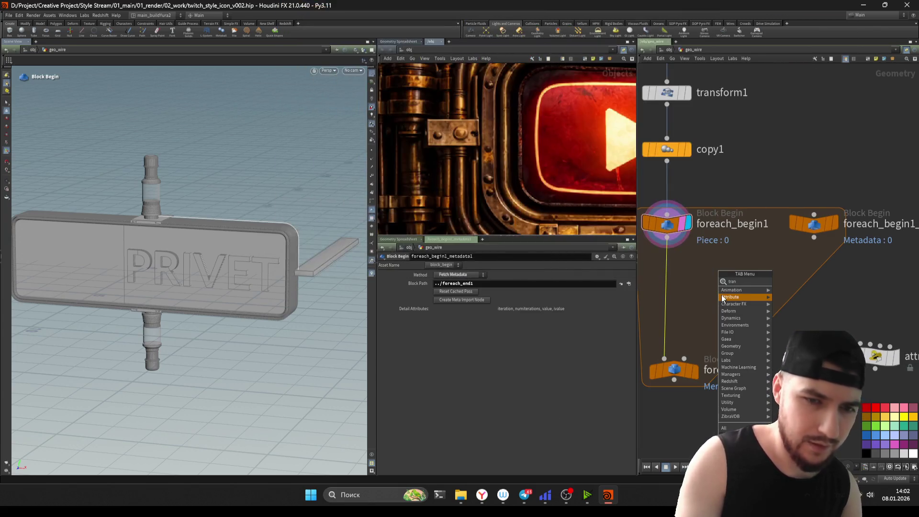
{"action": "key", "text": "Return"}
{"action": "left_click", "coordinate": [692, 285]}
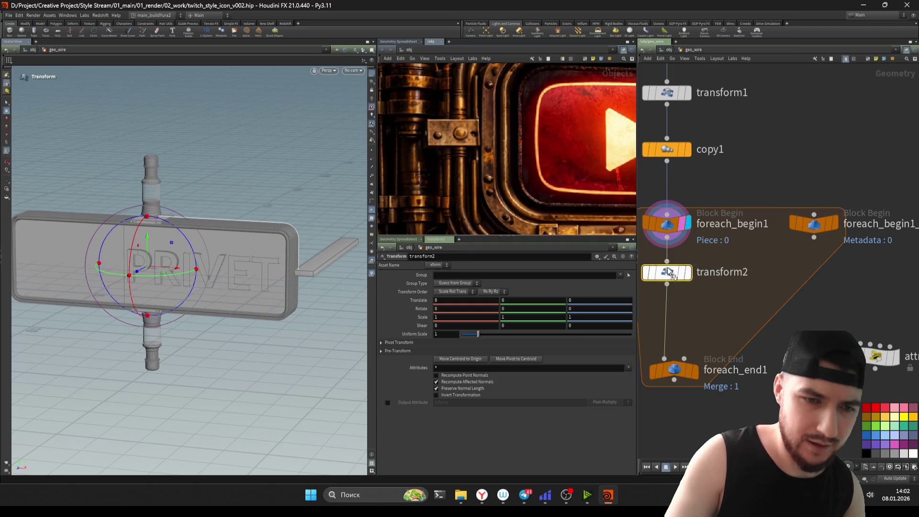
{"action": "left_click", "coordinate": [688, 273]}
{"action": "left_click", "coordinate": [593, 302]}
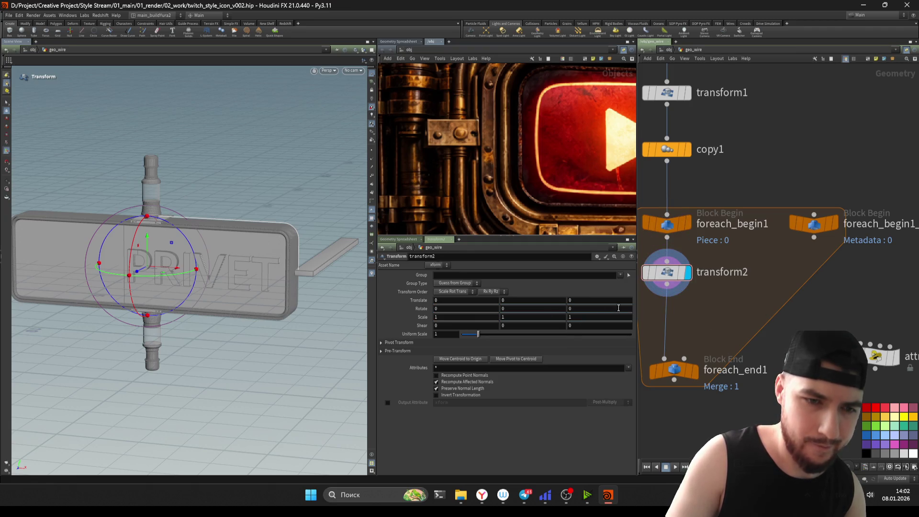
{"action": "left_click", "coordinate": [597, 257]}
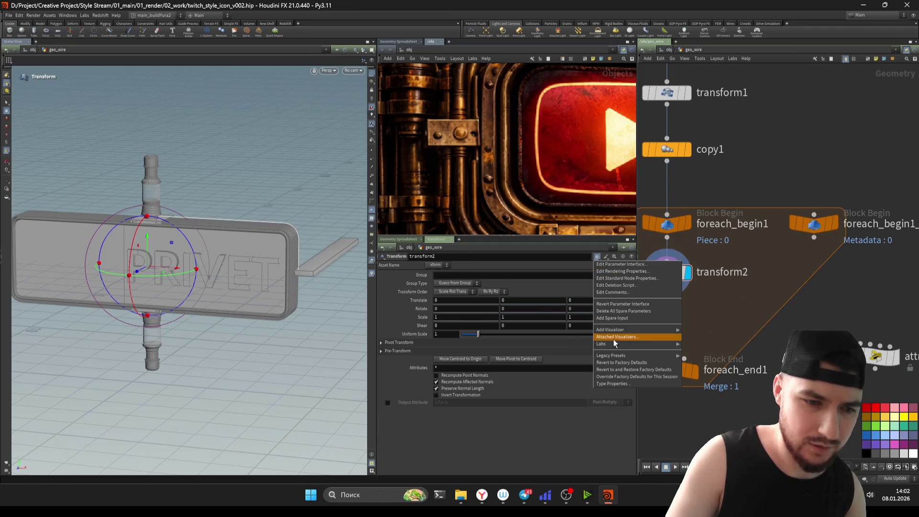
{"action": "key", "text": "Escape"}
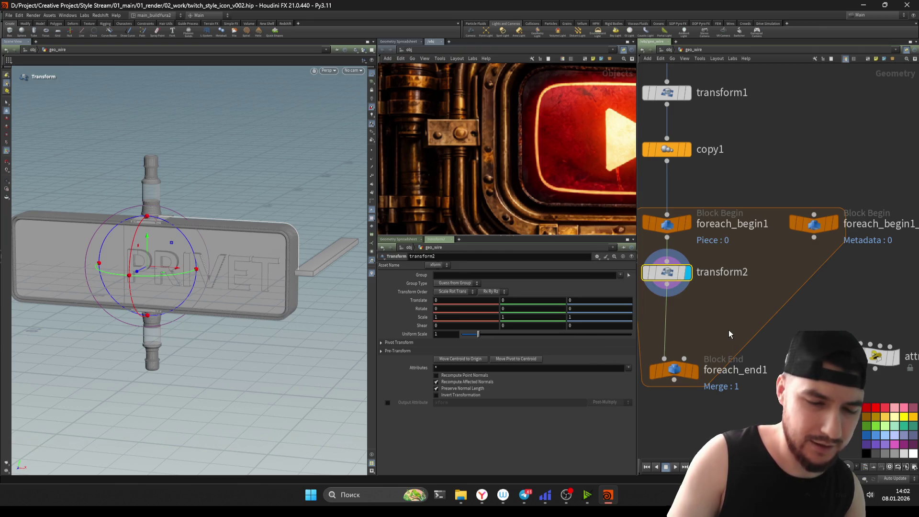
{"action": "key", "text": "Delete"}
{"action": "key", "text": "Tab"}
Add an Attribute Wrangle under foreach_begin1 with '@P.z -= 0.' and save.
{"action": "mouse_move", "coordinate": [699, 297]}
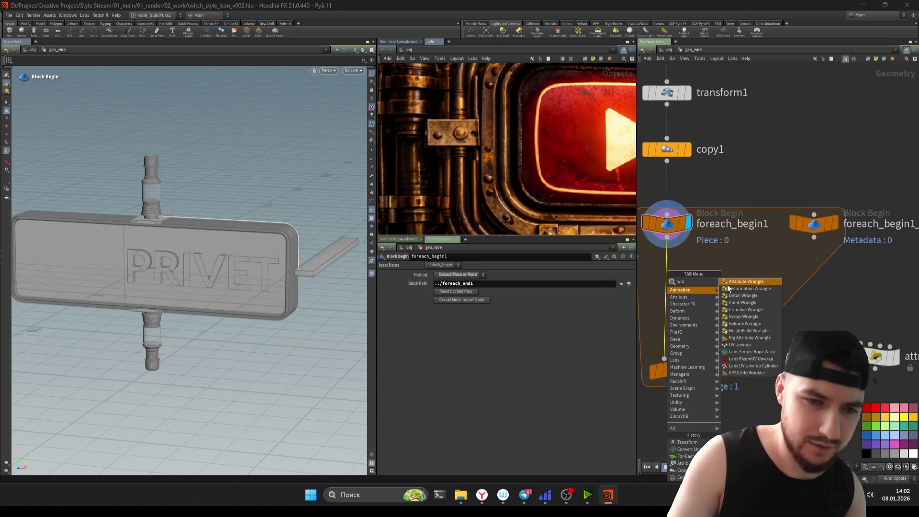
{"action": "left_click", "coordinate": [746, 398]}
{"action": "left_click", "coordinate": [588, 351]}
{"action": "type", "text": "@P.z -= "}
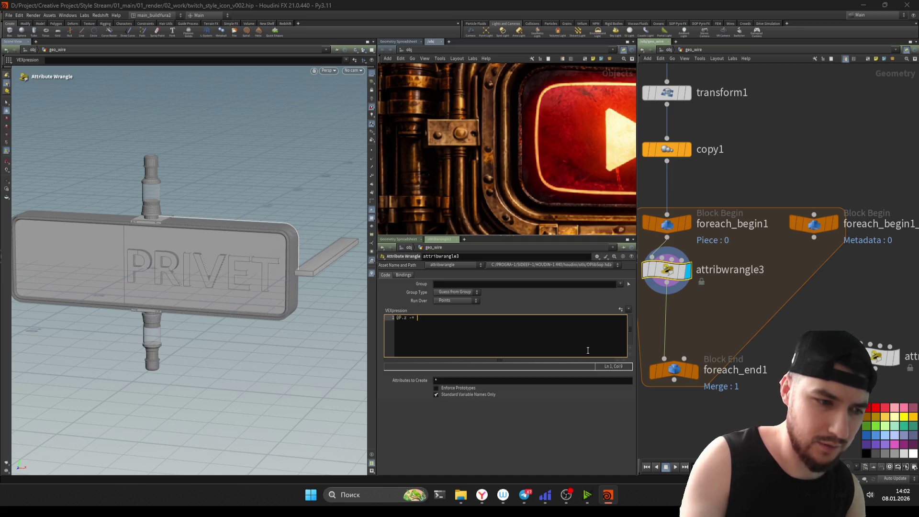
{"action": "type", "text": "0.1;"}
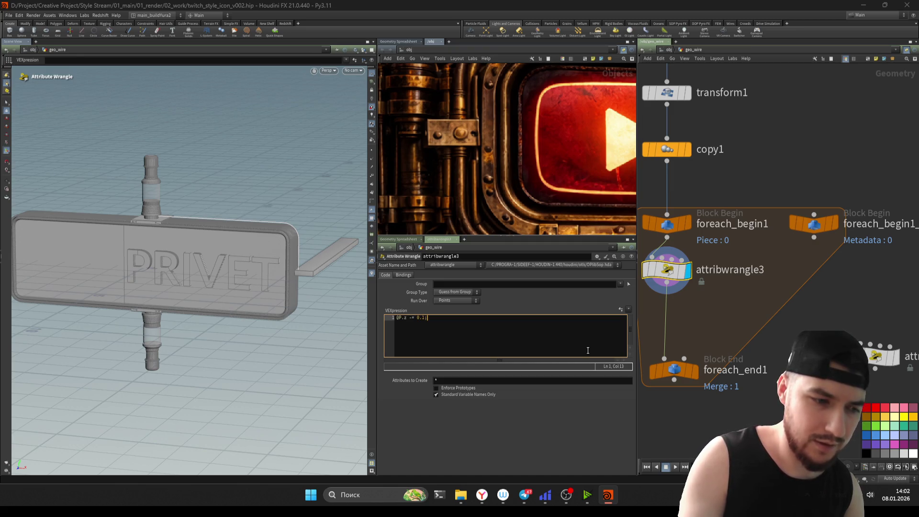
{"action": "key", "text": "ctrl+s"}
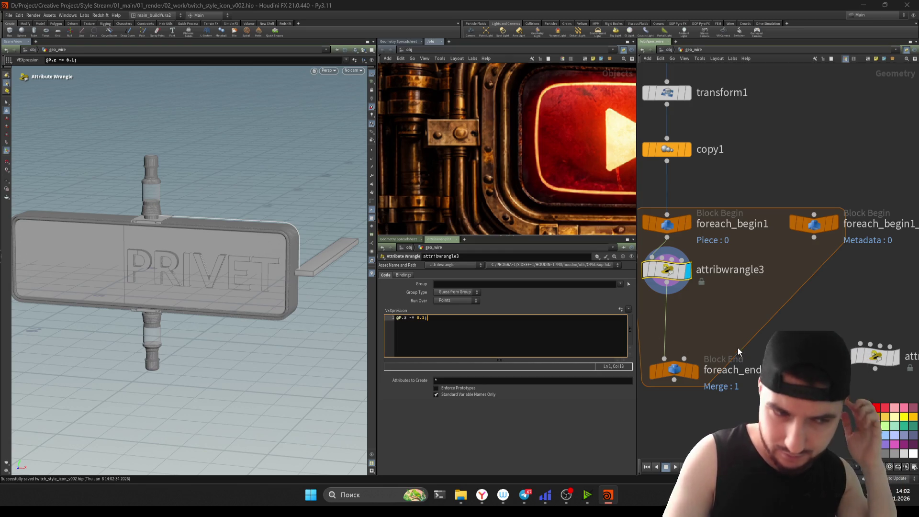
Add lines 'int itera = detail(-1,"iteration",0);' and 'float rand = rand(itera);' above.
{"action": "left_click", "coordinate": [499, 337]}
{"action": "key", "text": "Home"}
{"action": "key", "text": "Return"}
{"action": "key", "text": "Up"}
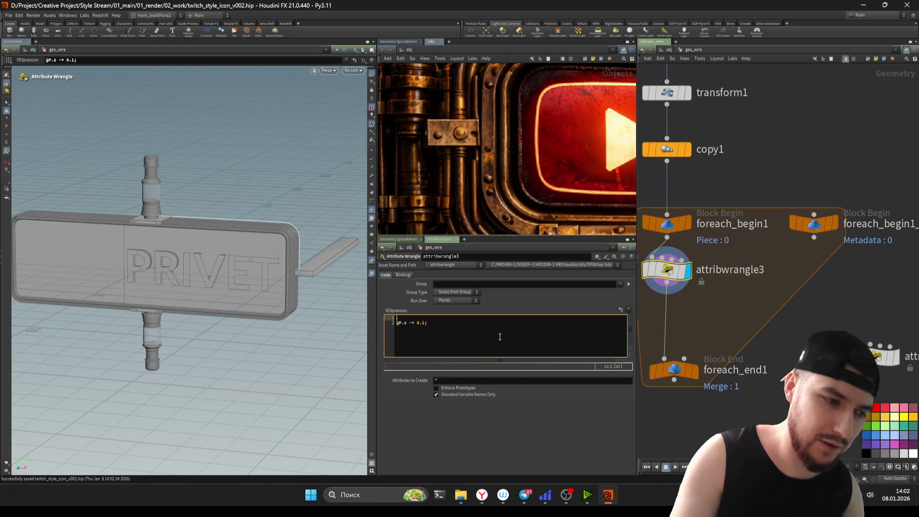
{"action": "type", "text": "float rand = "}
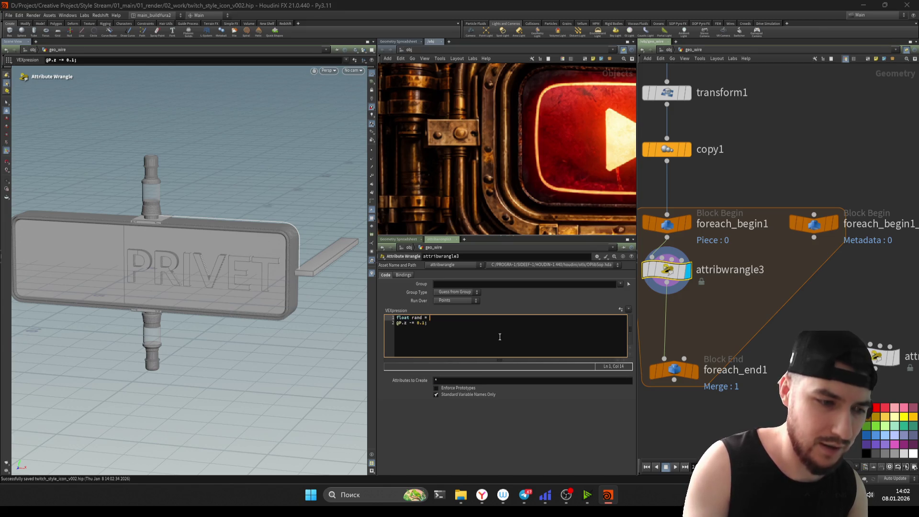
{"action": "type", "text": "rand("}
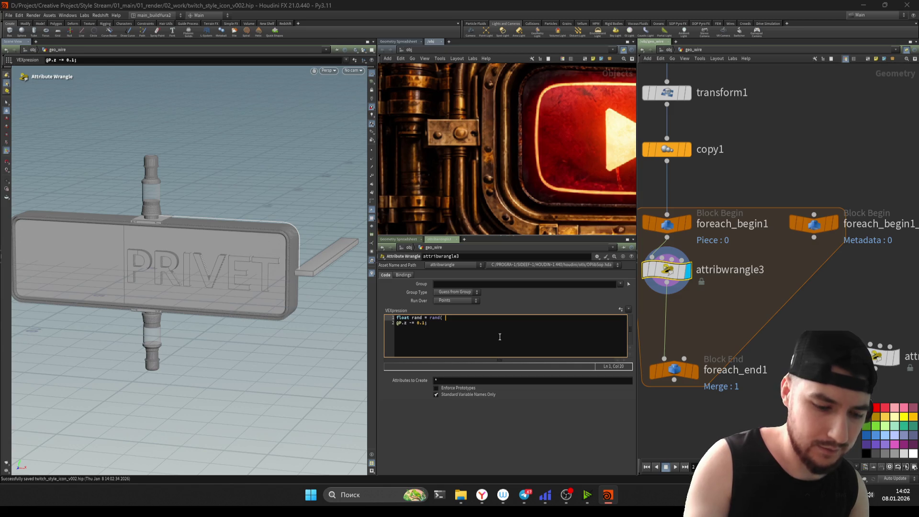
{"action": "key", "text": "Home"}
{"action": "key", "text": "Return"}
{"action": "key", "text": "Up"}
{"action": "type", "text": "float"}
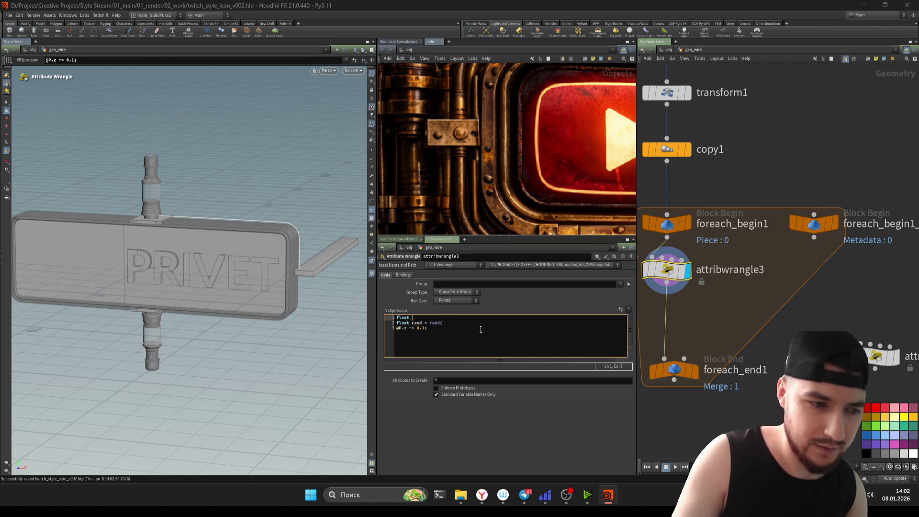
{"action": "key", "text": "BackSpace"}
{"action": "key", "text": "BackSpace"}
{"action": "key", "text": "BackSpace"}
{"action": "type", "text": "int i"}
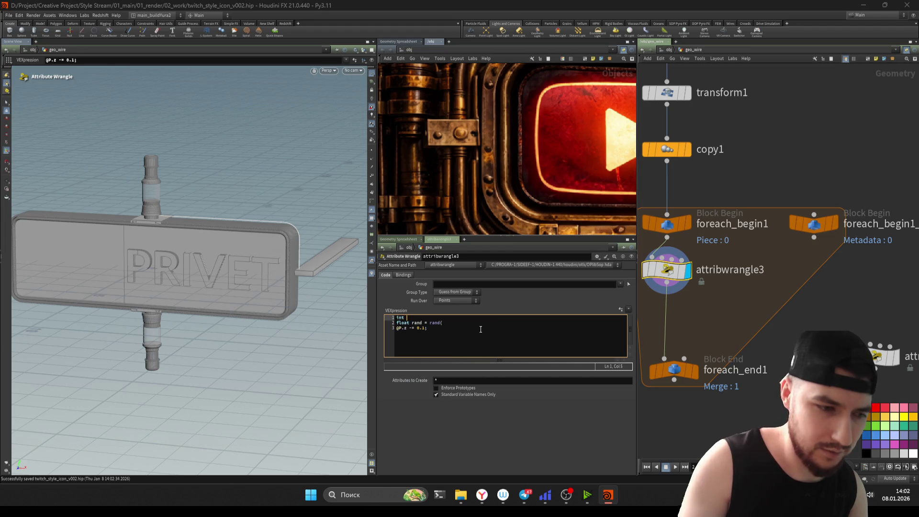
{"action": "type", "text": "tera = d"}
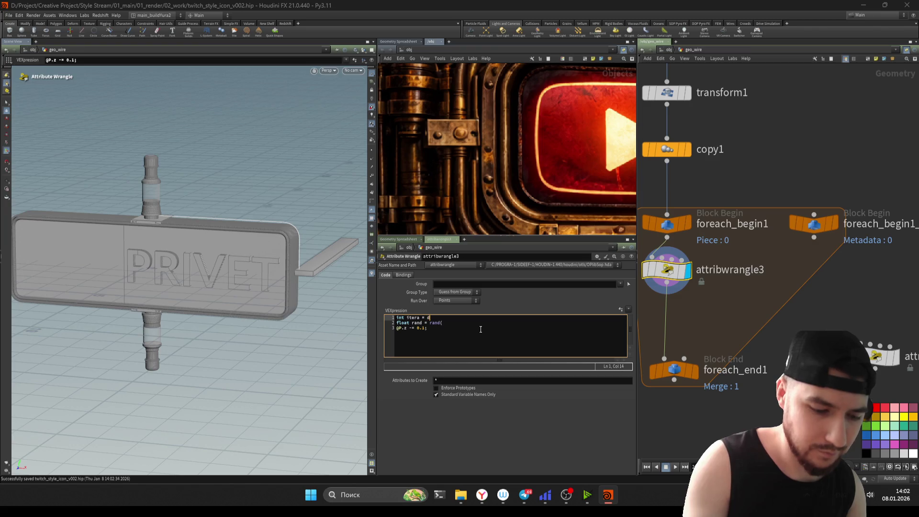
{"action": "type", "text": "etails"}
{"action": "key", "text": "BackSpace"}
{"action": "type", "text": "( -1, \"iteration\", 0"}
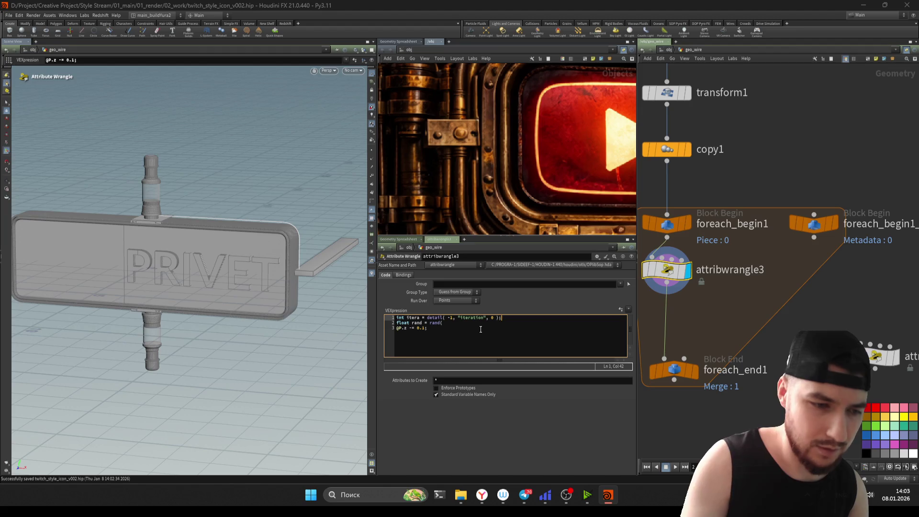
{"action": "type", "text": "itera ); r"}
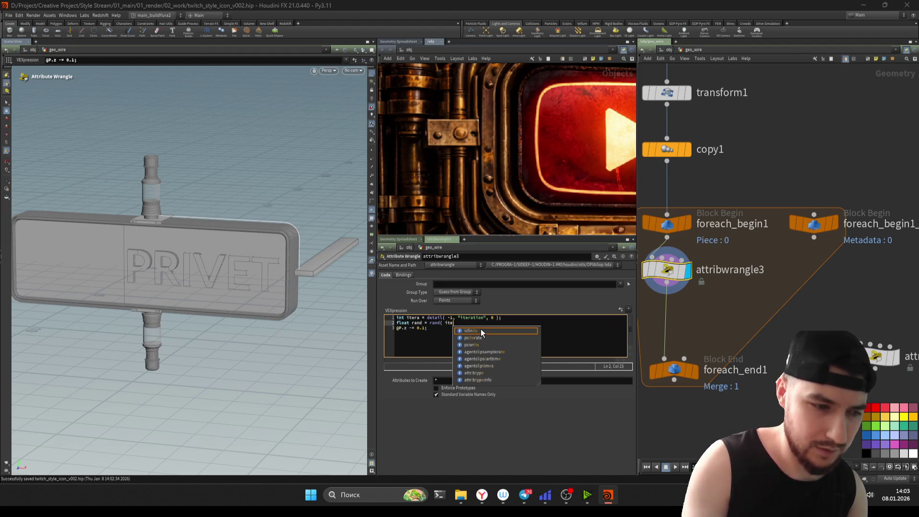
{"action": "type", "text": "and ="}
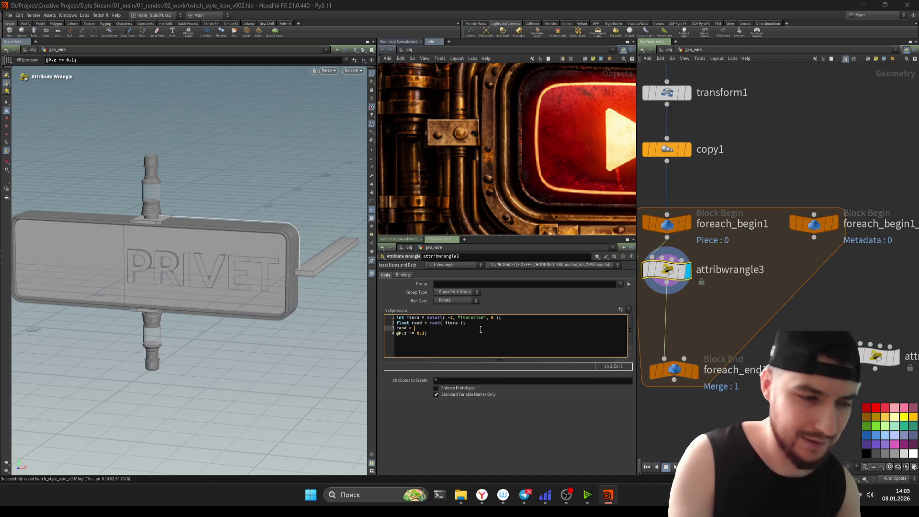
Remap rand with fit(), make the Z line subtract rand, and display foreach_end1.
{"action": "scroll", "coordinate": [481, 329], "scroll_direction": "up", "scroll_amount": 5, "text": "ctrl"}
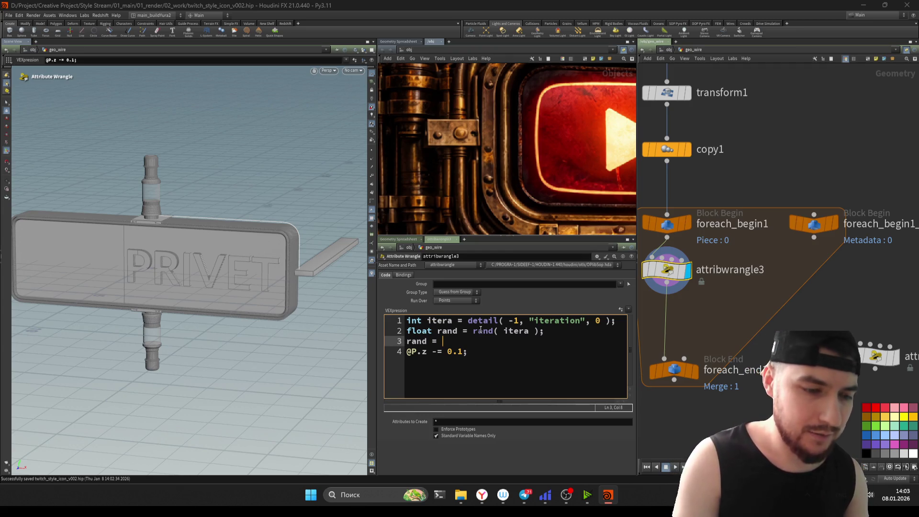
{"action": "type", "text": "fit( r"}
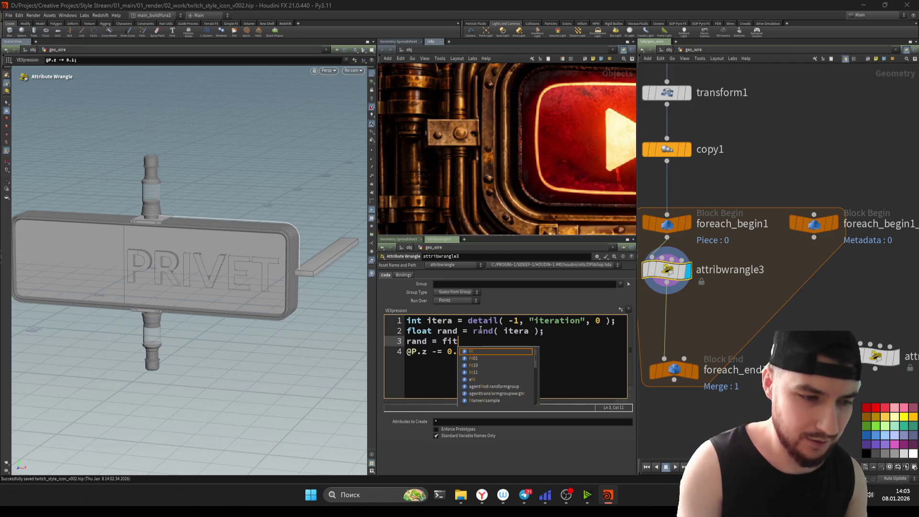
{"action": "type", "text": "and, 0, 1,"}
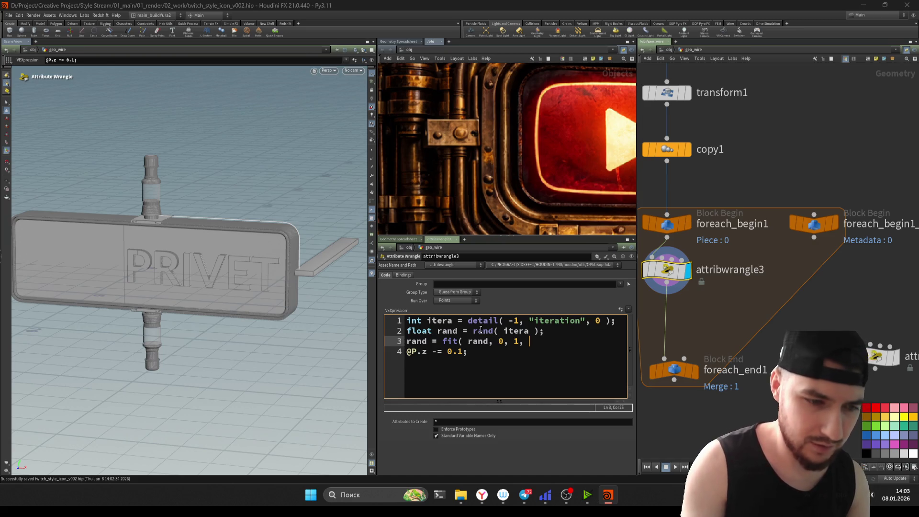
{"action": "type", "text": "0"}
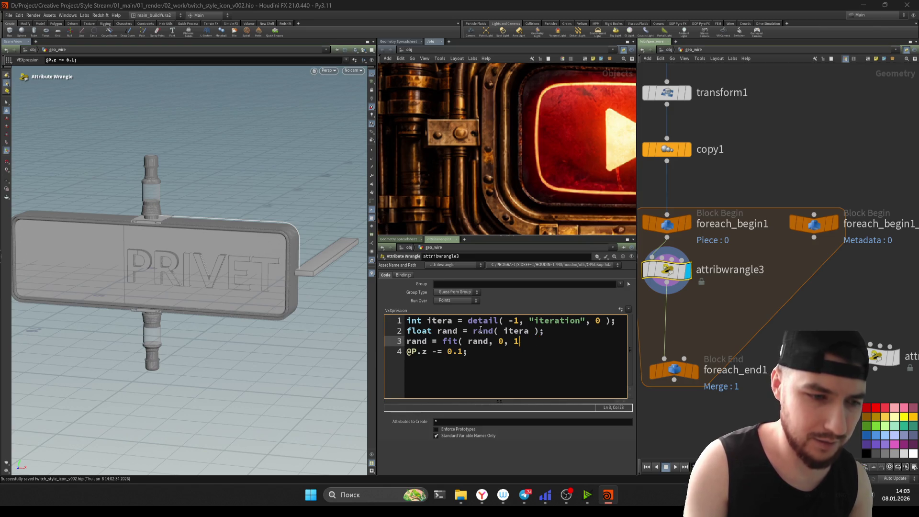
{"action": "key", "text": "Down"}
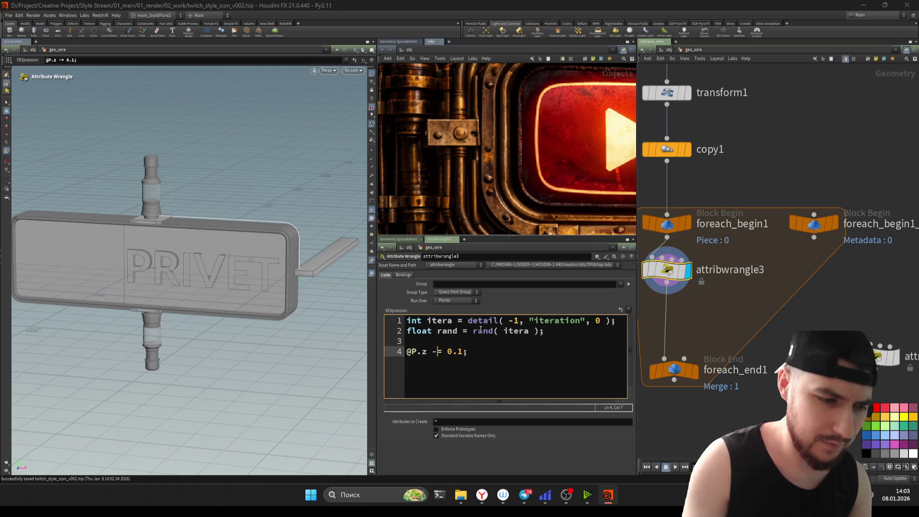
{"action": "type", "text": "rand"}
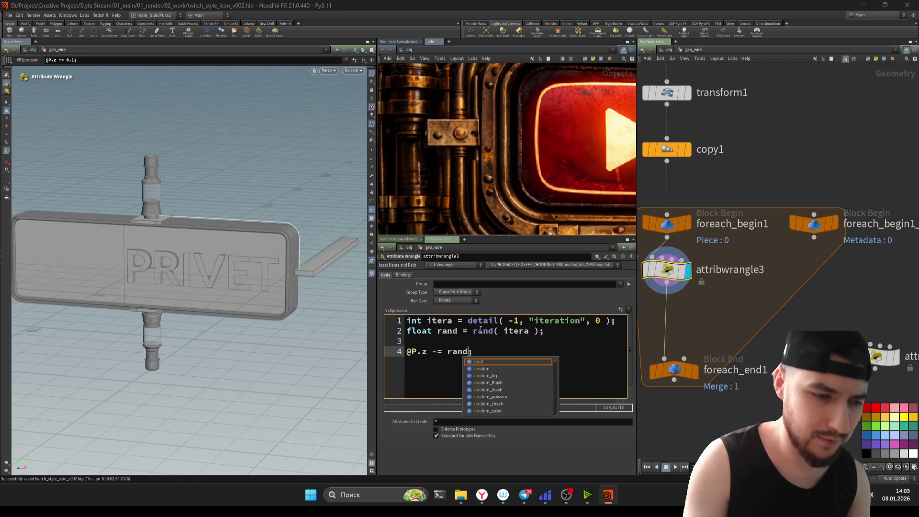
{"action": "left_click", "coordinate": [673, 370]}
{"action": "left_click", "coordinate": [691, 370]}
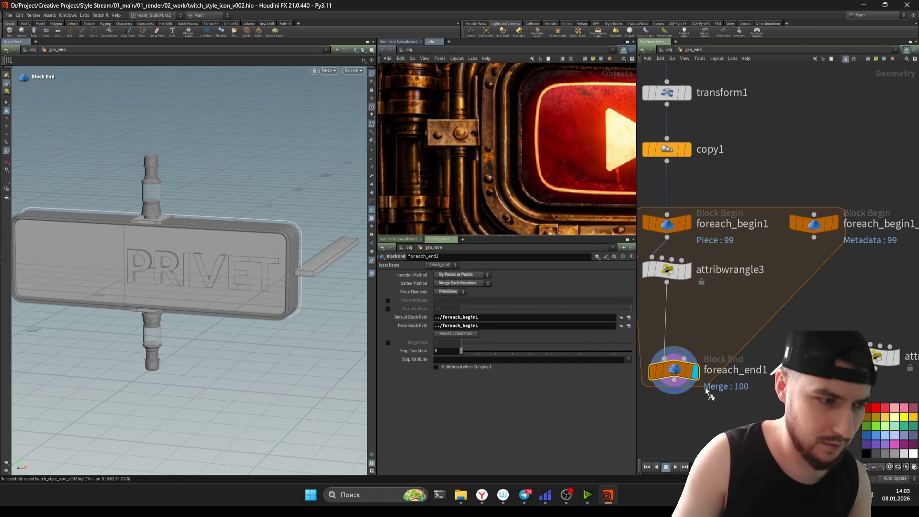
Give attribwrangle3 a spare input pointing to foreach_begin1_metadata1, then save the scene.
{"action": "mouse_move", "coordinate": [230, 268]}
{"action": "left_mouse_down"}
{"action": "mouse_move", "coordinate": [276, 266]}
{"action": "mouse_move", "coordinate": [244, 258]}
{"action": "left_mouse_up"}
{"action": "key", "text": "Up"}
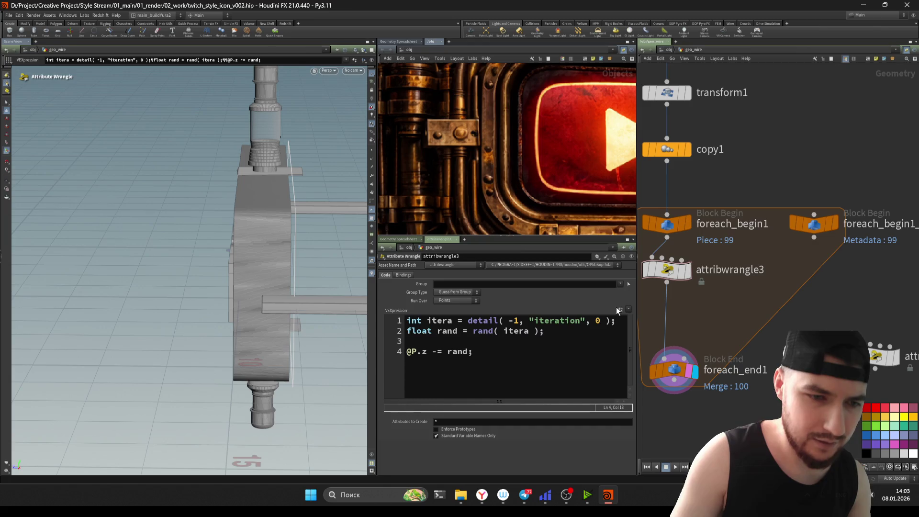
{"action": "left_click", "coordinate": [597, 257]}
{"action": "left_click", "coordinate": [623, 318]}
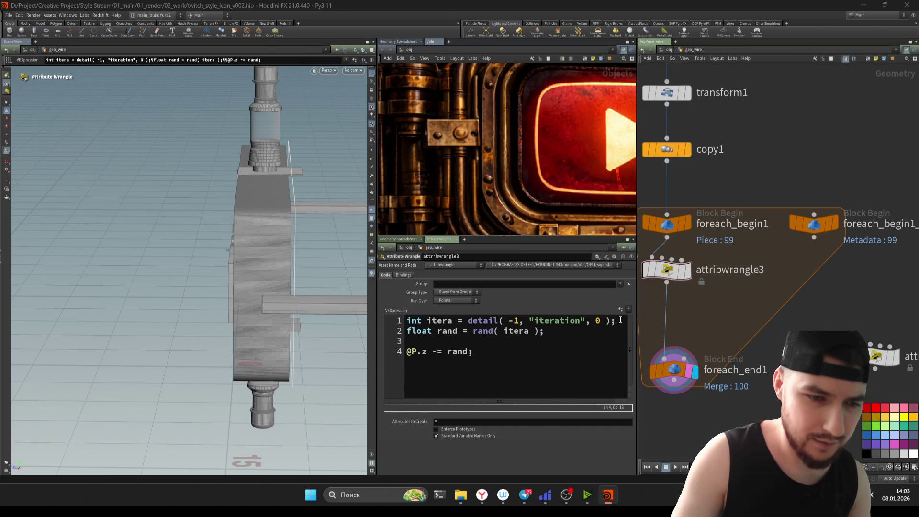
{"action": "left_click_drag", "start_coordinate": [818, 230], "coordinate": [518, 445]}
{"action": "mouse_move", "coordinate": [268, 258]}
{"action": "left_mouse_down"}
{"action": "mouse_move", "coordinate": [308, 259]}
{"action": "mouse_move", "coordinate": [236, 263]}
{"action": "mouse_move", "coordinate": [297, 236]}
{"action": "mouse_move", "coordinate": [191, 304]}
{"action": "left_mouse_up"}
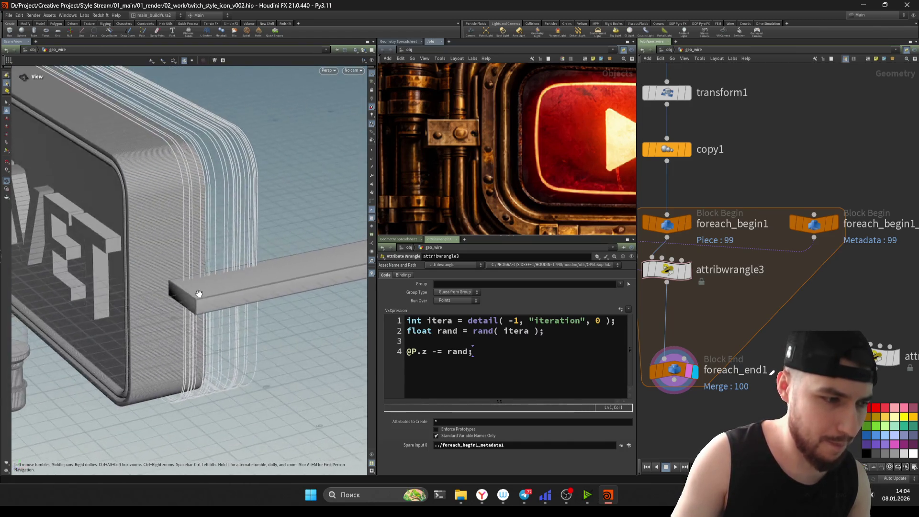
{"action": "key", "text": "Return"}
{"action": "key", "text": "ctrl+s"}
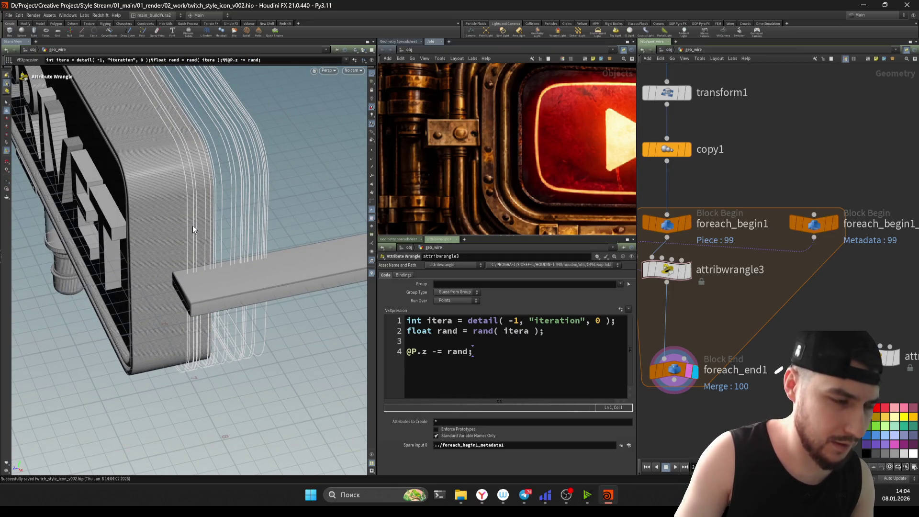
{"action": "scroll", "coordinate": [718, 277], "scroll_direction": "down", "scroll_amount": 4}
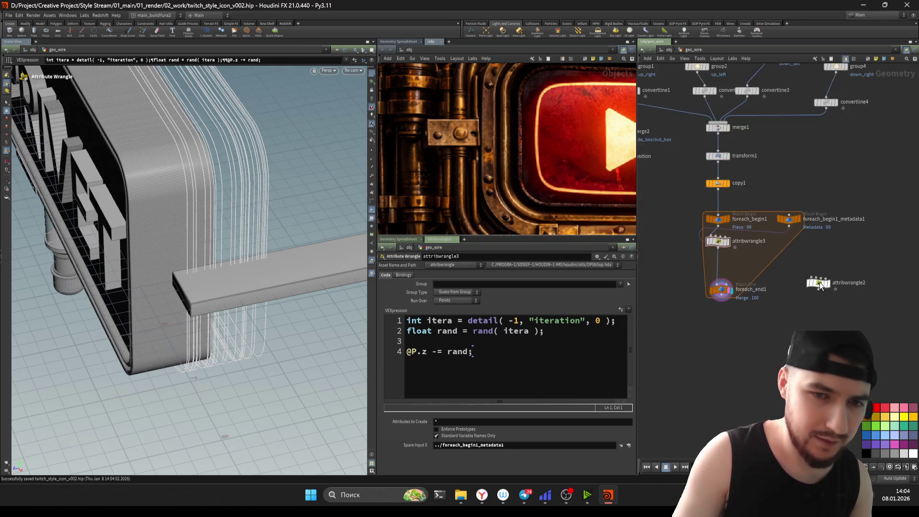
Insert the second wrangle into the loop and raise its Scale to about 0.195.
{"action": "scroll", "coordinate": [693, 256], "scroll_direction": "up", "scroll_amount": 4}
{"action": "left_click_drag", "start_coordinate": [693, 256], "coordinate": [674, 255]}
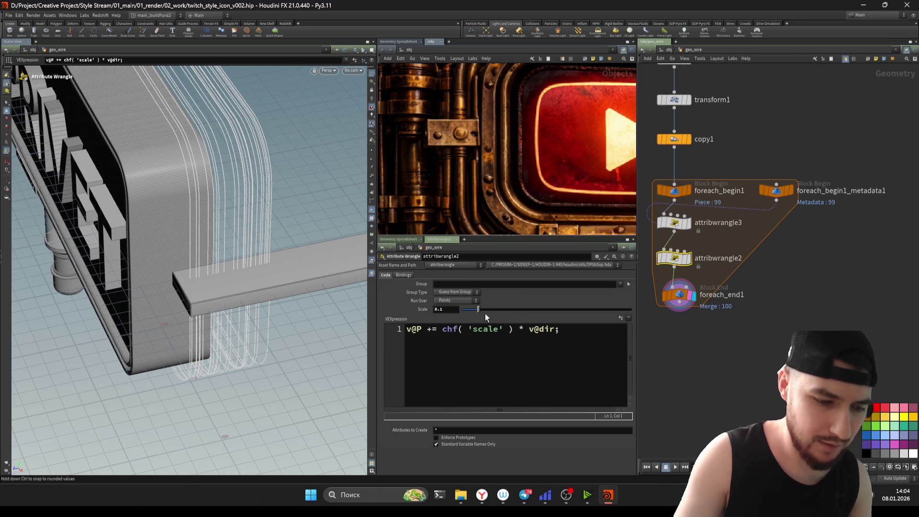
{"action": "mouse_move", "coordinate": [487, 311]}
{"action": "left_mouse_down"}
{"action": "mouse_move", "coordinate": [563, 311]}
{"action": "mouse_move", "coordinate": [521, 312]}
{"action": "mouse_move", "coordinate": [553, 315]}
{"action": "left_mouse_up"}
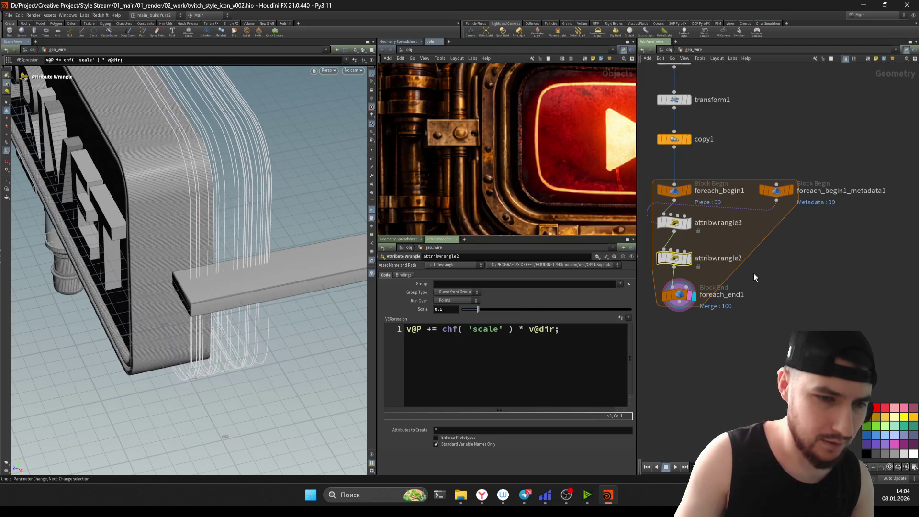
Copy the random offset code into the second wrangle, drop the Z line, and append * rand to v@P.
{"action": "left_click", "coordinate": [720, 223]}
{"action": "key", "text": "ctrl+a"}
{"action": "key", "text": "ctrl+c"}
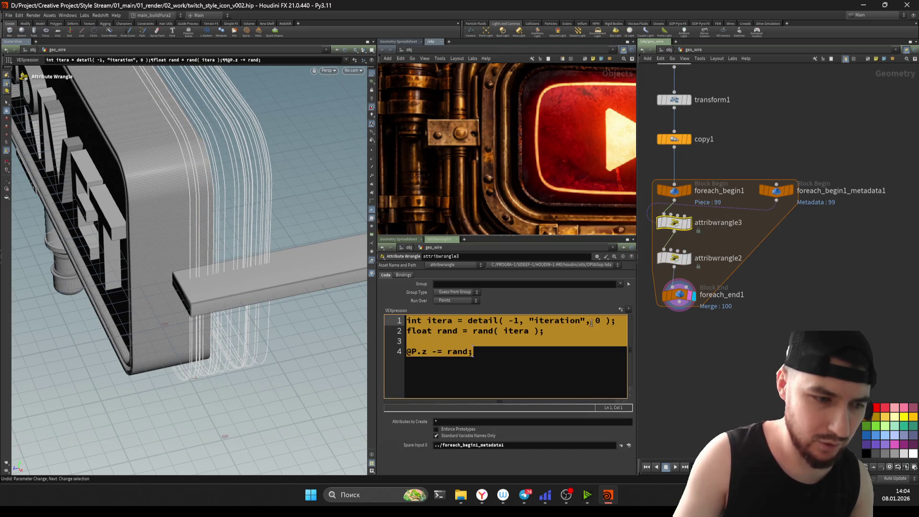
{"action": "left_click", "coordinate": [718, 258]}
{"action": "left_click", "coordinate": [410, 337]}
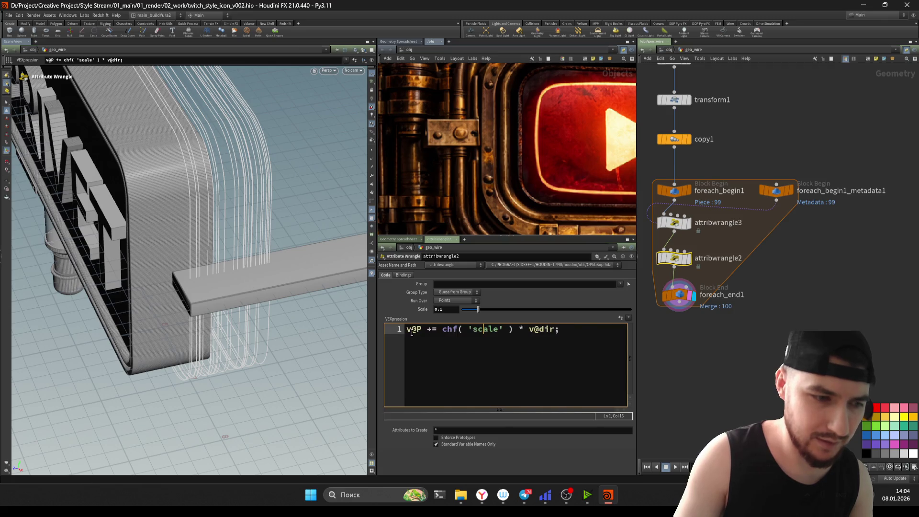
{"action": "key", "text": "Return"}
{"action": "key", "text": "Return"}
{"action": "key", "text": "Return"}
{"action": "key", "text": "Up"}
{"action": "key", "text": "Up"}
{"action": "key", "text": "Up"}
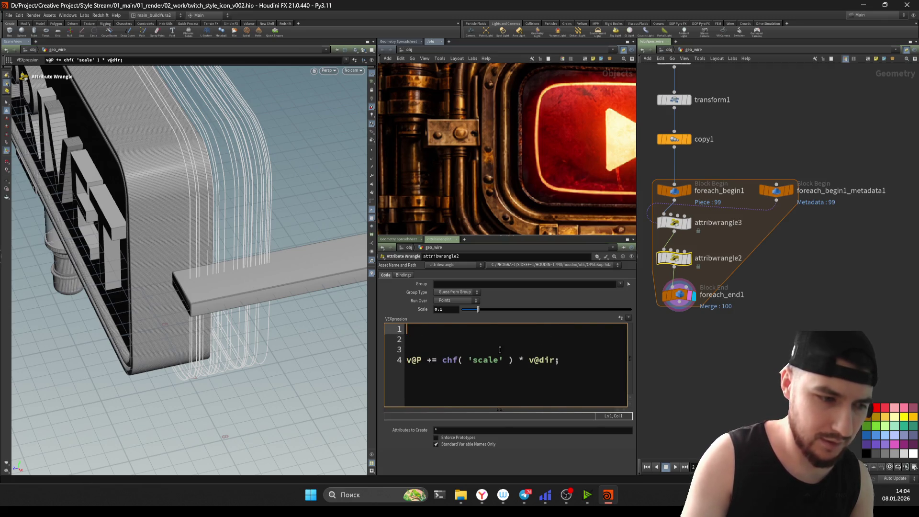
{"action": "key", "text": "ctrl+v"}
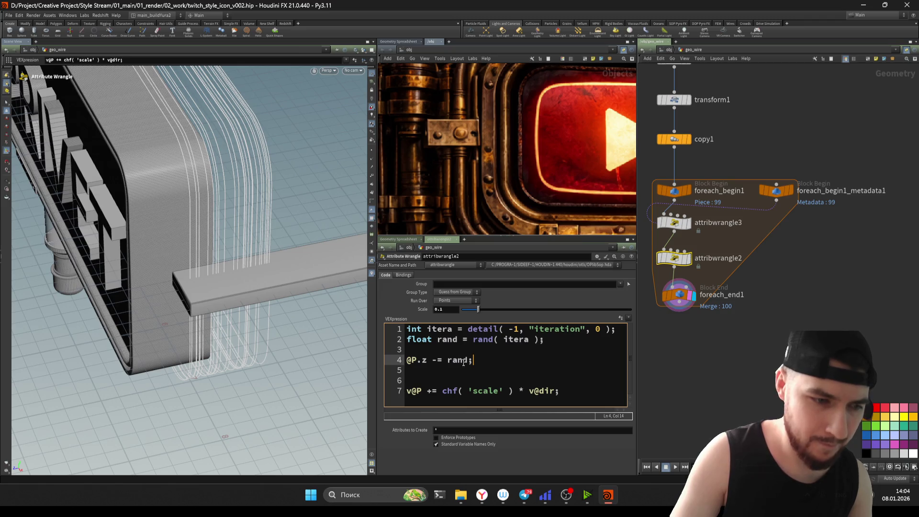
{"action": "key", "text": "shift+Home"}
{"action": "key", "text": "BackSpace"}
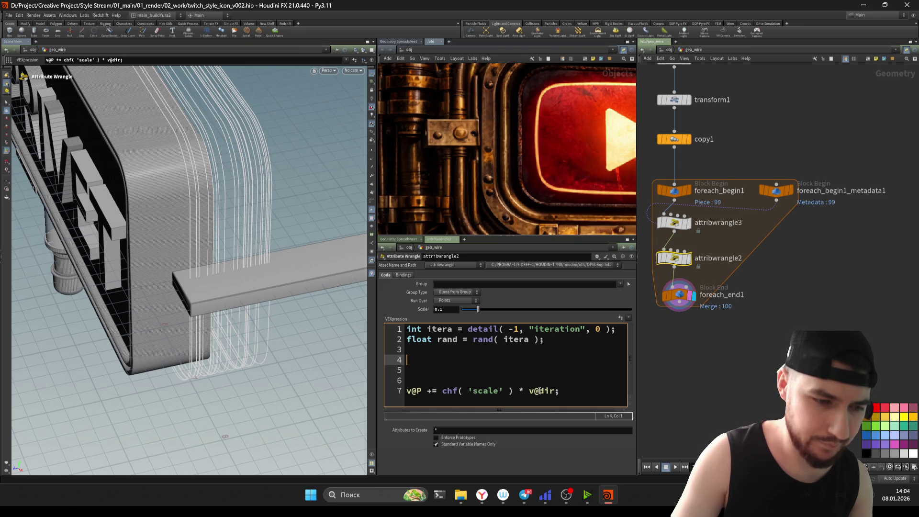
{"action": "left_click", "coordinate": [556, 391]}
{"action": "type", "text": "* rand"}
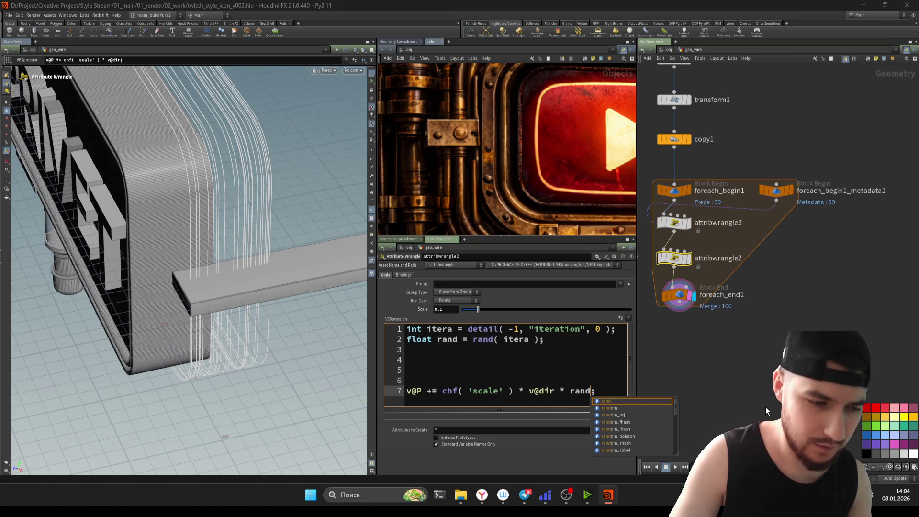
{"action": "left_click", "coordinate": [768, 382]}
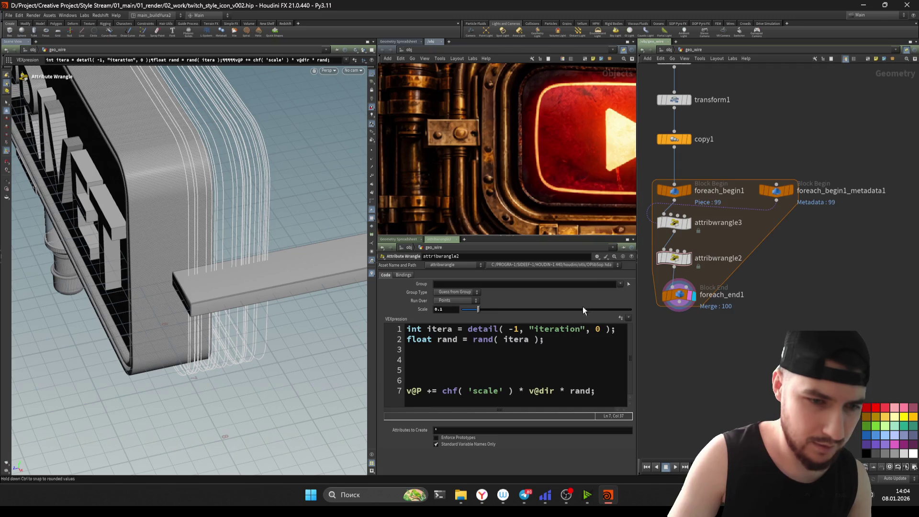
Add a spare input pointing to foreach_begin1_metadata1 and raise Scale to 0.494.
{"action": "left_click", "coordinate": [597, 257]}
{"action": "left_click", "coordinate": [619, 318]}
{"action": "left_click_drag", "start_coordinate": [493, 446], "coordinate": [493, 453]}
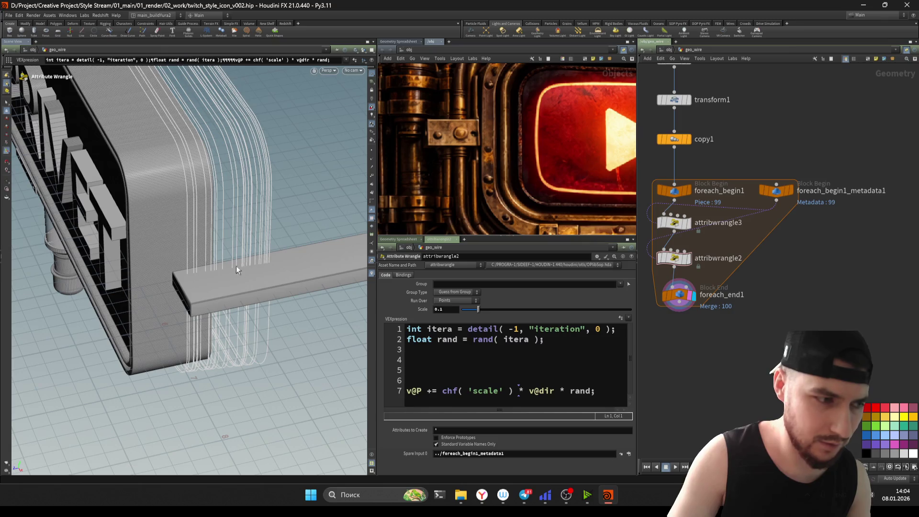
{"action": "mouse_move", "coordinate": [484, 310]}
{"action": "left_mouse_down"}
{"action": "mouse_move", "coordinate": [604, 308]}
{"action": "mouse_move", "coordinate": [506, 308]}
{"action": "mouse_move", "coordinate": [556, 308]}
{"action": "mouse_move", "coordinate": [545, 309]}
{"action": "left_mouse_up"}
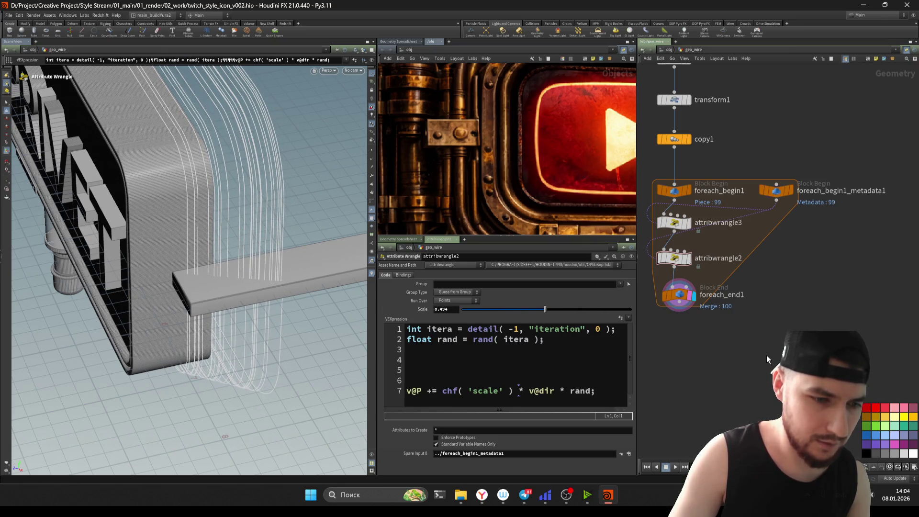
Orbit around the sign to inspect the offset wires and save the scene.
{"action": "key", "text": "Escape"}
{"action": "mouse_move", "coordinate": [316, 206]}
{"action": "left_mouse_down"}
{"action": "mouse_move", "coordinate": [280, 223]}
{"action": "mouse_move", "coordinate": [318, 201]}
{"action": "mouse_move", "coordinate": [304, 242]}
{"action": "left_mouse_up"}
{"action": "key", "text": "Return"}
{"action": "key", "text": "ctrl+s"}
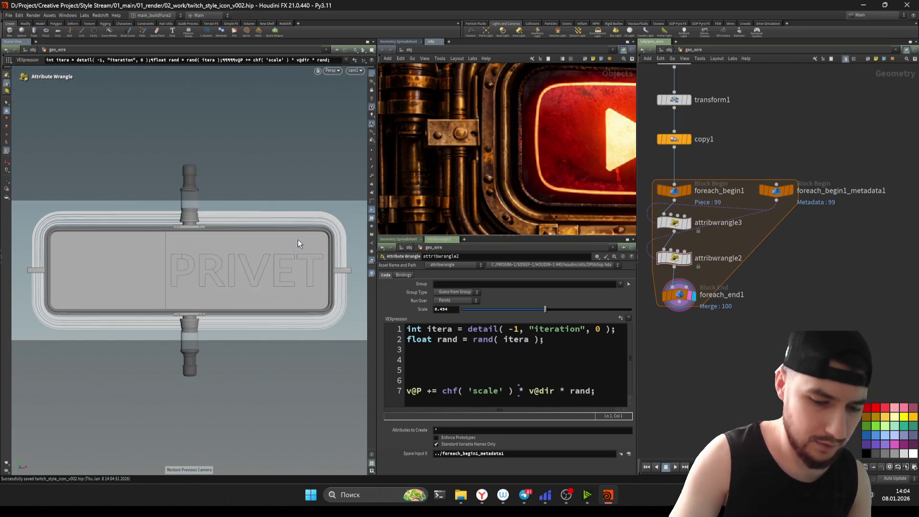
{"action": "key", "text": "ctrl+s"}
{"action": "middle_click_drag", "start_coordinate": [711, 361], "coordinate": [731, 337]}
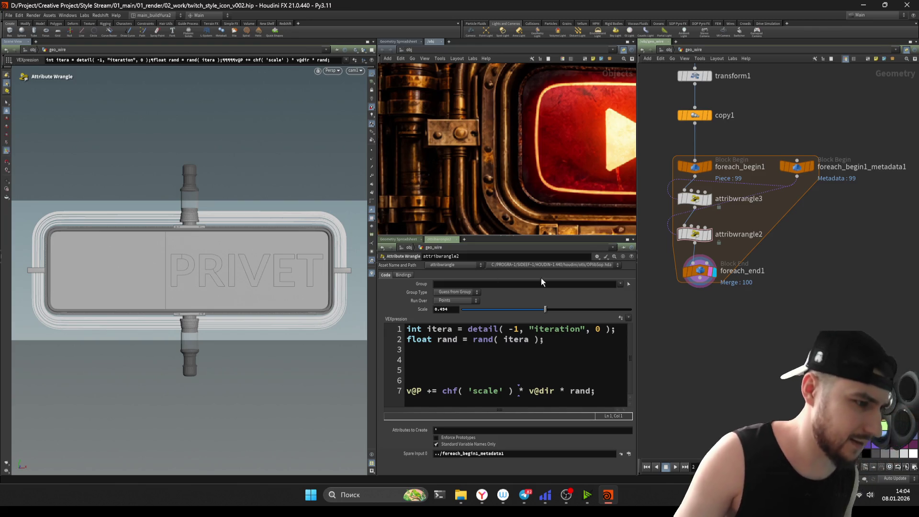
{"action": "key", "text": "Tab"}
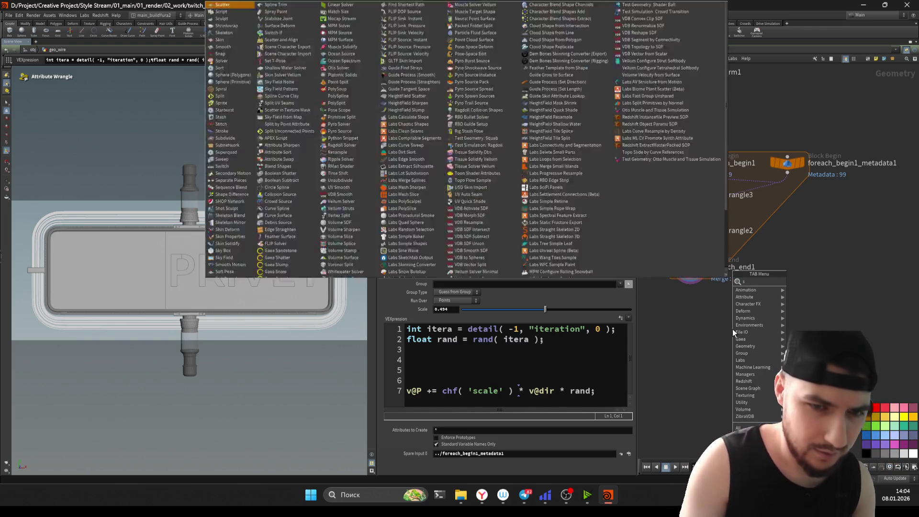
Add a displayed Sweep node below foreach_end1 with tube Radius 0.009.
{"action": "type", "text": "sweep"}
{"action": "key", "text": "Return"}
{"action": "left_click", "coordinate": [720, 321]}
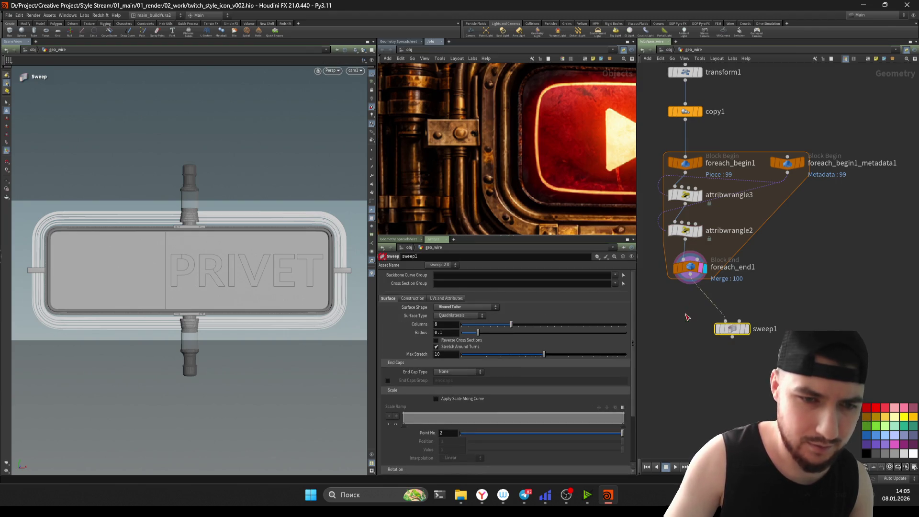
{"action": "left_click", "coordinate": [747, 329]}
{"action": "left_click_drag", "start_coordinate": [477, 332], "coordinate": [463, 332]}
Orbit around the swept tubes, review the loop begin and end settings, and save.
{"action": "key", "text": "Escape"}
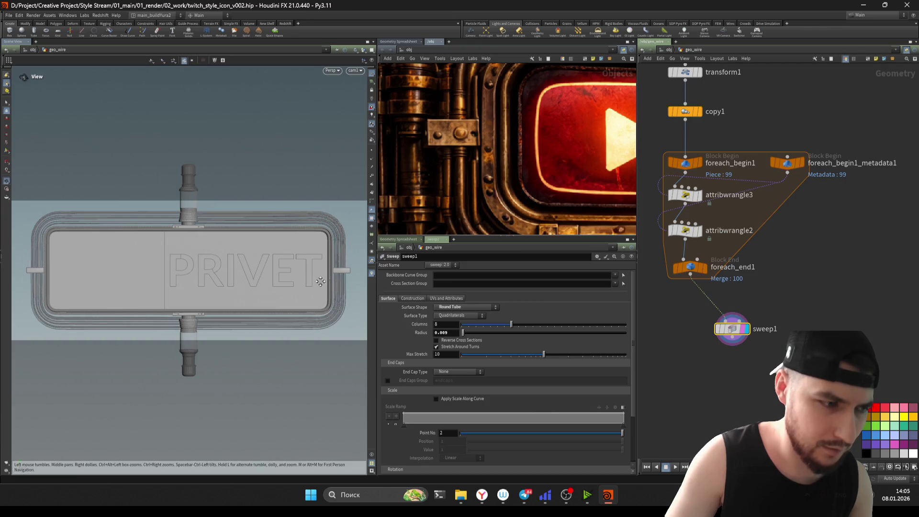
{"action": "scroll", "coordinate": [300, 278], "scroll_direction": "up", "scroll_amount": 5}
{"action": "mouse_move", "coordinate": [300, 277]}
{"action": "left_mouse_down"}
{"action": "mouse_move", "coordinate": [225, 345]}
{"action": "mouse_move", "coordinate": [286, 335]}
{"action": "mouse_move", "coordinate": [236, 375]}
{"action": "mouse_move", "coordinate": [230, 360]}
{"action": "mouse_move", "coordinate": [251, 344]}
{"action": "left_mouse_up"}
{"action": "key", "text": "Return"}
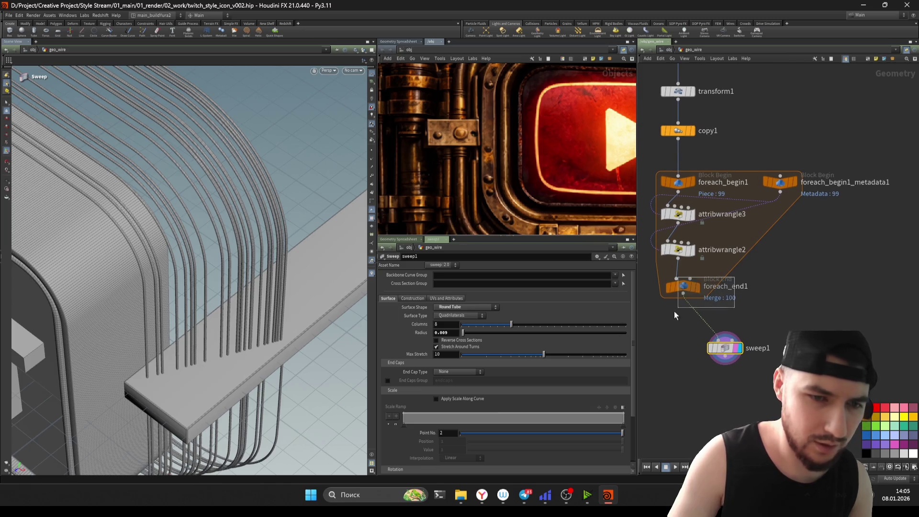
{"action": "left_click", "coordinate": [682, 290]}
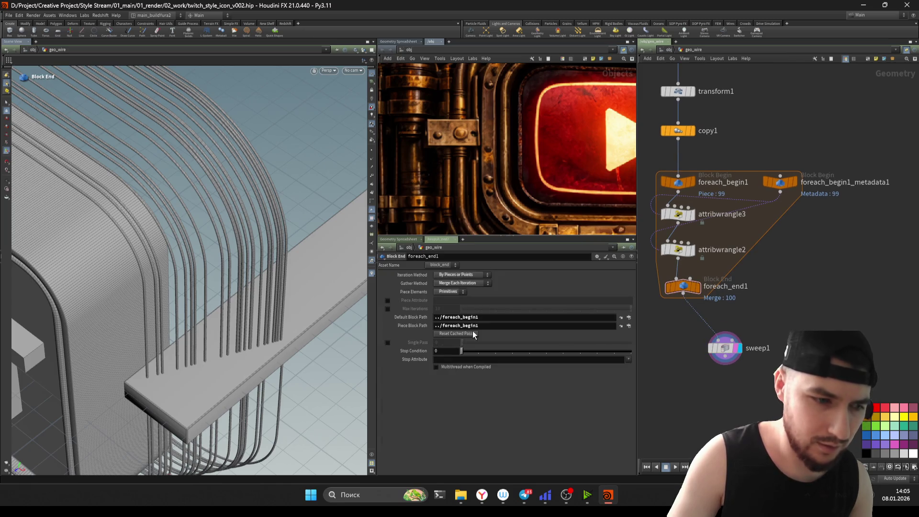
{"action": "left_click", "coordinate": [677, 182]}
{"action": "key", "text": "ctrl+s"}
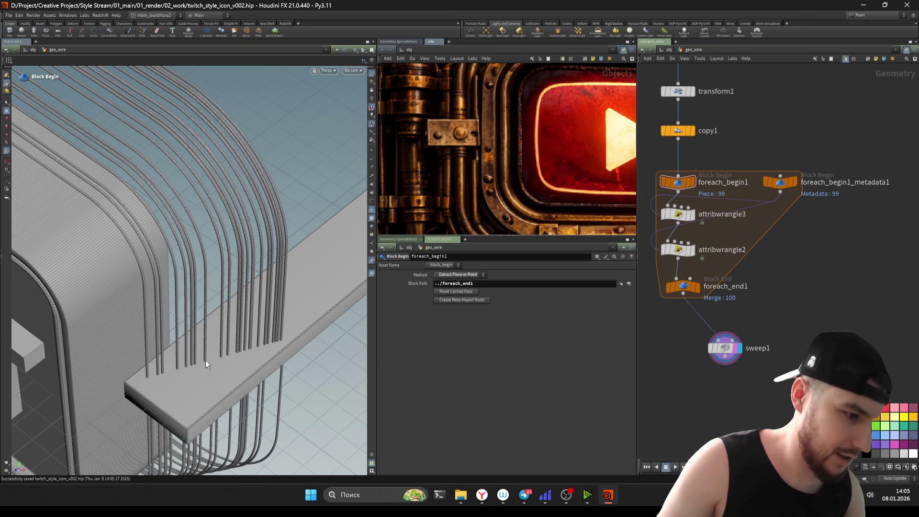
Review the second and third wrangles' code, trying then discarding a rand fit line.
{"action": "mouse_move", "coordinate": [354, 292]}
{"action": "left_mouse_down", "text": "alt"}
{"action": "mouse_move", "coordinate": [240, 318]}
{"action": "mouse_move", "coordinate": [272, 303]}
{"action": "mouse_move", "coordinate": [545, 329]}
{"action": "left_mouse_up", "text": "alt"}
{"action": "scroll", "coordinate": [670, 296], "scroll_direction": "up", "scroll_amount": 2}
{"action": "left_click", "coordinate": [697, 277]}
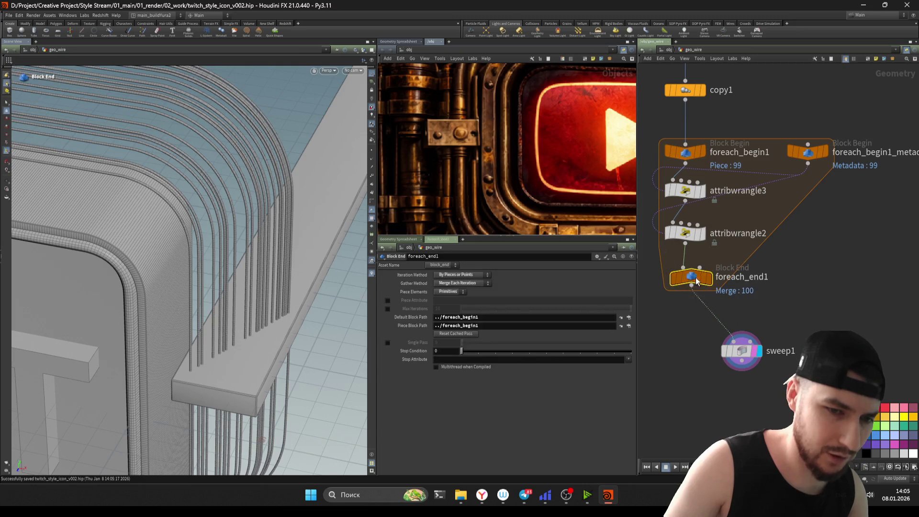
{"action": "left_click", "coordinate": [685, 233]}
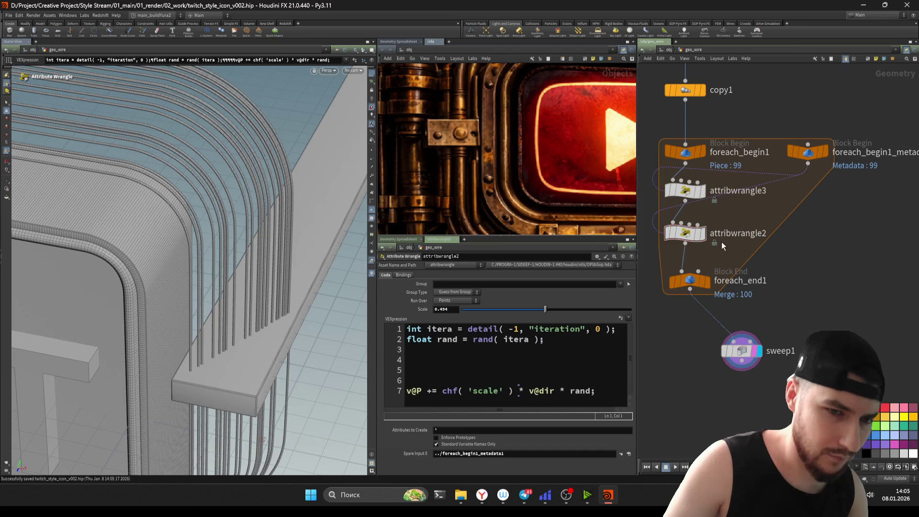
{"action": "left_click", "coordinate": [683, 188]}
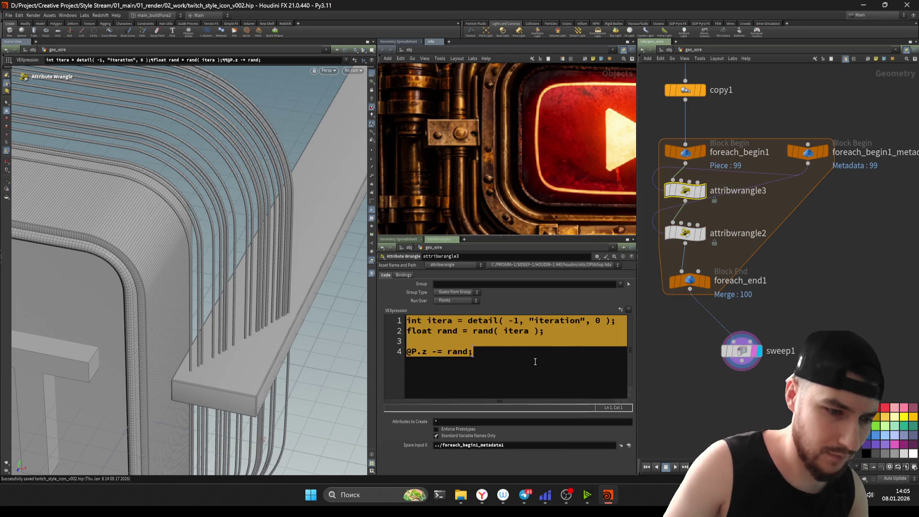
{"action": "left_click", "coordinate": [565, 334]}
{"action": "key", "text": "Return"}
{"action": "type", "text": "rand ="}
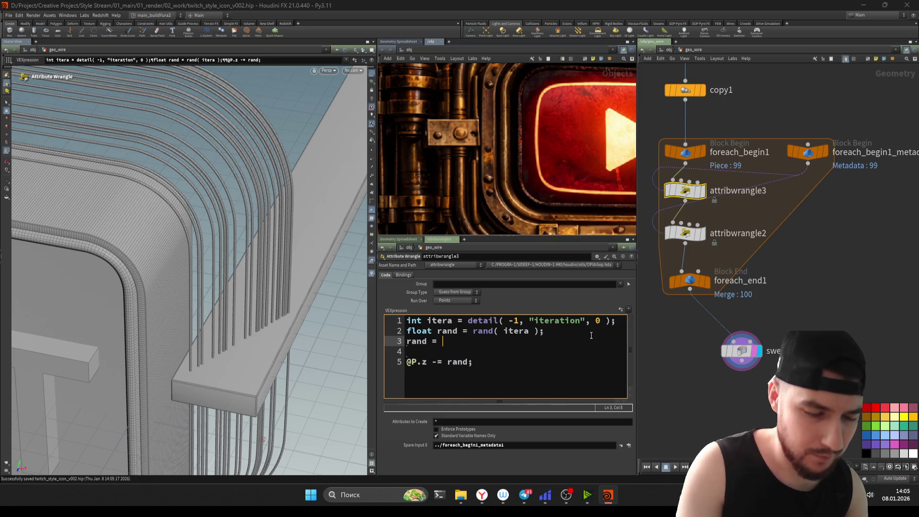
{"action": "type", "text": "fit("}
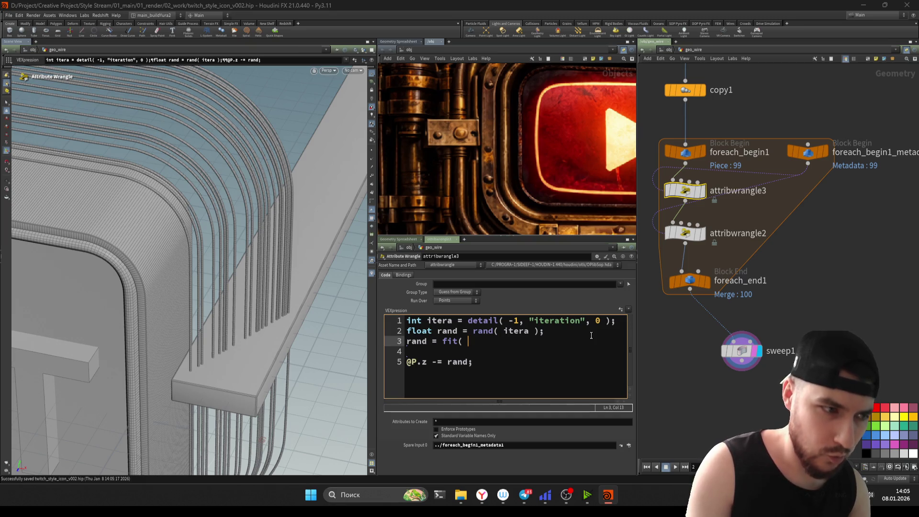
{"action": "key", "text": "BackSpace"}
{"action": "key", "text": "BackSpace"}
{"action": "key", "text": "BackSpace"}
Display attribwrangle3's result and frame the PRIVET sign in the viewport.
{"action": "left_click", "coordinate": [702, 191]}
{"action": "key", "text": "h"}
{"action": "left_click_drag", "start_coordinate": [201, 230], "coordinate": [182, 248]}
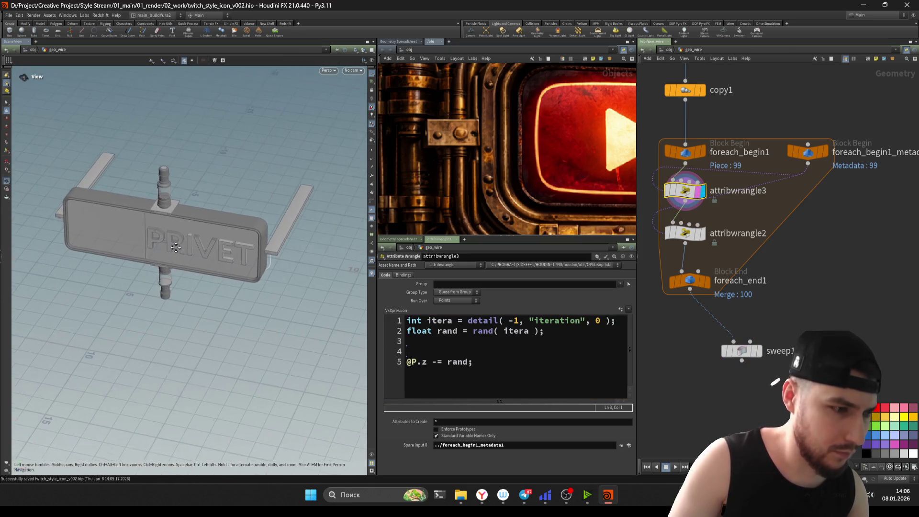
{"action": "scroll", "coordinate": [240, 258], "scroll_direction": "up", "scroll_amount": 10}
{"action": "key", "text": "Return"}
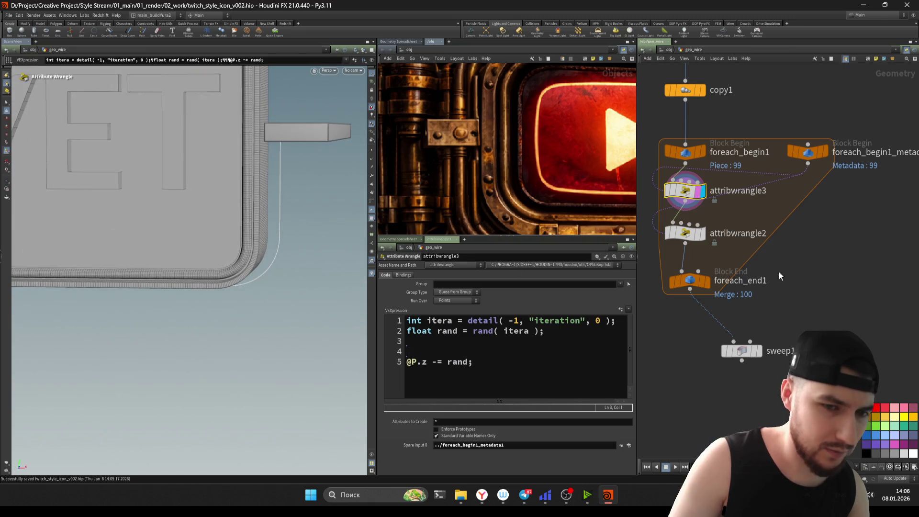
Display foreach_end1 and run it in Single Pass mode on piece 3.
{"action": "left_click", "coordinate": [707, 281]}
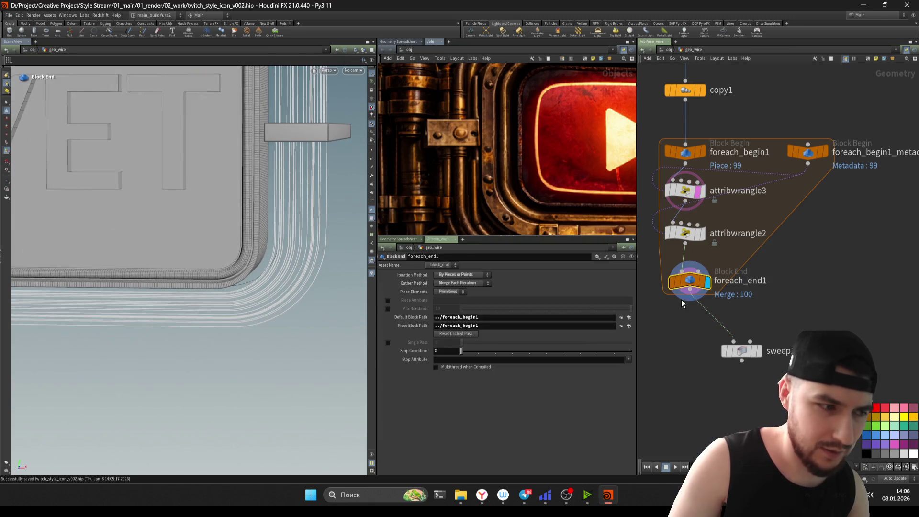
{"action": "left_click", "coordinate": [388, 342]}
{"action": "mouse_move", "coordinate": [461, 342]}
{"action": "left_mouse_down"}
{"action": "mouse_move", "coordinate": [524, 344]}
{"action": "mouse_move", "coordinate": [516, 344]}
{"action": "left_mouse_up"}
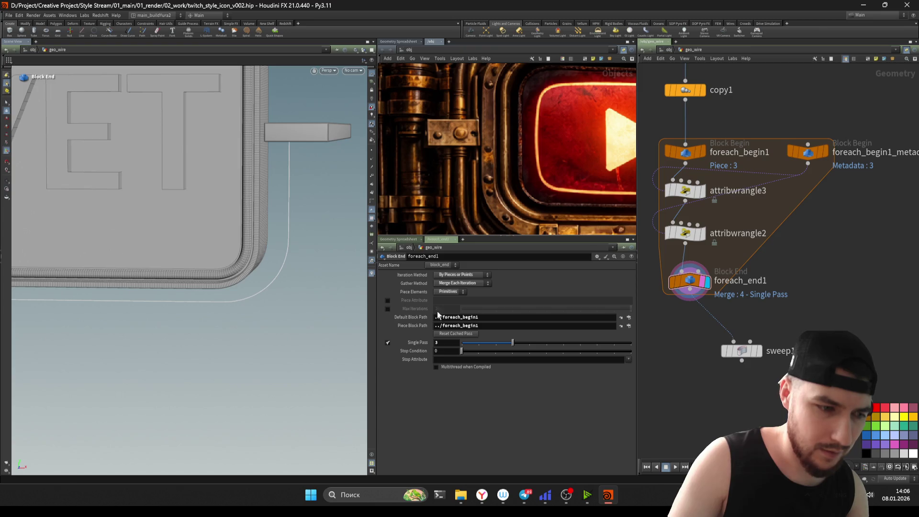
Check the wrangle code, save, and inspect the metadata node's detail attributes.
{"action": "left_click", "coordinate": [683, 236]}
{"action": "left_click", "coordinate": [680, 287]}
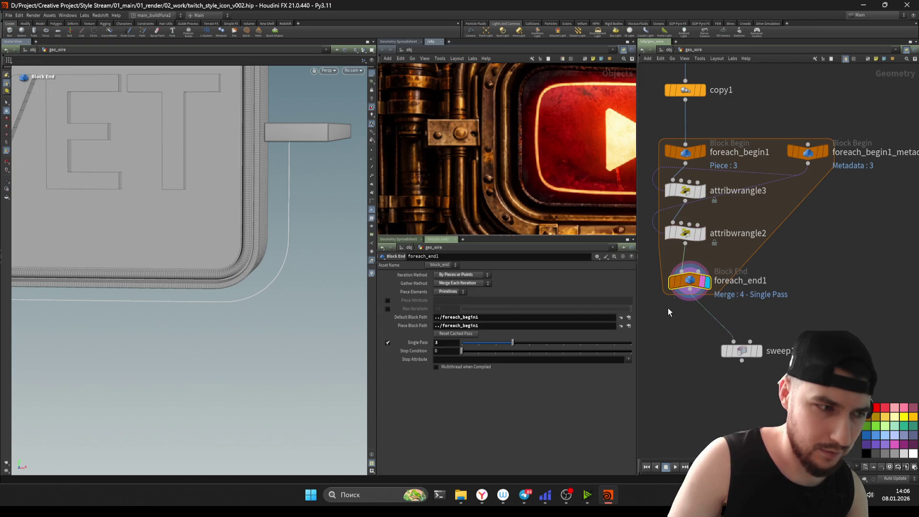
{"action": "left_click", "coordinate": [685, 191]}
{"action": "key", "text": "ctrl+s"}
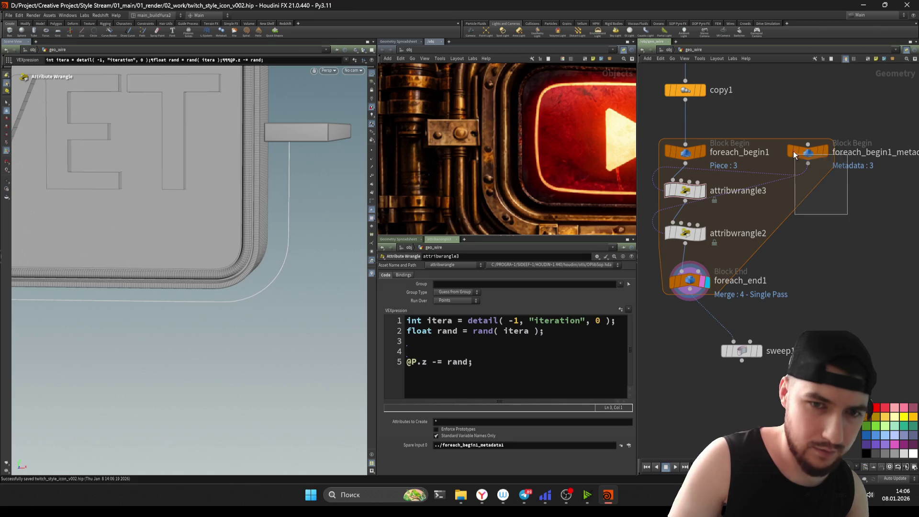
{"action": "left_click", "coordinate": [798, 154]}
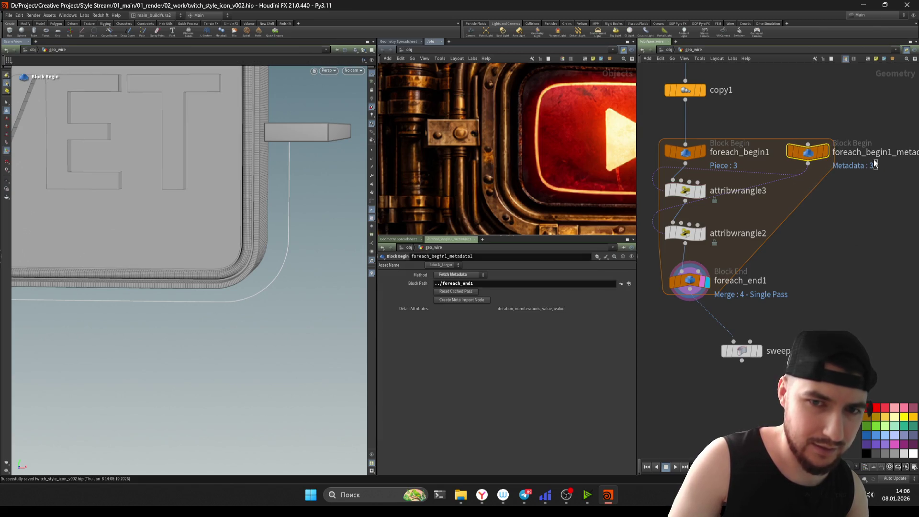
Add the line f@rand = rand; to attribwrangle3's code.
{"action": "left_click", "coordinate": [685, 190]}
{"action": "left_click", "coordinate": [522, 342]}
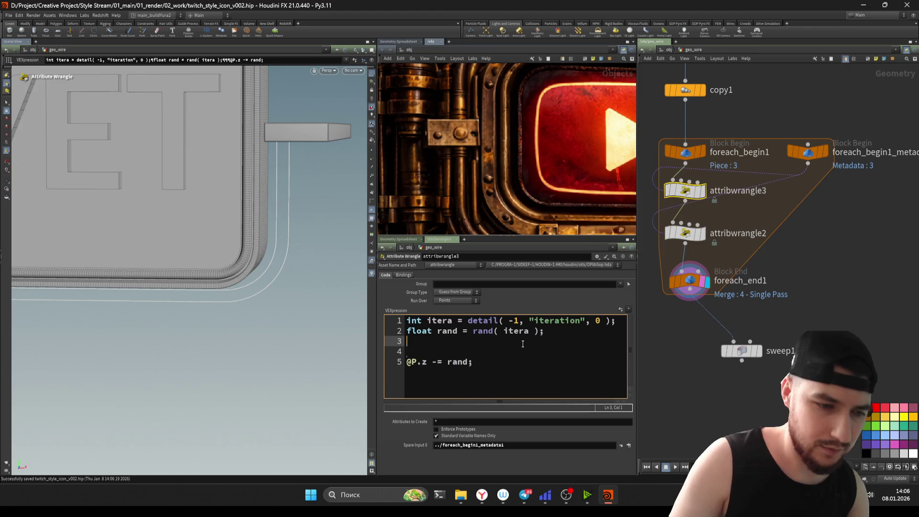
{"action": "type", "text": "f"}
{"action": "key", "text": "BackSpace"}
{"action": "type", "text": "f"}
{"action": "key", "text": "BackSpace"}
{"action": "type", "text": "f"}
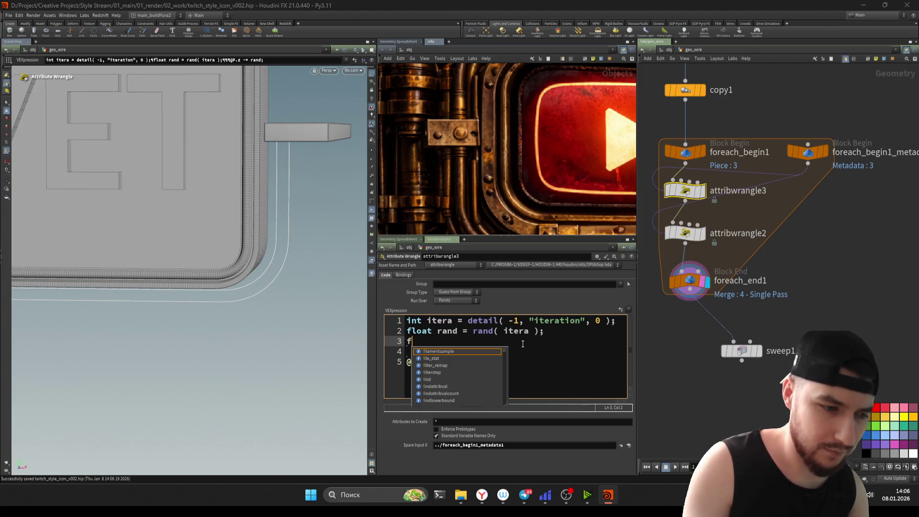
{"action": "key", "text": "BackSpace"}
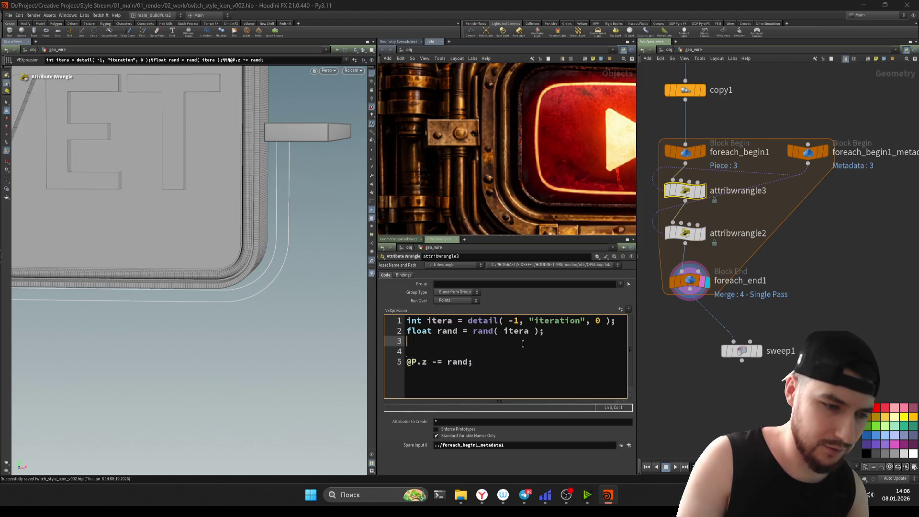
{"action": "key", "text": "Up"}
{"action": "key", "text": "Up"}
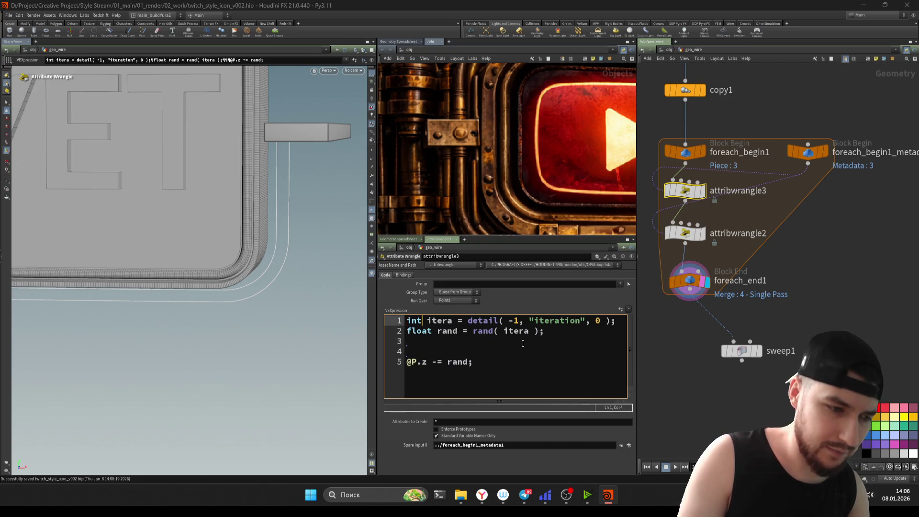
{"action": "key", "text": "Down"}
{"action": "key", "text": "Right"}
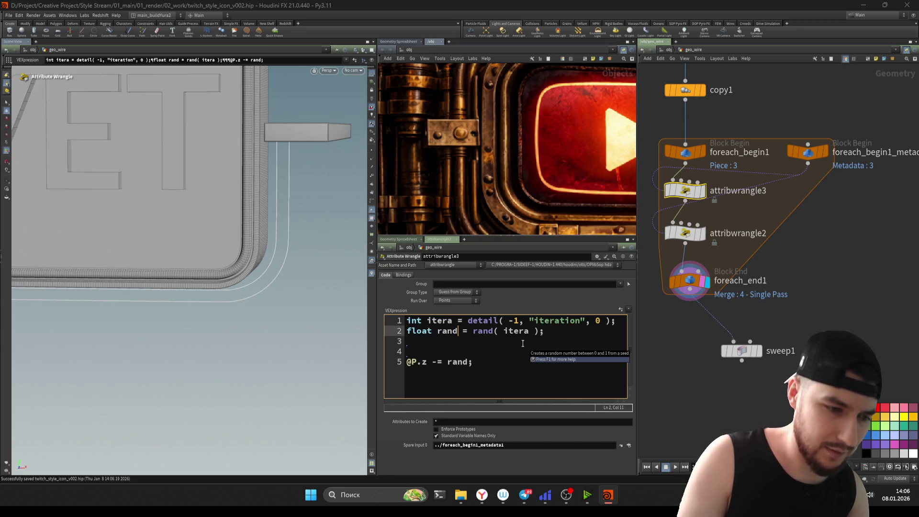
{"action": "key", "text": "Down"}
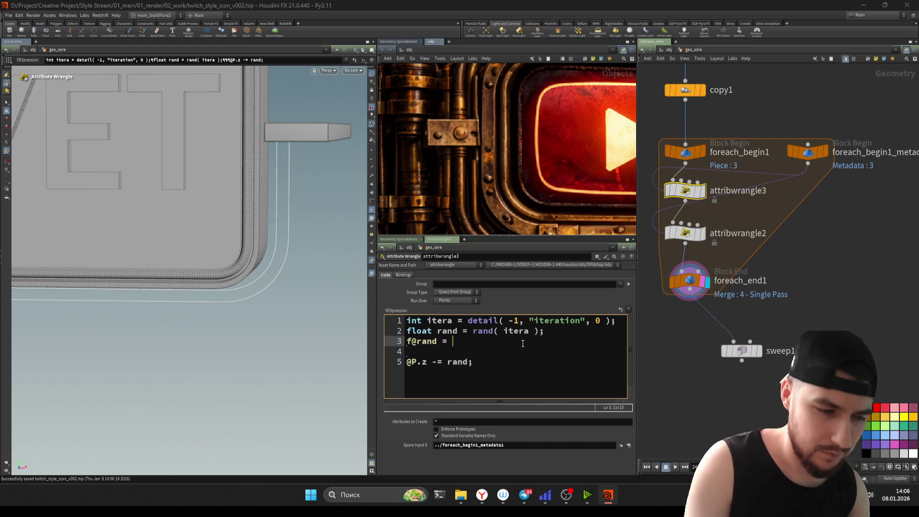
{"action": "type", "text": "and;"}
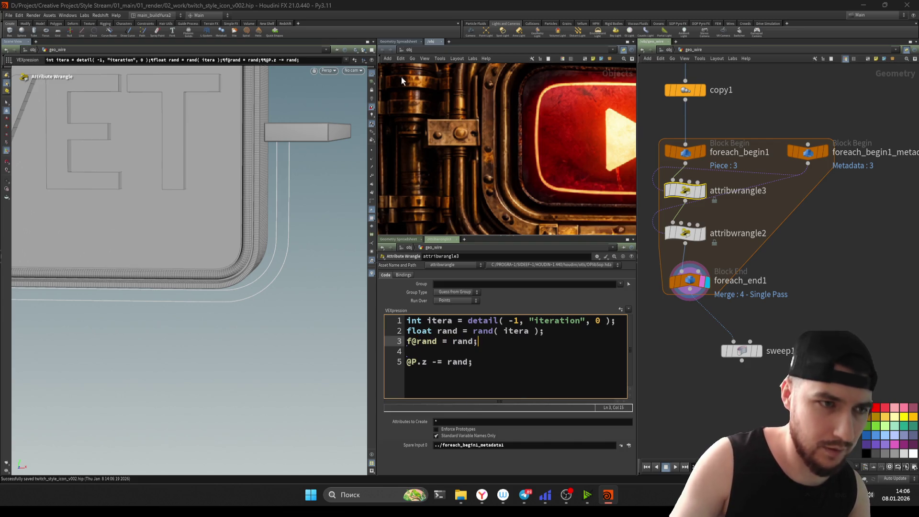
Sort the Geometry Spreadsheet by rand and select foreach_end1.
{"action": "left_click", "coordinate": [396, 42]}
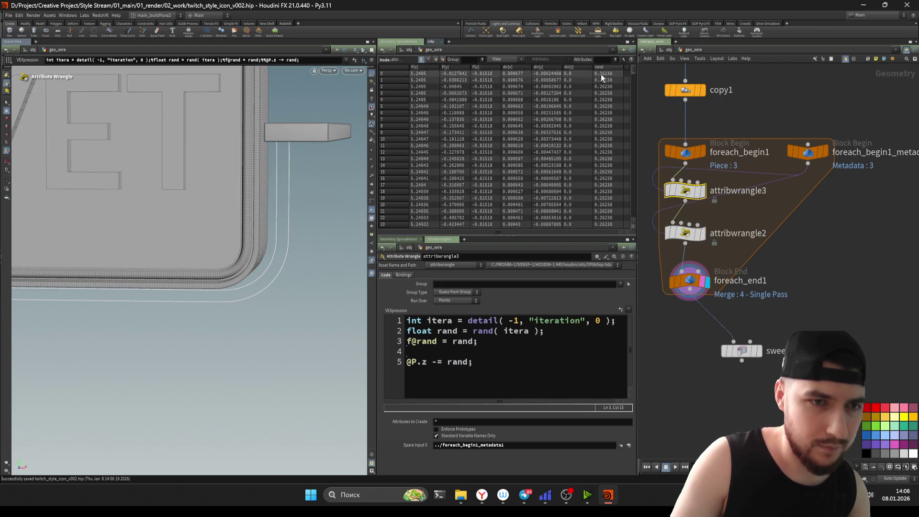
{"action": "left_click", "coordinate": [610, 67]}
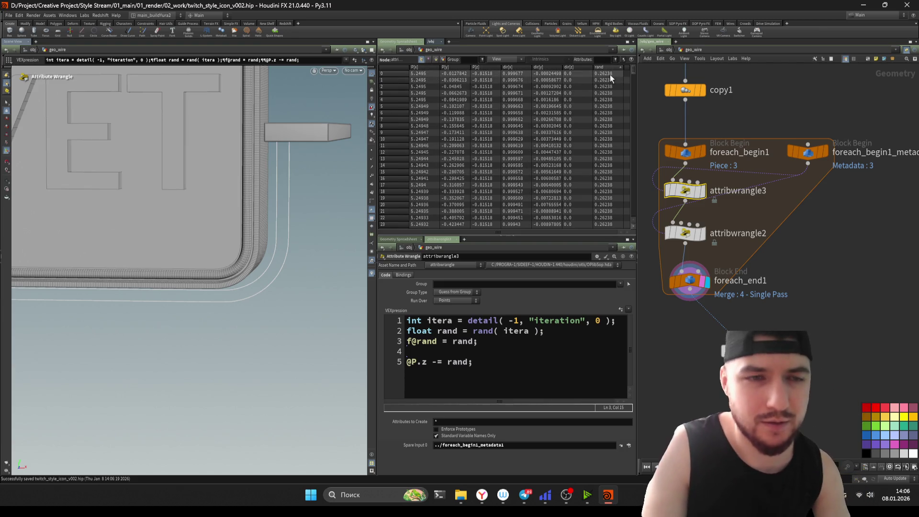
{"action": "left_click", "coordinate": [689, 280]}
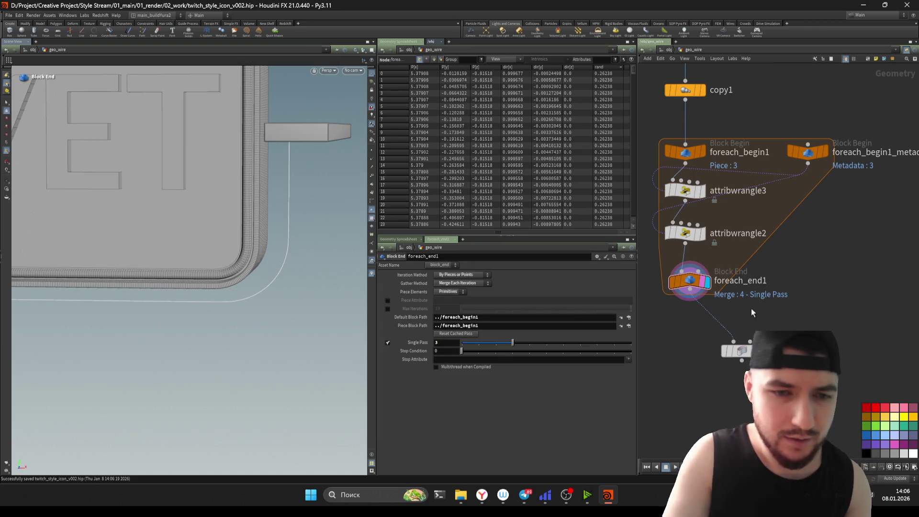
Turn off Single Pass on foreach_end1 so all 100 pieces run, and inspect the wires.
{"action": "mouse_move", "coordinate": [499, 342]}
{"action": "left_mouse_down"}
{"action": "mouse_move", "coordinate": [588, 348]}
{"action": "mouse_move", "coordinate": [395, 347]}
{"action": "left_mouse_up"}
{"action": "left_click", "coordinate": [387, 342]}
{"action": "mouse_move", "coordinate": [172, 229]}
{"action": "left_mouse_down"}
{"action": "mouse_move", "coordinate": [201, 273]}
{"action": "mouse_move", "coordinate": [242, 285]}
{"action": "mouse_move", "coordinate": [462, 303]}
{"action": "left_mouse_up"}
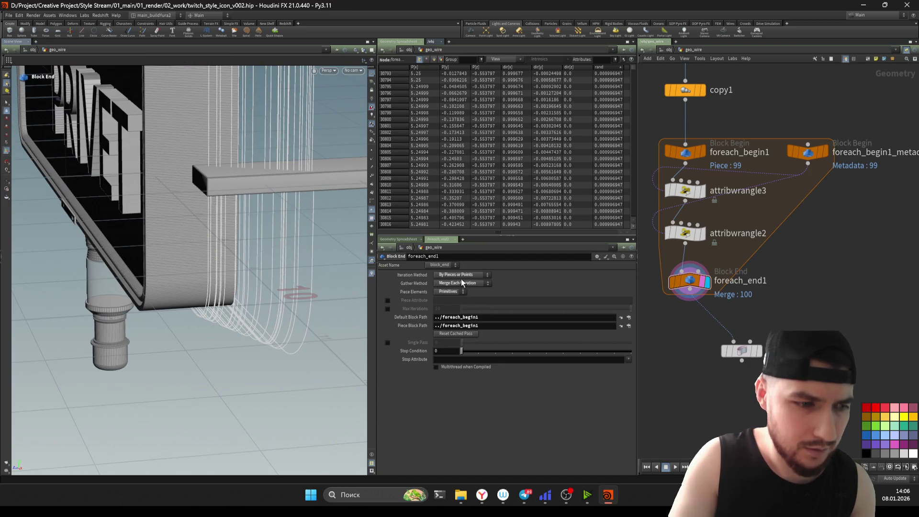
{"action": "mouse_move", "coordinate": [315, 268]}
{"action": "left_mouse_down"}
{"action": "mouse_move", "coordinate": [279, 241]}
{"action": "mouse_move", "coordinate": [253, 268]}
{"action": "mouse_move", "coordinate": [265, 279]}
{"action": "mouse_move", "coordinate": [188, 263]}
{"action": "mouse_move", "coordinate": [164, 322]}
{"action": "mouse_move", "coordinate": [357, 229]}
{"action": "left_mouse_up"}
Re-enable attribwrangle2, rewire it above attribwrangle3, and display the loop's merged output.
{"action": "left_click", "coordinate": [685, 233]}
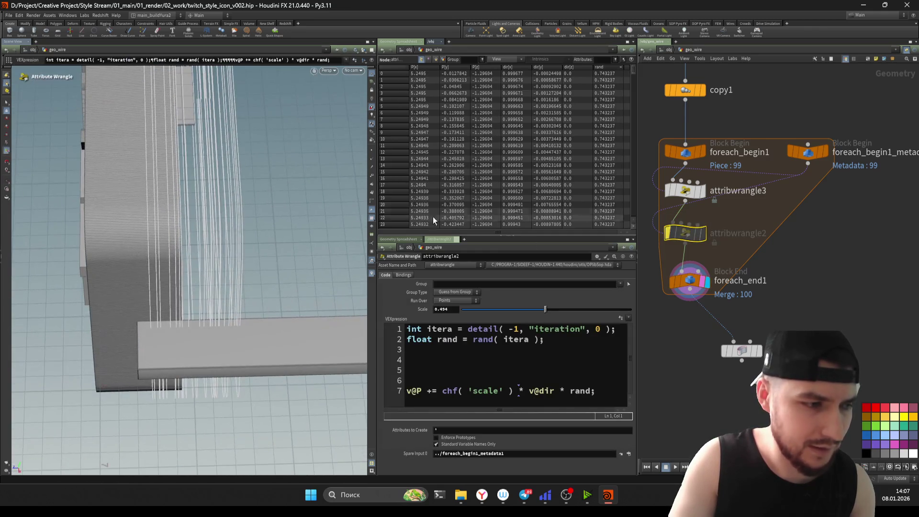
{"action": "left_click", "coordinate": [669, 233]}
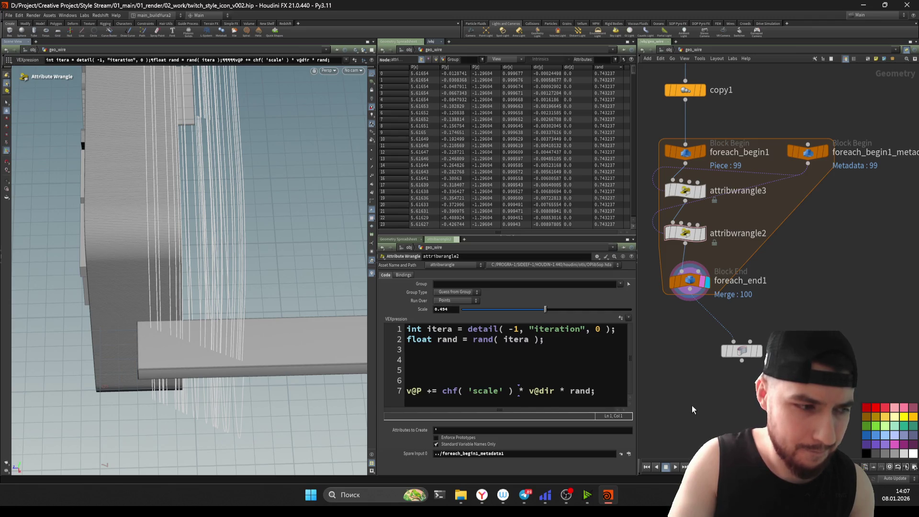
{"action": "left_click_drag", "start_coordinate": [685, 233], "coordinate": [674, 195]}
{"action": "mouse_move", "coordinate": [235, 244]}
{"action": "left_mouse_down"}
{"action": "mouse_move", "coordinate": [209, 253]}
{"action": "mouse_move", "coordinate": [328, 222]}
{"action": "mouse_move", "coordinate": [263, 237]}
{"action": "mouse_move", "coordinate": [229, 230]}
{"action": "left_mouse_up"}
{"action": "left_click", "coordinate": [523, 351]}
{"action": "left_click_drag", "start_coordinate": [686, 194], "coordinate": [700, 198]}
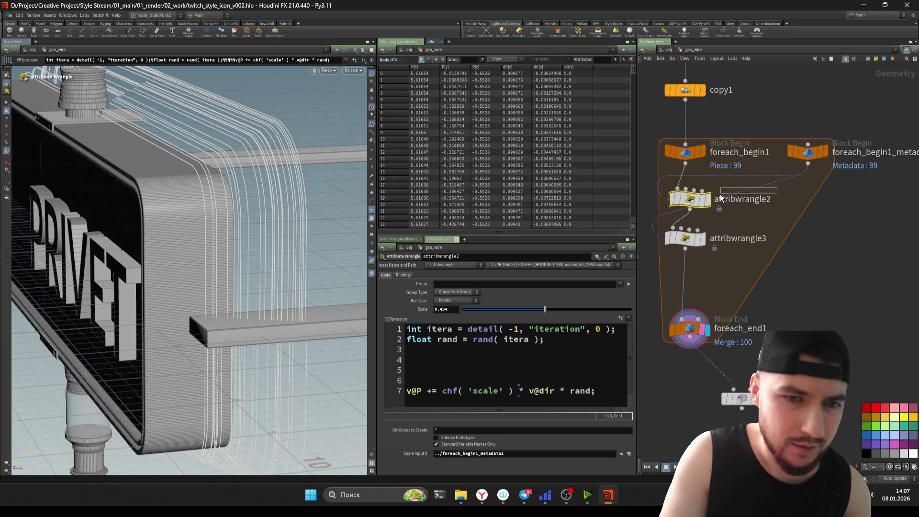
{"action": "left_click", "coordinate": [708, 199]}
{"action": "left_click_drag", "start_coordinate": [689, 238], "coordinate": [694, 257]}
{"action": "left_click", "coordinate": [689, 198]}
{"action": "left_click", "coordinate": [689, 257]}
{"action": "left_click", "coordinate": [704, 329]}
{"action": "mouse_move", "coordinate": [364, 249]}
{"action": "left_mouse_down"}
{"action": "mouse_move", "coordinate": [344, 228]}
{"action": "mouse_move", "coordinate": [371, 240]}
{"action": "mouse_move", "coordinate": [689, 232]}
{"action": "left_mouse_up"}
Adjust attribwrangle2's offset Scale to 0.988.
{"action": "left_click", "coordinate": [689, 198]}
{"action": "scroll", "coordinate": [722, 214], "scroll_direction": "up", "scroll_amount": 2}
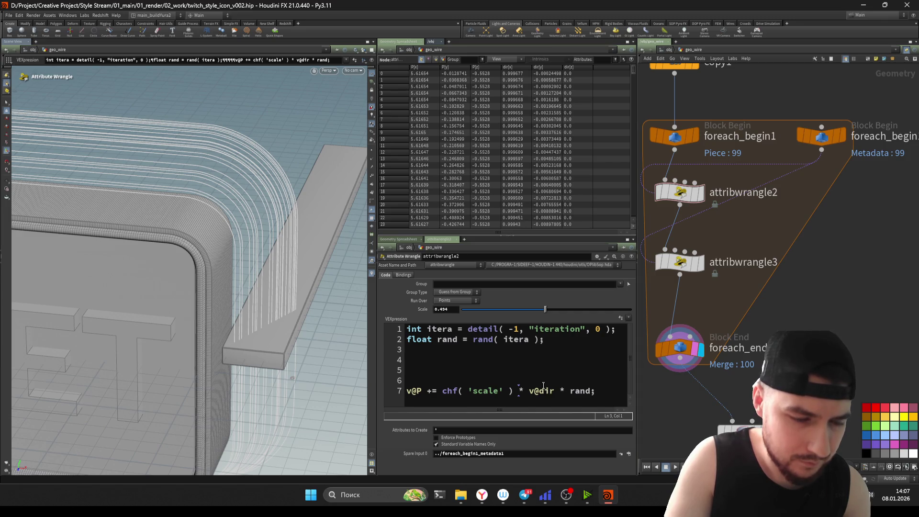
{"action": "mouse_move", "coordinate": [545, 310]}
{"action": "left_mouse_down"}
{"action": "mouse_move", "coordinate": [555, 304]}
{"action": "mouse_move", "coordinate": [547, 303]}
{"action": "left_mouse_up"}
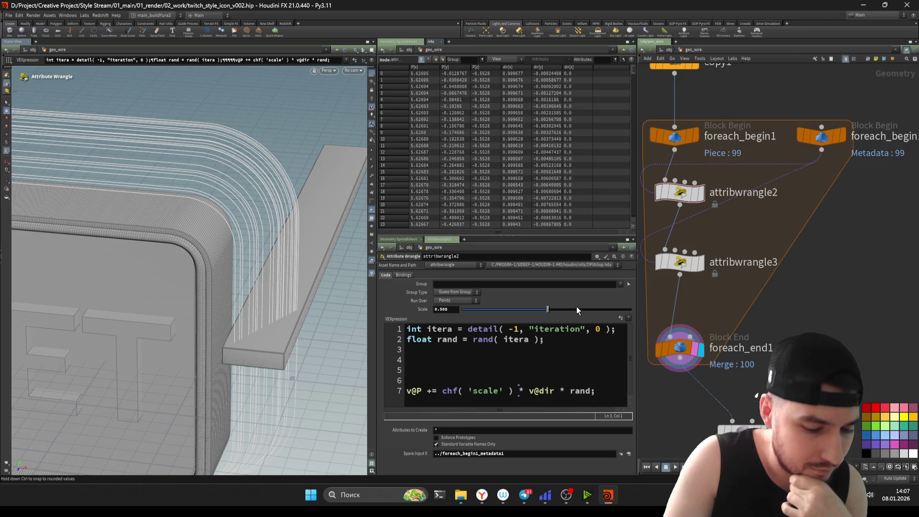
Review attribwrangle3, tidy the network around foreach_end1, and save the scene.
{"action": "left_click", "coordinate": [680, 262]}
{"action": "scroll", "coordinate": [739, 329], "scroll_direction": "down", "scroll_amount": 1}
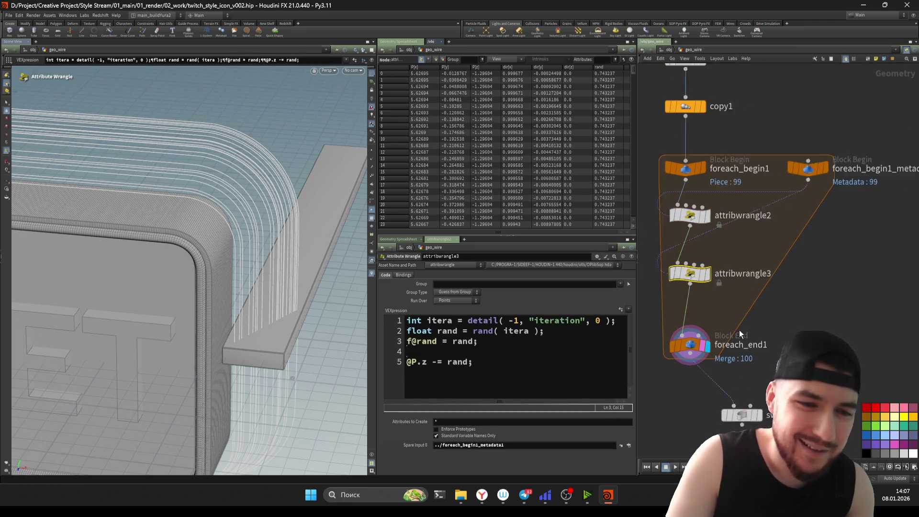
{"action": "scroll", "coordinate": [676, 358], "scroll_direction": "down", "scroll_amount": 1}
{"action": "left_click", "coordinate": [676, 357]}
{"action": "key", "text": "ctrl+s"}
{"action": "scroll", "coordinate": [722, 227], "scroll_direction": "down", "scroll_amount": 2}
{"action": "mouse_move", "coordinate": [721, 226]}
{"action": "left_mouse_down"}
{"action": "mouse_move", "coordinate": [743, 225]}
{"action": "mouse_move", "coordinate": [726, 225]}
{"action": "mouse_move", "coordinate": [728, 233]}
{"action": "left_mouse_up"}
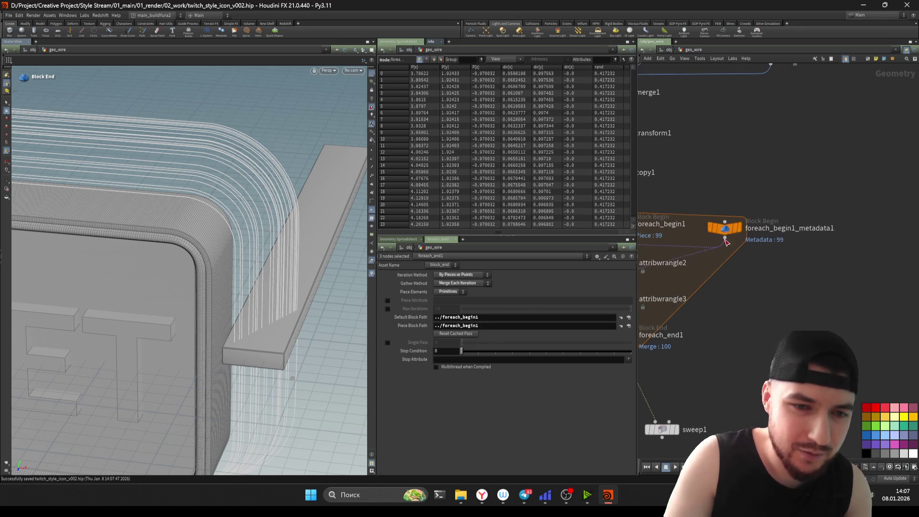
{"action": "middle_click_drag", "start_coordinate": [728, 234], "coordinate": [785, 216]}
{"action": "left_click", "coordinate": [712, 303]}
{"action": "key", "text": "ctrl+s"}
{"action": "middle_click_drag", "start_coordinate": [713, 303], "coordinate": [670, 285]}
{"action": "left_click", "coordinate": [718, 291]}
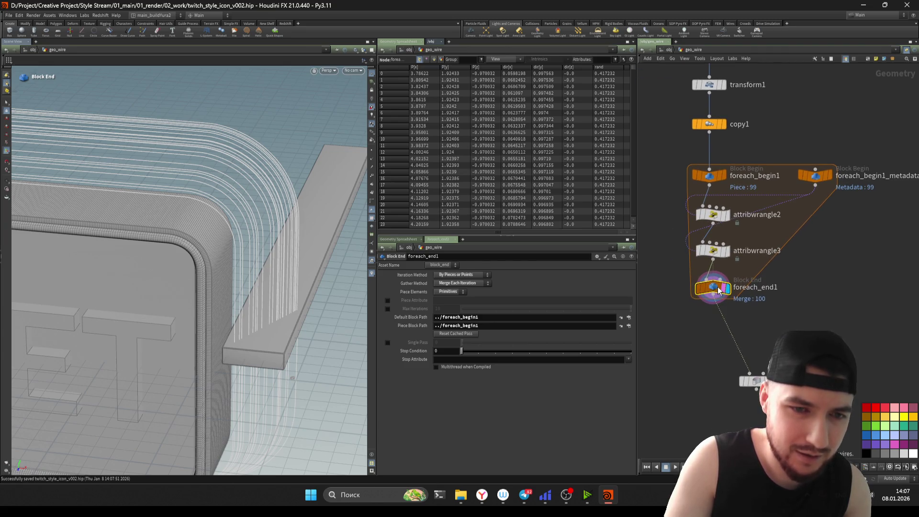
{"action": "scroll", "coordinate": [666, 258], "scroll_direction": "up", "scroll_amount": 2}
Add a fit() line remapping rand to 0–5 in attribwrangle2 and lower Scale to 0.059.
{"action": "left_click", "coordinate": [696, 261]}
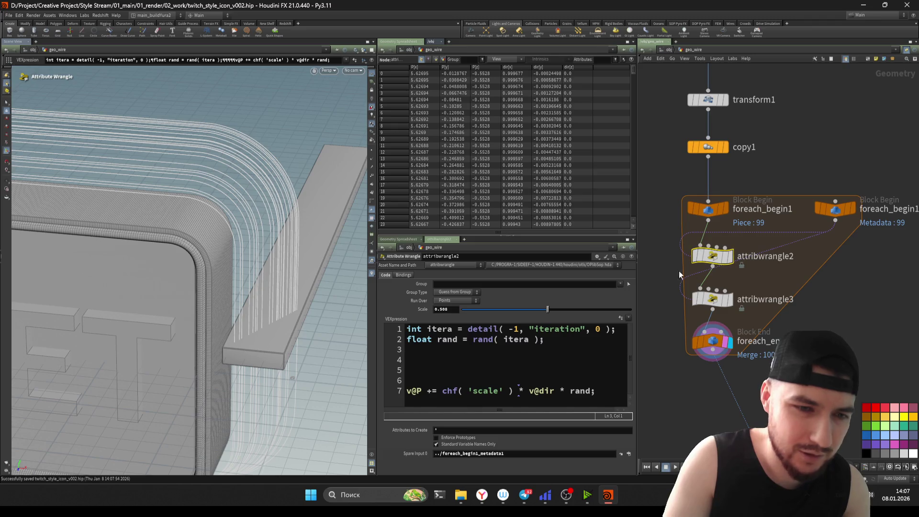
{"action": "left_click", "coordinate": [553, 338]}
{"action": "key", "text": "Return"}
{"action": "type", "text": "rand = fi"}
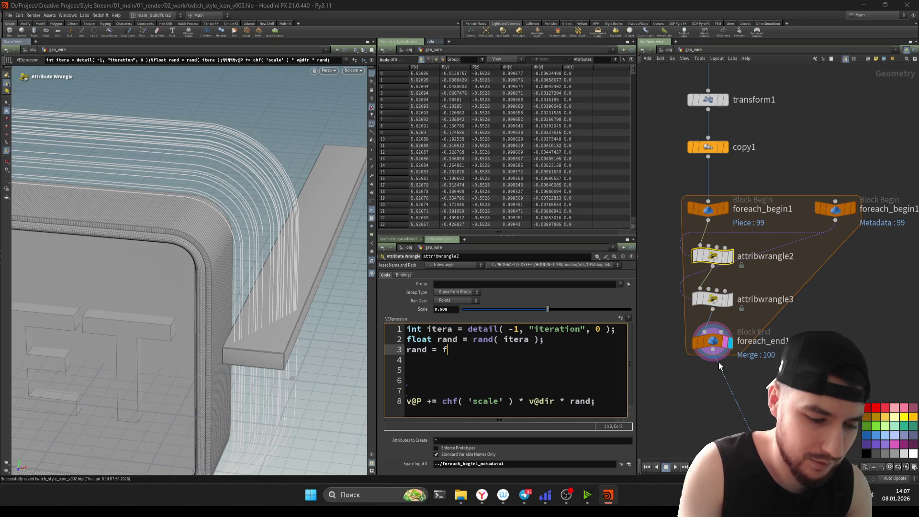
{"action": "type", "text": "t( rand, 0, "}
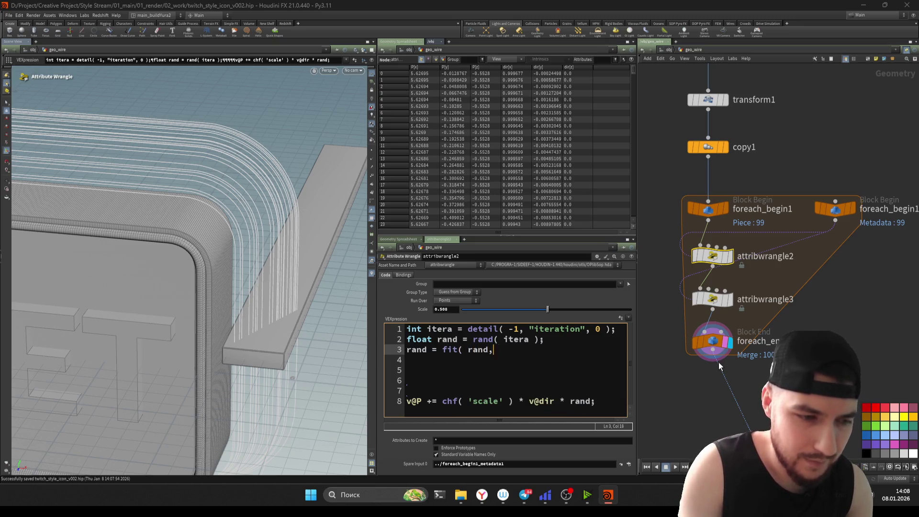
{"action": "type", "text": "1,"}
{"action": "type", "text": "-1, 1, "}
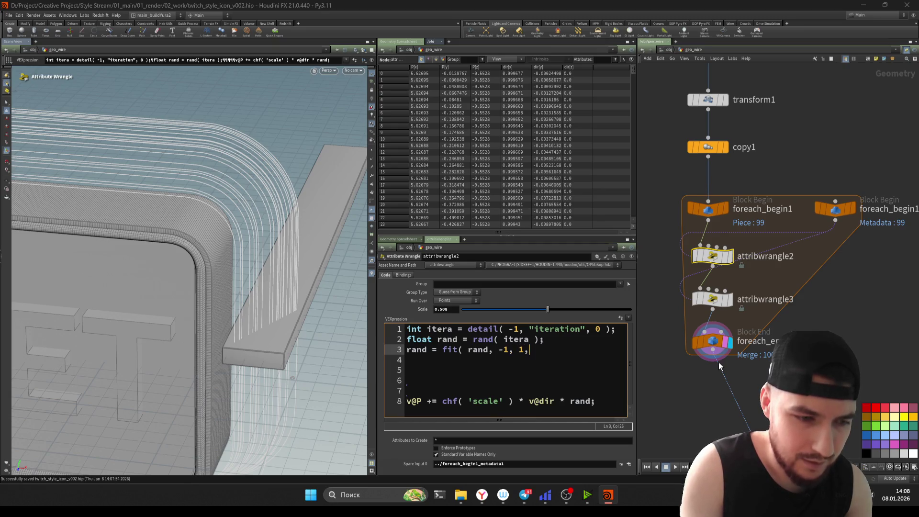
{"action": "type", "text": "0, 5 );"}
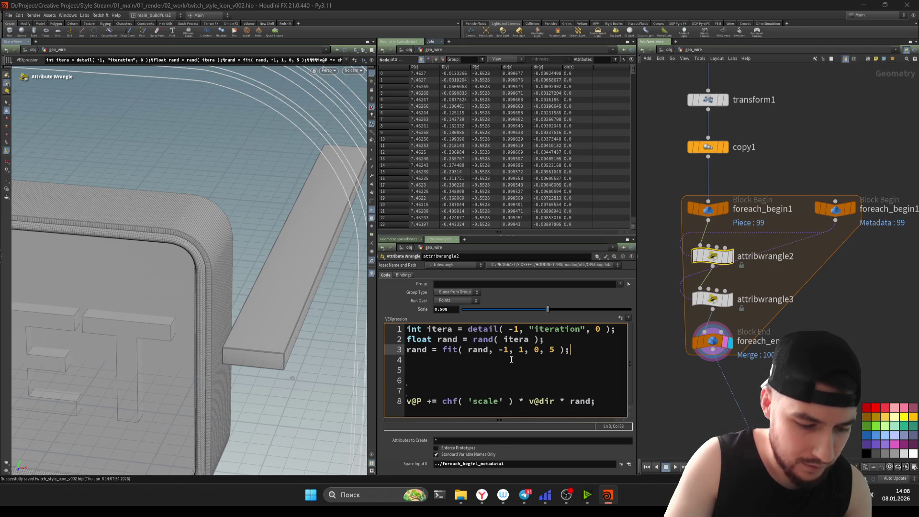
{"action": "left_click_drag", "start_coordinate": [466, 309], "coordinate": [472, 309]}
Test iteration index 1 in the detail() lookup, then reset it to 0 and check the wires.
{"action": "double_click", "coordinate": [597, 329]}
{"action": "type", "text": "1"}
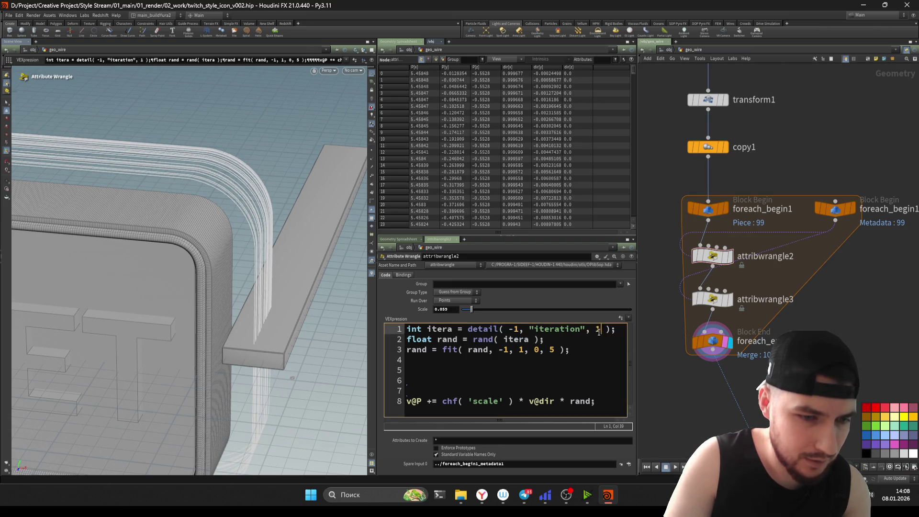
{"action": "type", "text": "2"}
{"action": "left_click_drag", "start_coordinate": [472, 310], "coordinate": [468, 309]}
{"action": "key", "text": "ctrl+z"}
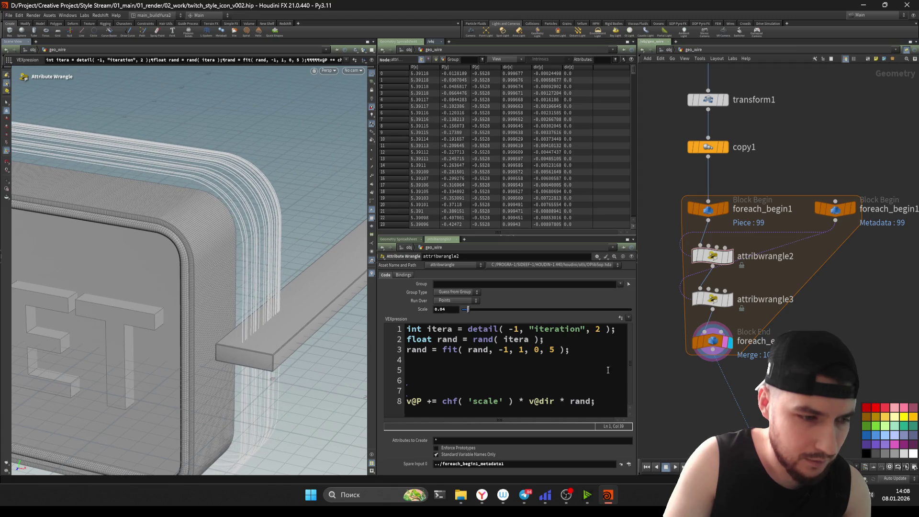
{"action": "double_click", "coordinate": [597, 329]}
{"action": "type", "text": "1"}
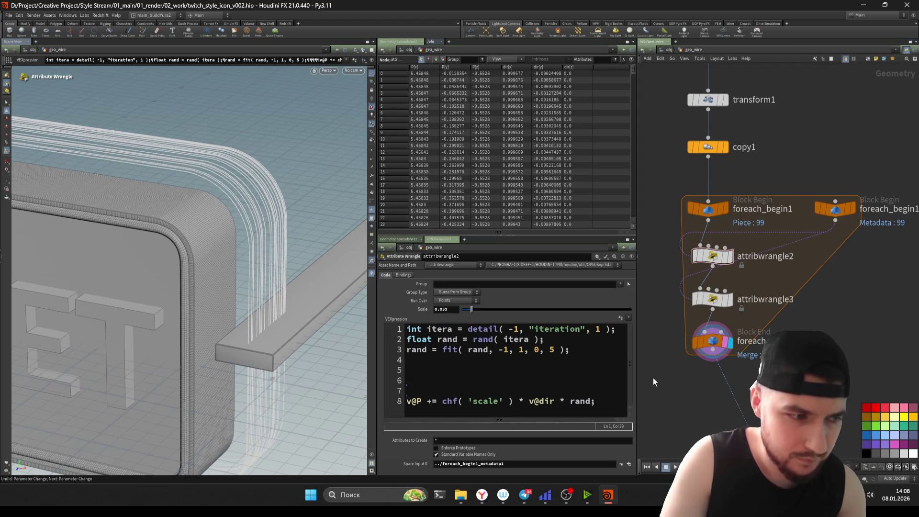
{"action": "key", "text": "BackSpace"}
{"action": "type", "text": "0"}
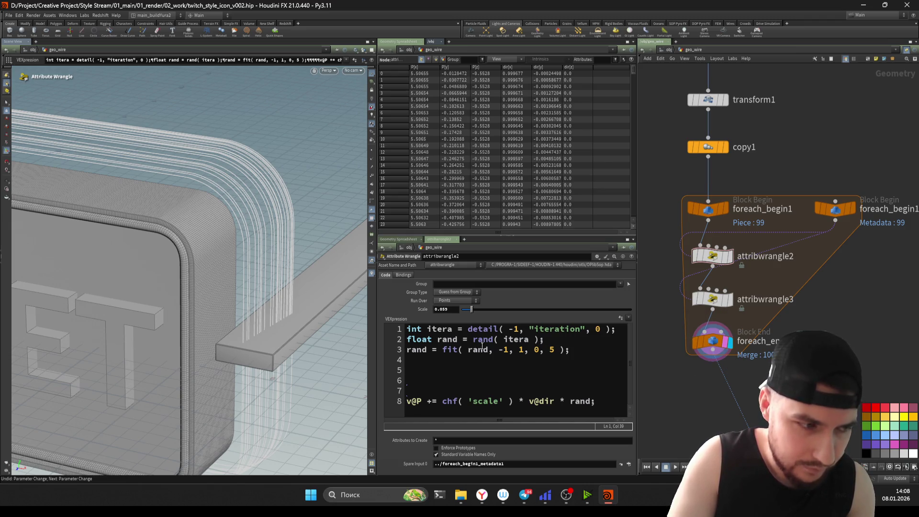
{"action": "scroll", "coordinate": [263, 266], "scroll_direction": "up", "scroll_amount": 10}
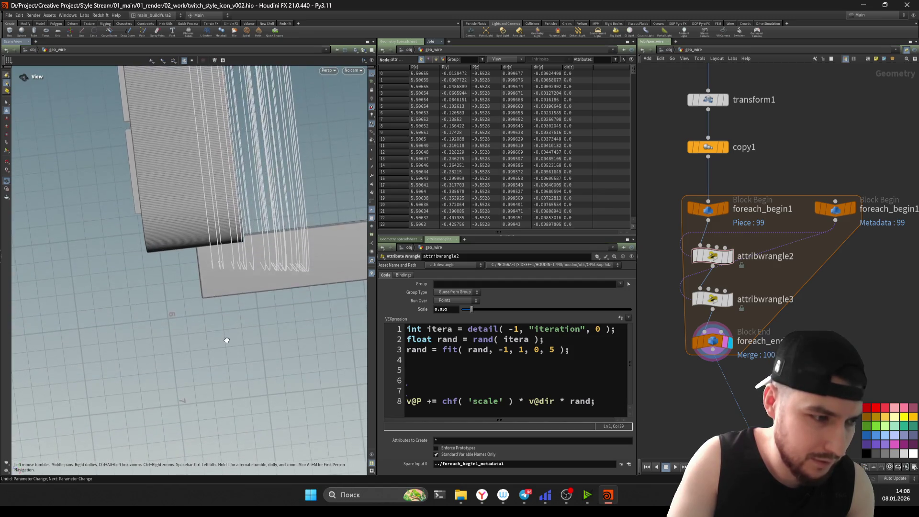
{"action": "left_click_drag", "start_coordinate": [226, 341], "coordinate": [222, 334]}
{"action": "key", "text": "Return"}
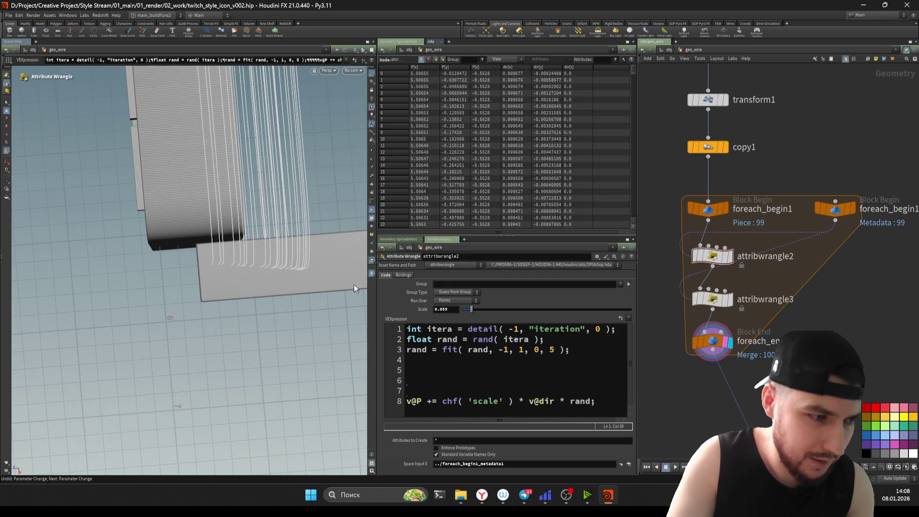
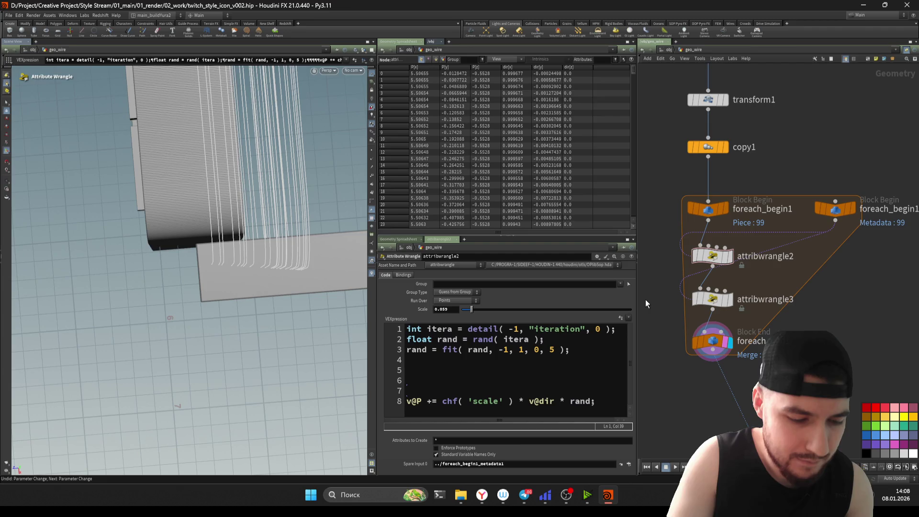
Leave the Houdini wire network and switch to Yandex Browser from the taskbar.
{"action": "scroll", "coordinate": [645, 299], "scroll_direction": "down", "scroll_amount": 3}
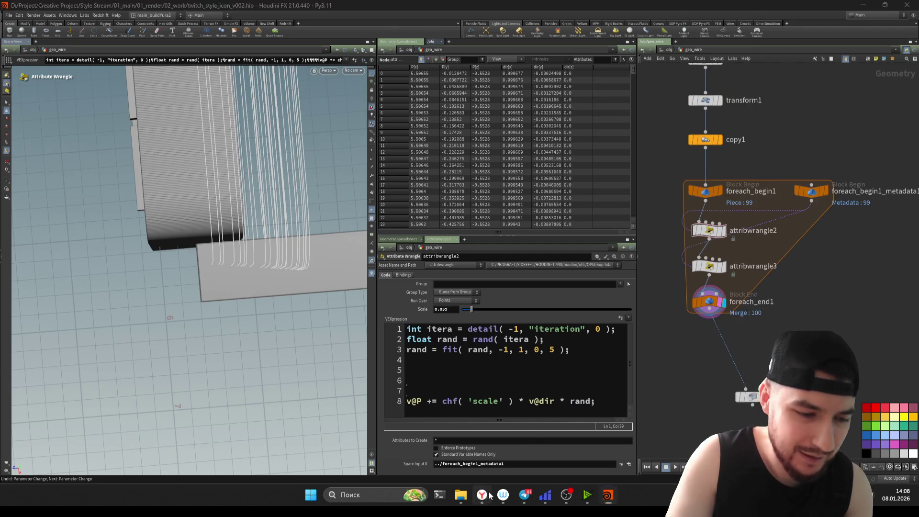
{"action": "left_click", "coordinate": [488, 495]}
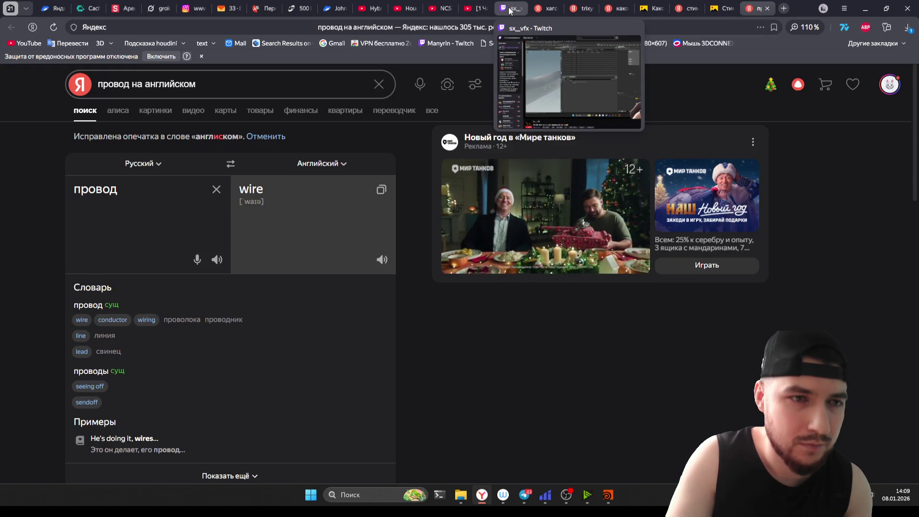
Resume the paused Dark Angel Metal video on YouTube, then Alt+Tab back to Houdini.
{"action": "left_click", "coordinate": [476, 7]}
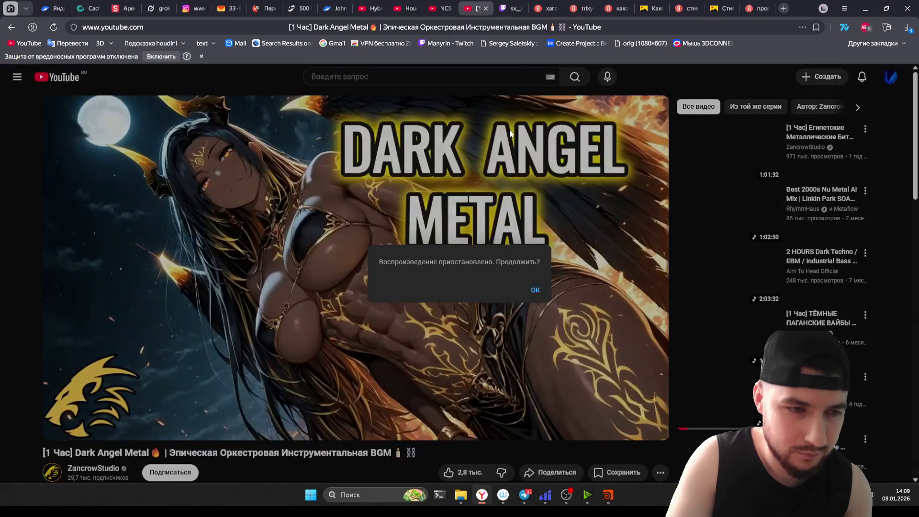
{"action": "left_click", "coordinate": [534, 289]}
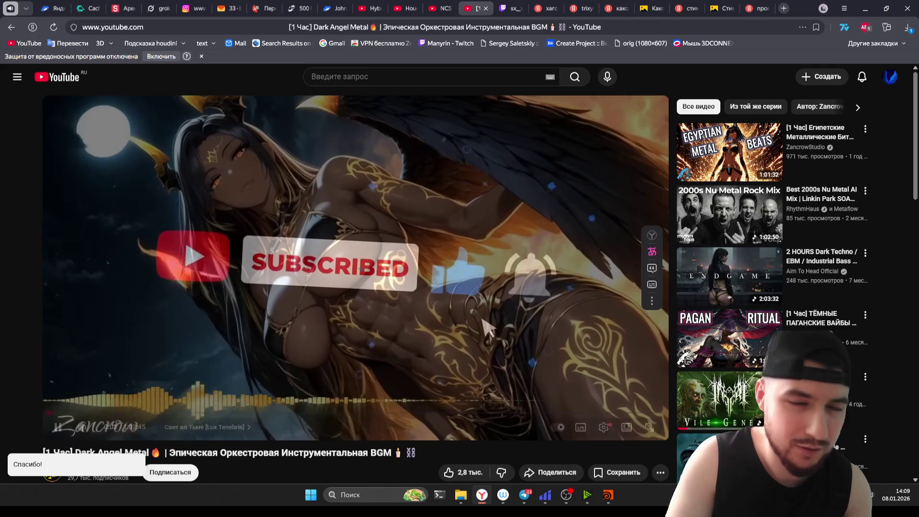
{"action": "key", "text": "alt+Tab"}
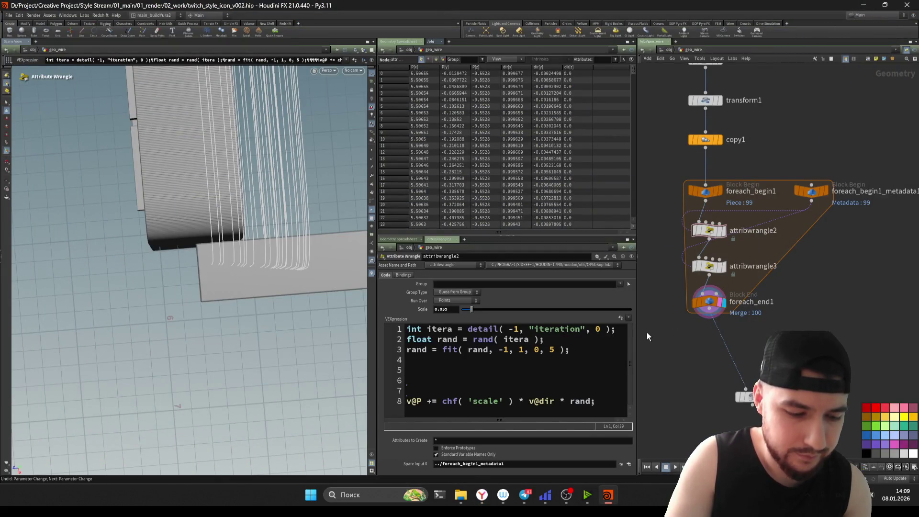
Save the scene and select foreach_end1 in the node network.
{"action": "key", "text": "ctrl+s"}
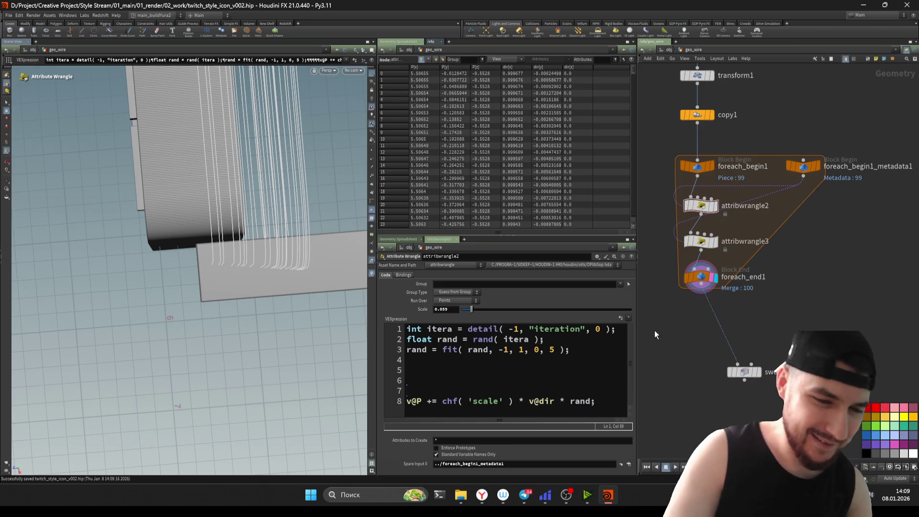
{"action": "scroll", "coordinate": [682, 306], "scroll_direction": "down", "scroll_amount": 3}
{"action": "middle_click_drag", "start_coordinate": [697, 334], "coordinate": [694, 314]}
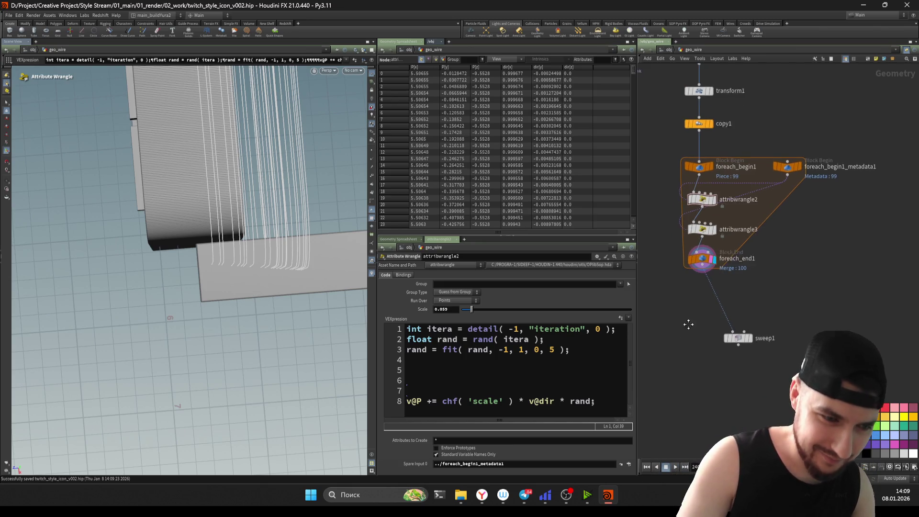
{"action": "left_click", "coordinate": [703, 252]}
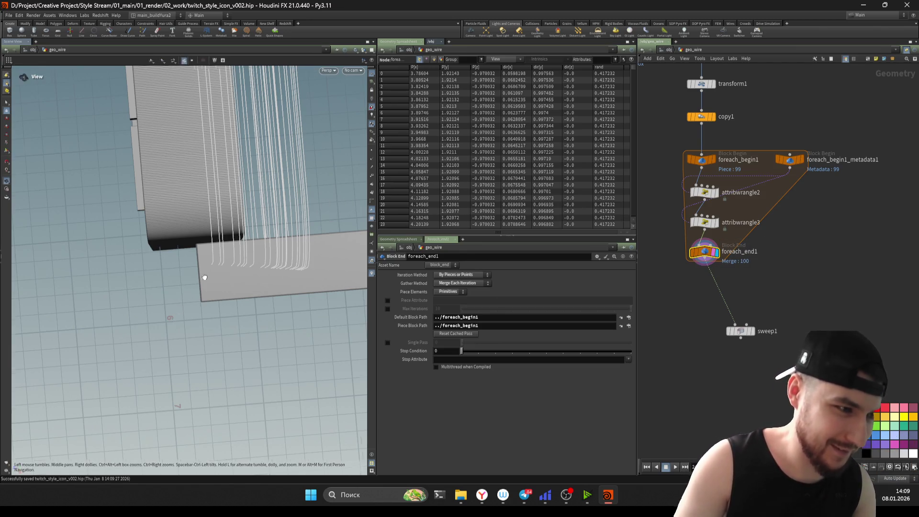
Move sweep1 into the for-each loop, between attribwrangle3 and foreach_end1.
{"action": "left_click_drag", "start_coordinate": [319, 217], "coordinate": [268, 191], "text": "alt"}
{"action": "left_click", "coordinate": [740, 330]}
{"action": "mouse_move", "coordinate": [256, 252]}
{"action": "left_mouse_down", "text": "alt"}
{"action": "mouse_move", "coordinate": [236, 236]}
{"action": "mouse_move", "coordinate": [205, 250]}
{"action": "left_mouse_up", "text": "alt"}
{"action": "middle_click_drag", "start_coordinate": [765, 335], "coordinate": [766, 291]}
{"action": "mouse_move", "coordinate": [741, 287]}
{"action": "left_mouse_down"}
{"action": "mouse_move", "coordinate": [729, 221]}
{"action": "mouse_move", "coordinate": [700, 233]}
{"action": "left_mouse_up"}
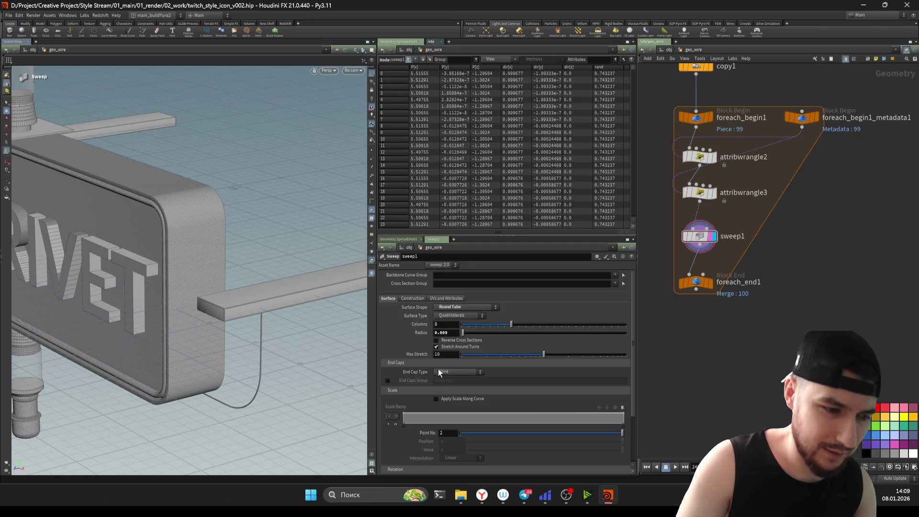
Review sweep1's surface shape and type options, keeping the Round Tube shape.
{"action": "left_click", "coordinate": [453, 307]}
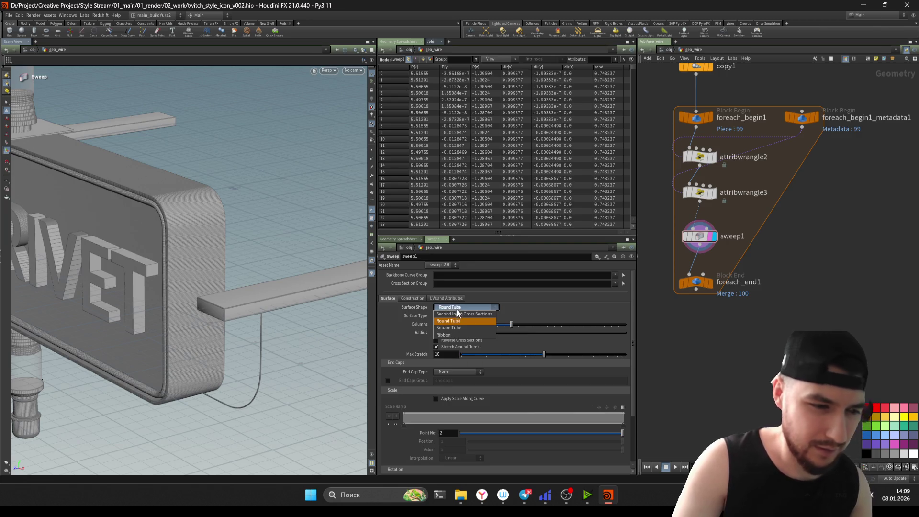
{"action": "left_click", "coordinate": [495, 309]}
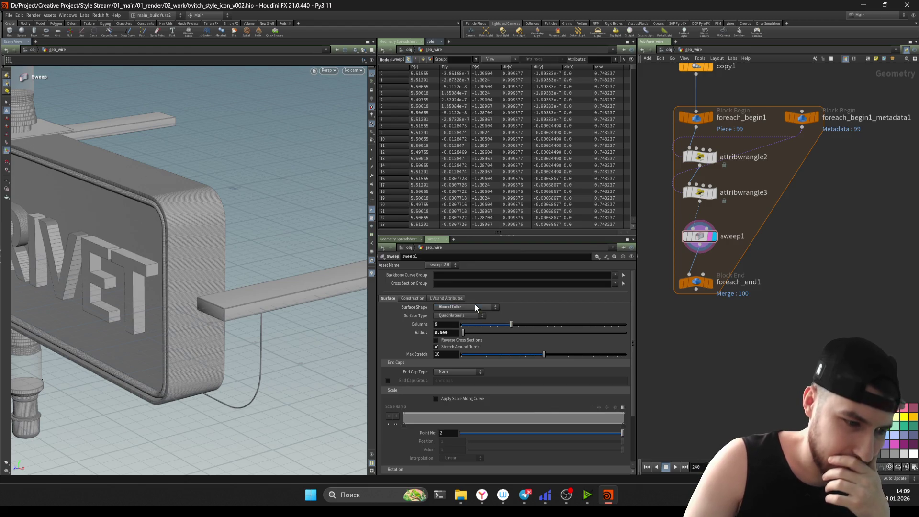
{"action": "scroll", "coordinate": [415, 360], "scroll_direction": "down", "scroll_amount": 3}
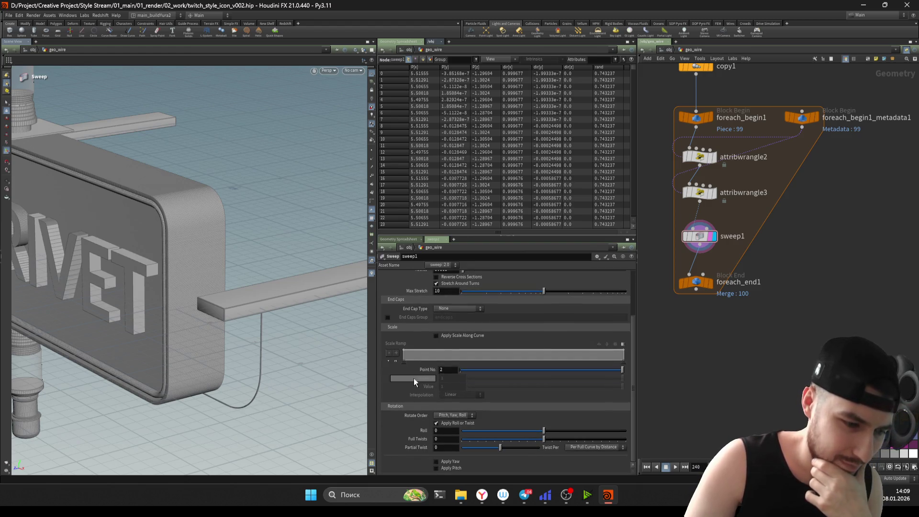
{"action": "scroll", "coordinate": [442, 354], "scroll_direction": "up", "scroll_amount": 3}
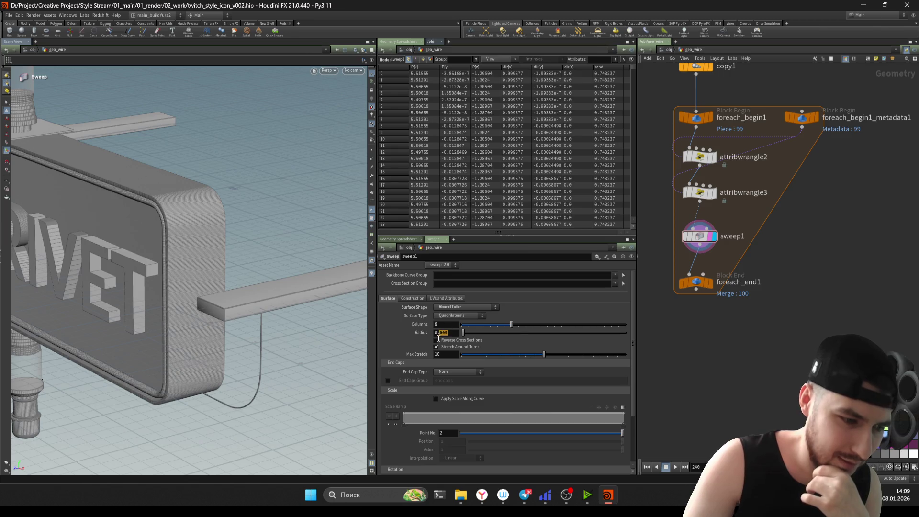
{"action": "left_click", "coordinate": [462, 316]}
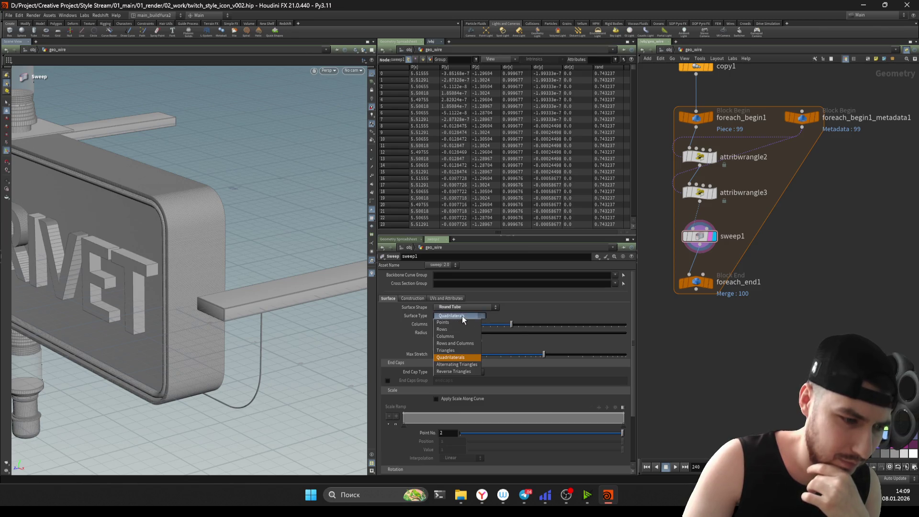
{"action": "left_click", "coordinate": [461, 315]}
{"action": "left_click", "coordinate": [453, 308]}
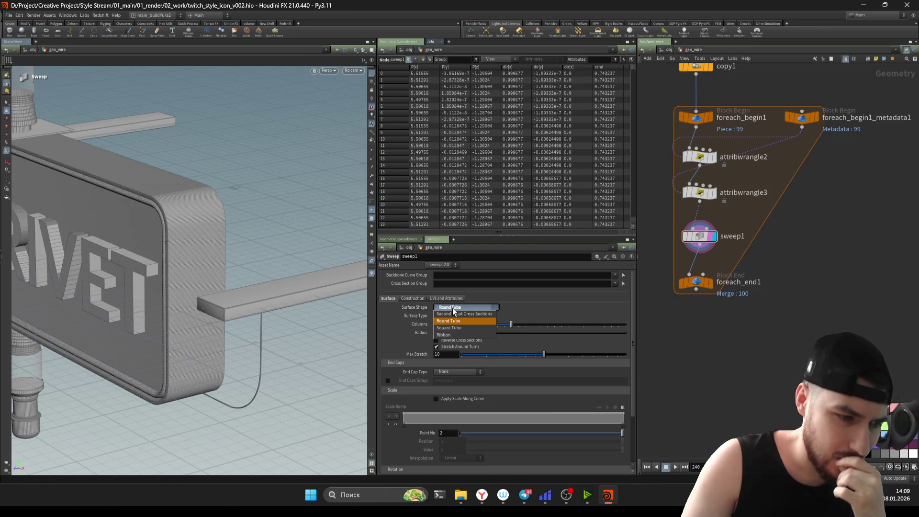
{"action": "left_click", "coordinate": [453, 308]}
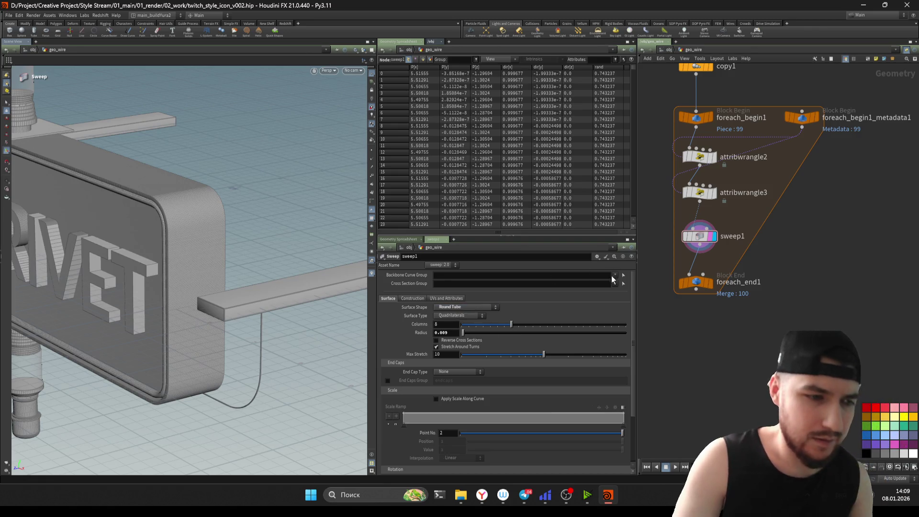
Add a spare input to sweep1 pointing at foreach_begin1_metadata1, then clear the Radius value.
{"action": "left_click", "coordinate": [596, 256]}
{"action": "left_click", "coordinate": [632, 318]}
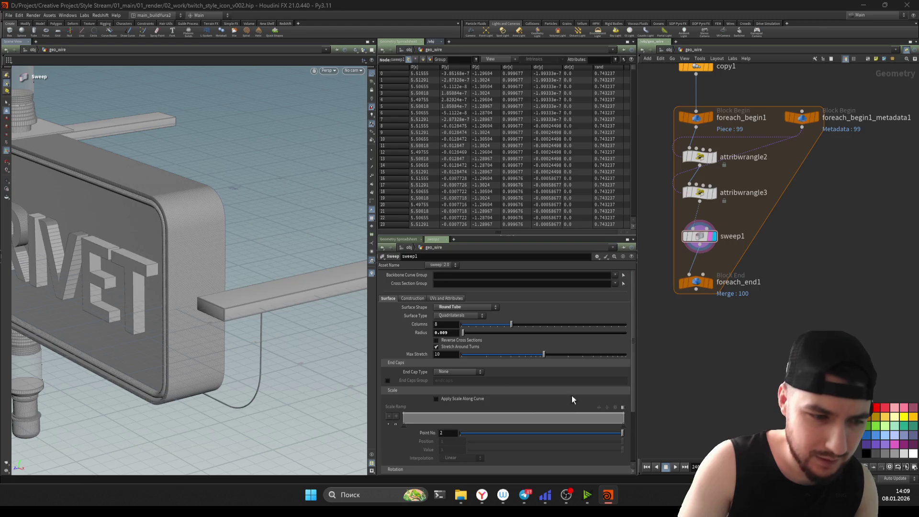
{"action": "scroll", "coordinate": [449, 381], "scroll_direction": "down", "scroll_amount": 3}
{"action": "left_click_drag", "start_coordinate": [735, 277], "coordinate": [448, 469]}
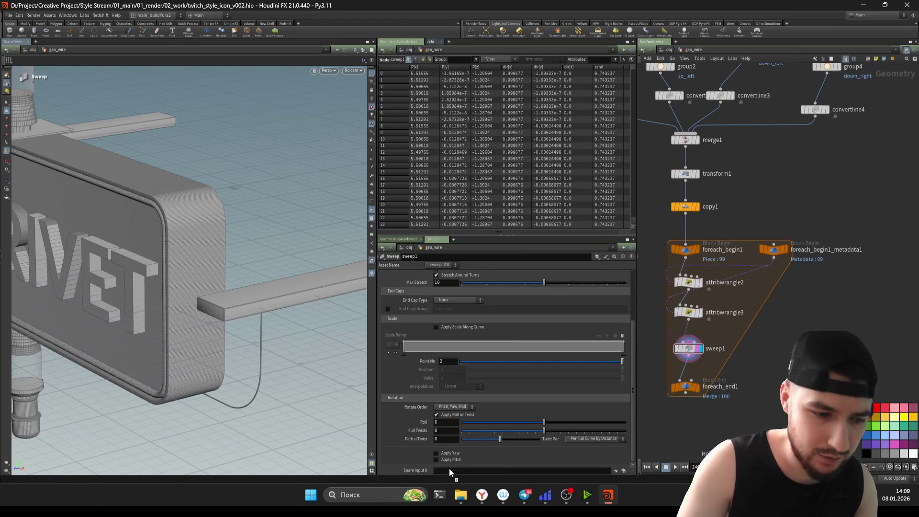
{"action": "scroll", "coordinate": [738, 280], "scroll_direction": "up", "scroll_amount": 1}
{"action": "scroll", "coordinate": [450, 346], "scroll_direction": "up", "scroll_amount": 3}
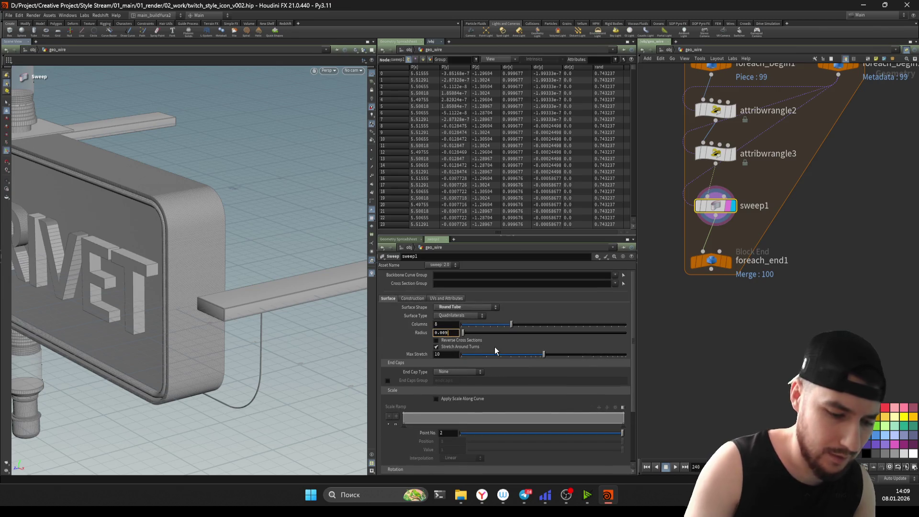
{"action": "key", "text": "BackSpace"}
Set sweep1's Radius to the expression rand(detail(-1,"iteration",0)).
{"action": "key", "text": "BackSpace"}
{"action": "key", "text": "BackSpace"}
{"action": "key", "text": "BackSpace"}
{"action": "type", "text": "det"}
{"action": "type", "text": "ails"}
{"action": "key", "text": "BackSpace"}
{"action": "type", "text": "( -1,"}
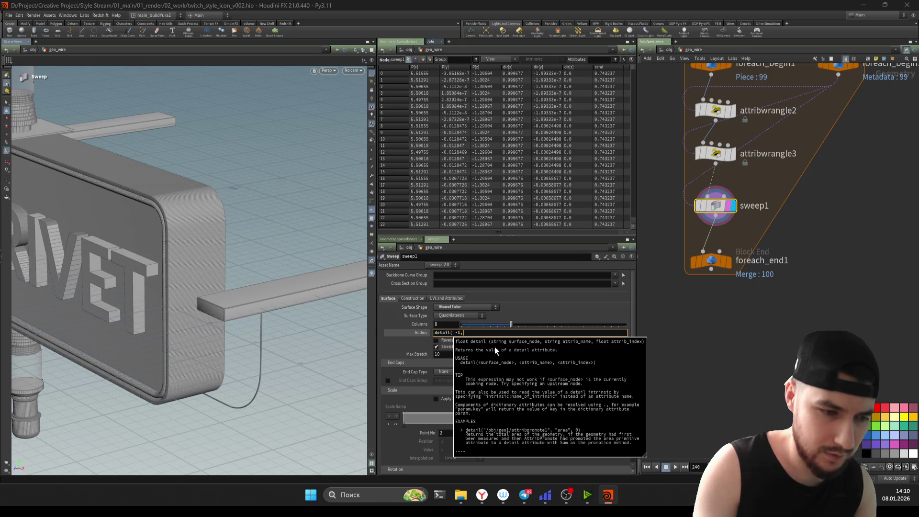
{"action": "type", "text": "\"iterat"}
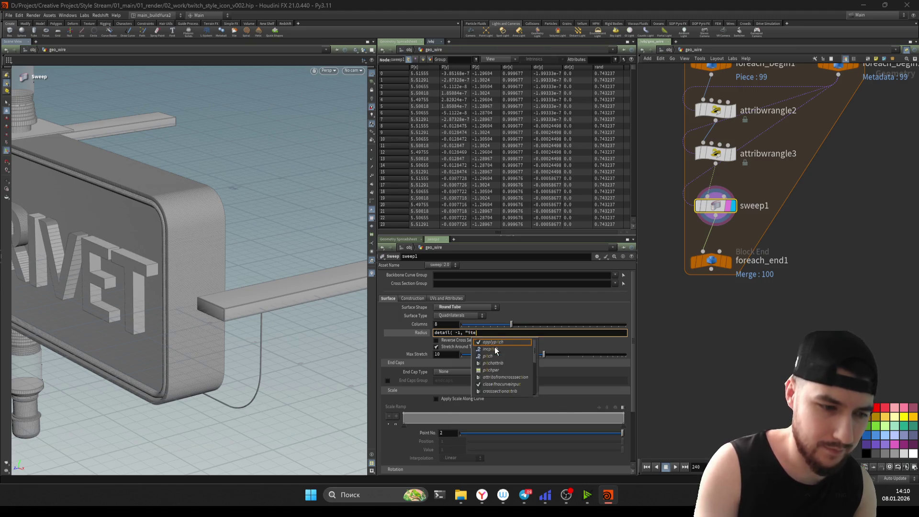
{"action": "type", "text": "ion\", 0 )"}
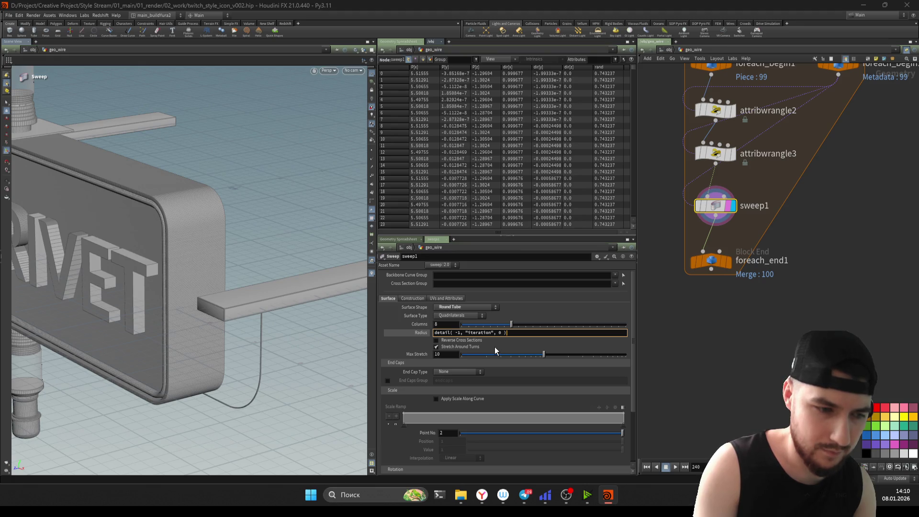
{"action": "type", "text": "rand("}
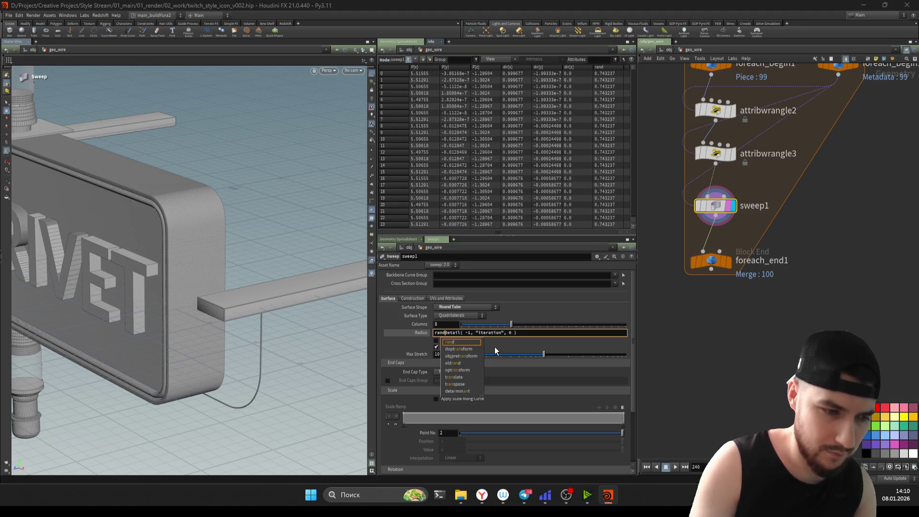
{"action": "key", "text": "End"}
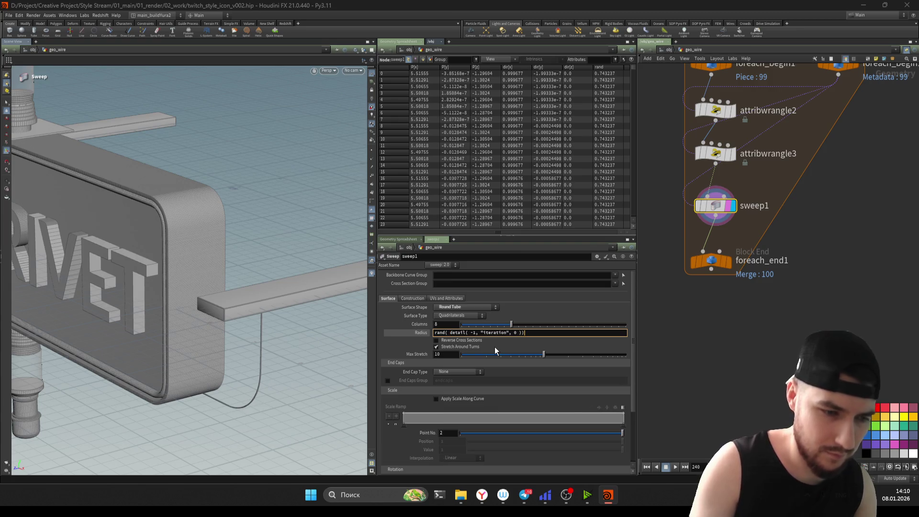
{"action": "key", "text": "Return"}
Multiply the radius expression by 0.01 and display foreach_end1's combined output.
{"action": "left_click", "coordinate": [415, 333]}
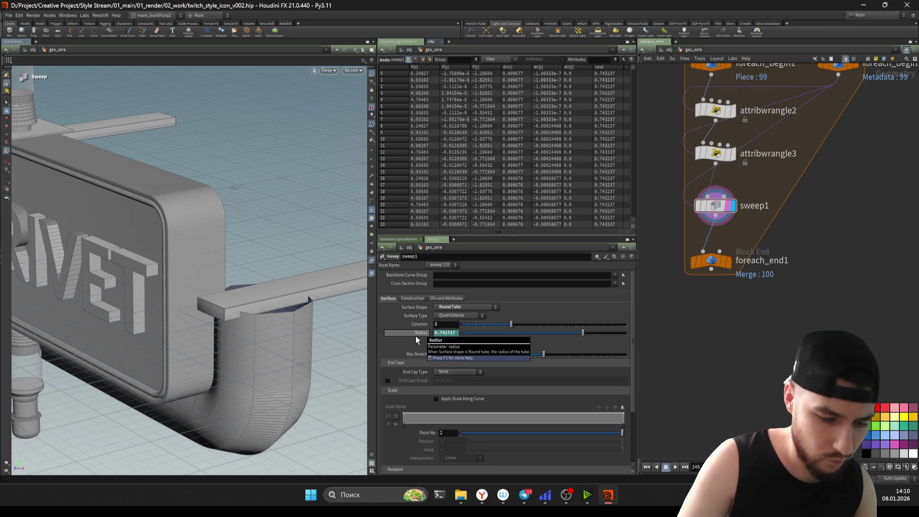
{"action": "left_click", "coordinate": [417, 328]}
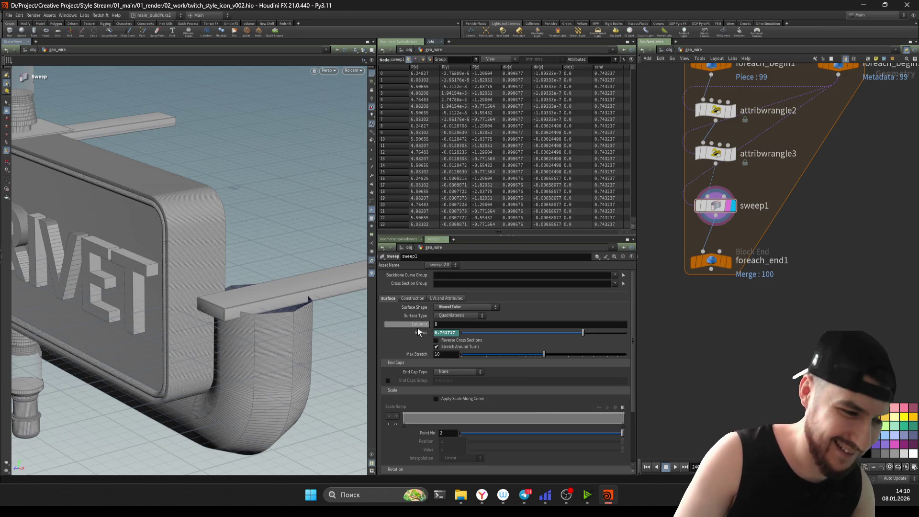
{"action": "left_click", "coordinate": [418, 327]}
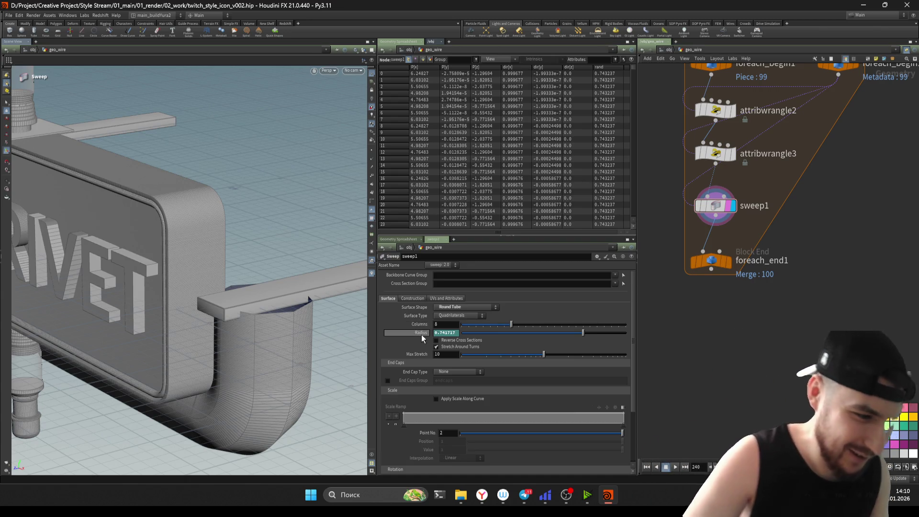
{"action": "left_click", "coordinate": [420, 334]}
{"action": "left_click", "coordinate": [412, 332]}
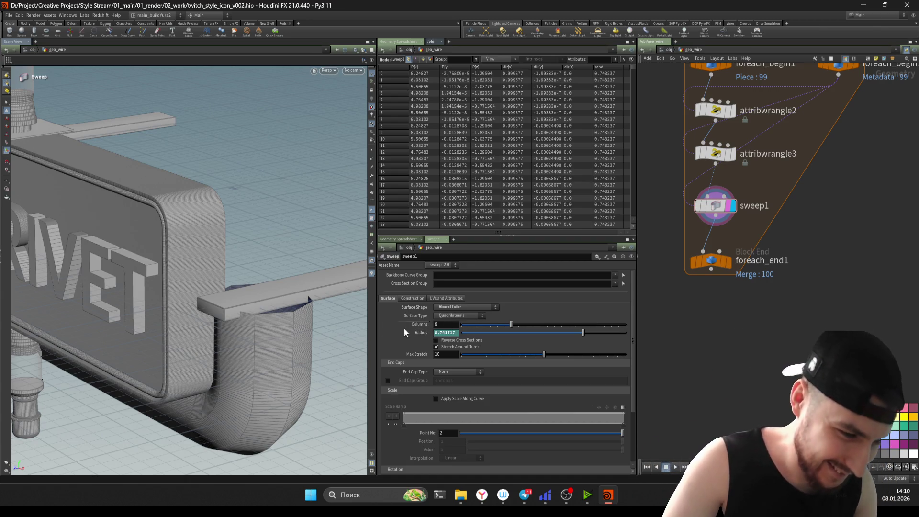
{"action": "left_click", "coordinate": [415, 335]}
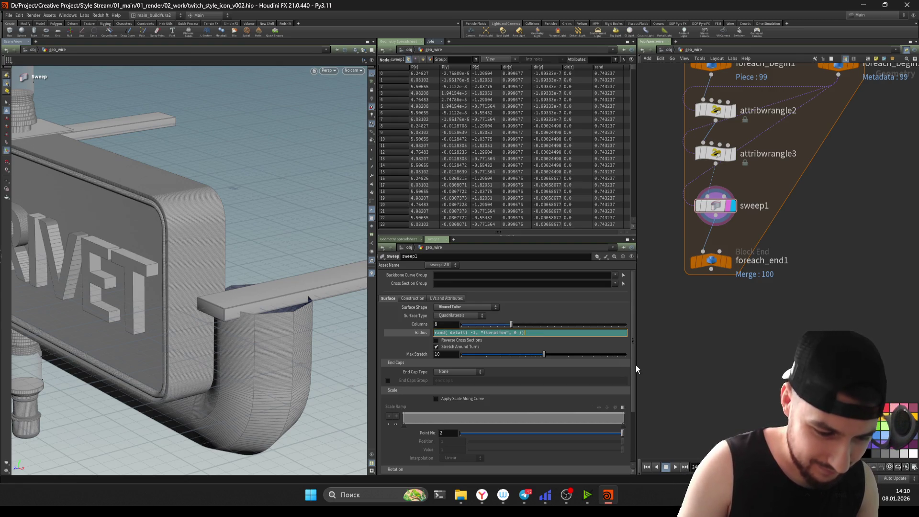
{"action": "type", "text": "*0.1"}
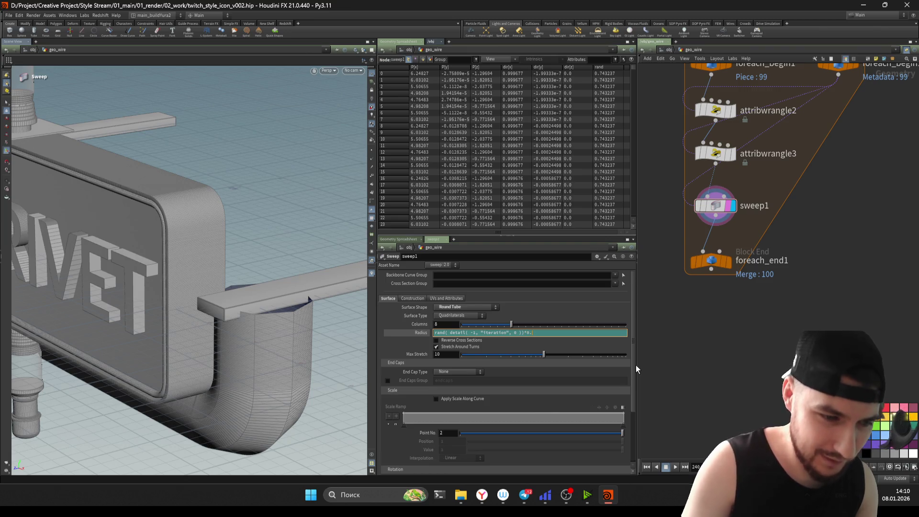
{"action": "key", "text": "Return"}
{"action": "left_click", "coordinate": [727, 261]}
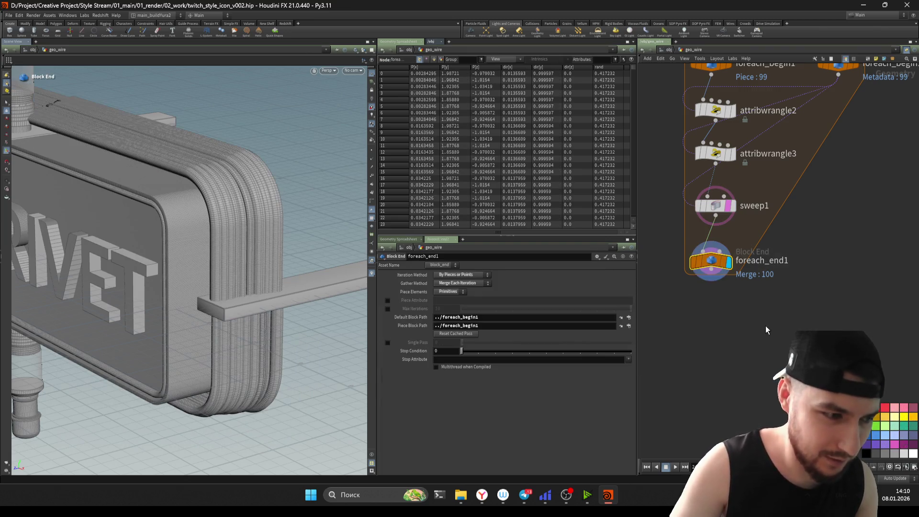
Inspect sweep1's settings and orbit around the thin curved wire tubes.
{"action": "scroll", "coordinate": [258, 231], "scroll_direction": "up", "scroll_amount": 10}
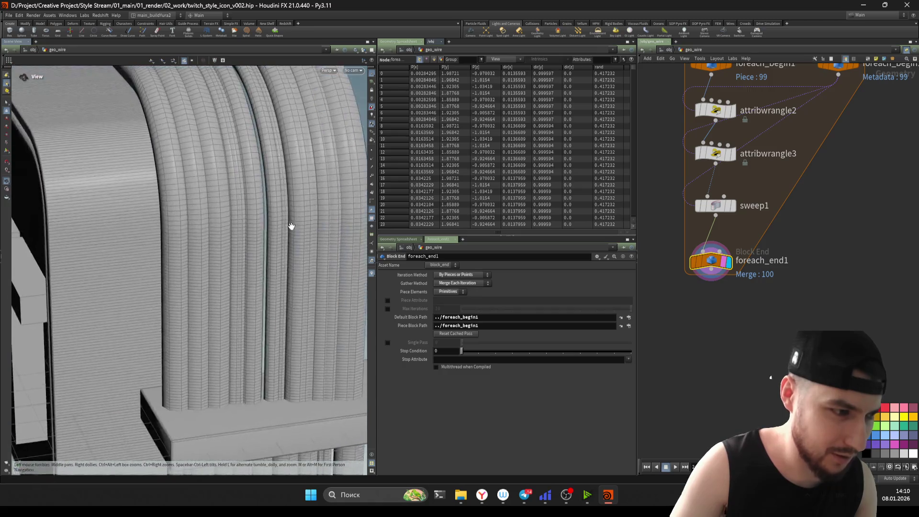
{"action": "left_click", "coordinate": [715, 206]}
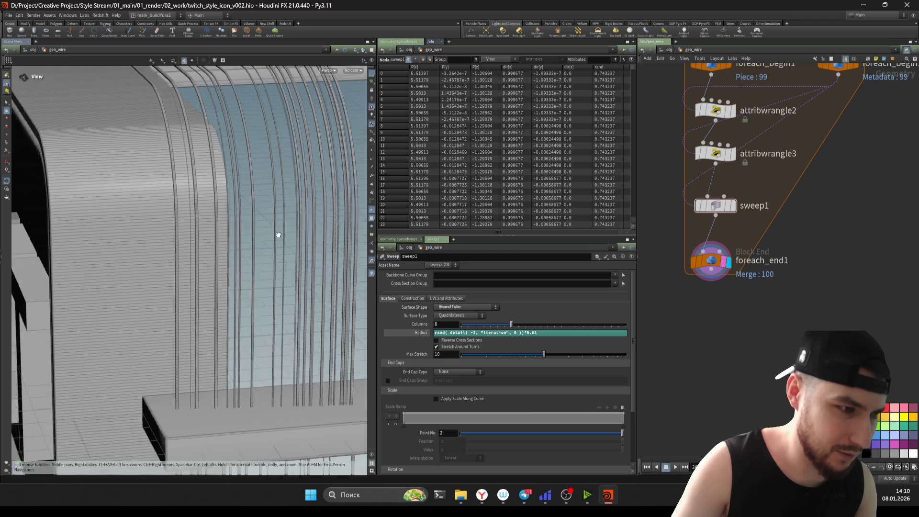
{"action": "key", "text": "Down"}
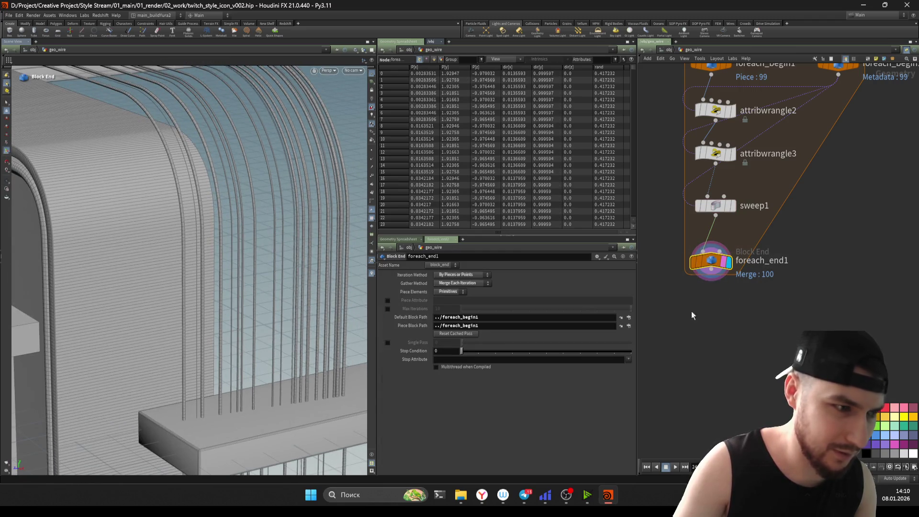
{"action": "mouse_move", "coordinate": [289, 219]}
{"action": "left_mouse_down"}
{"action": "mouse_move", "coordinate": [339, 175]}
{"action": "mouse_move", "coordinate": [285, 187]}
{"action": "mouse_move", "coordinate": [182, 254]}
{"action": "mouse_move", "coordinate": [270, 233]}
{"action": "mouse_move", "coordinate": [242, 260]}
{"action": "mouse_move", "coordinate": [182, 271]}
{"action": "mouse_move", "coordinate": [189, 289]}
{"action": "mouse_move", "coordinate": [232, 270]}
{"action": "mouse_move", "coordinate": [215, 268]}
{"action": "left_mouse_up"}
{"action": "key", "text": "Up"}
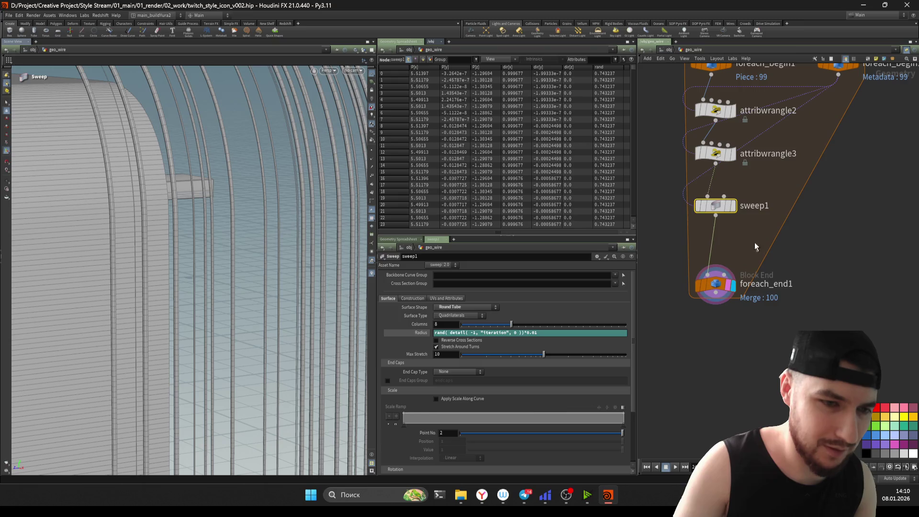
{"action": "left_click", "coordinate": [783, 246]}
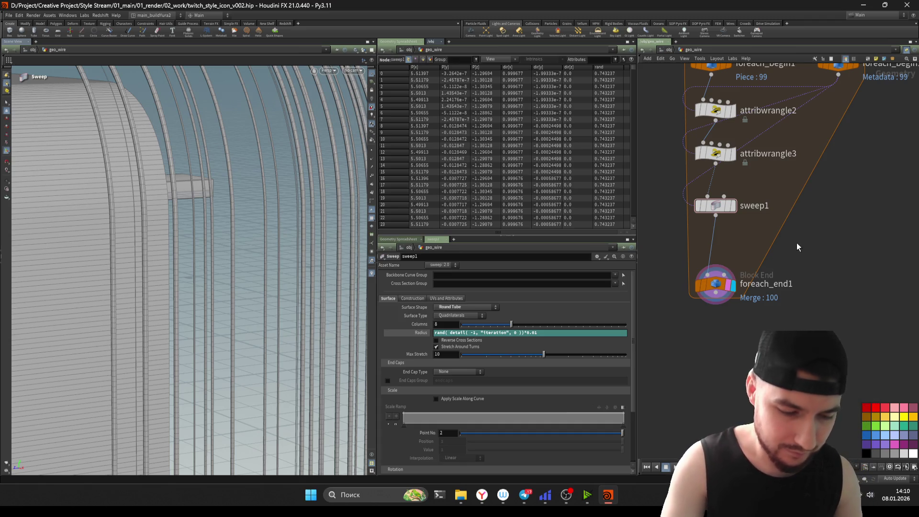
{"action": "left_click", "coordinate": [715, 205]}
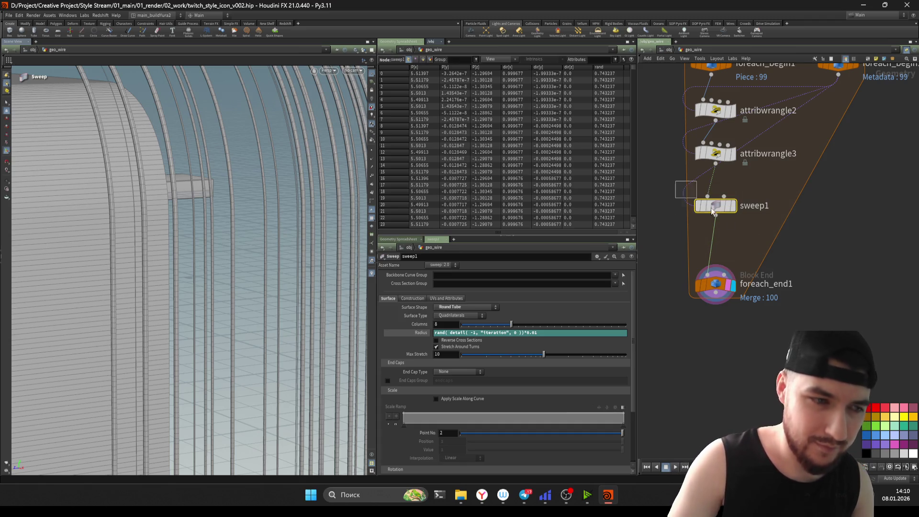
{"action": "mouse_move", "coordinate": [354, 268]}
{"action": "left_mouse_down"}
{"action": "mouse_move", "coordinate": [287, 235]}
{"action": "mouse_move", "coordinate": [256, 242]}
{"action": "left_mouse_up"}
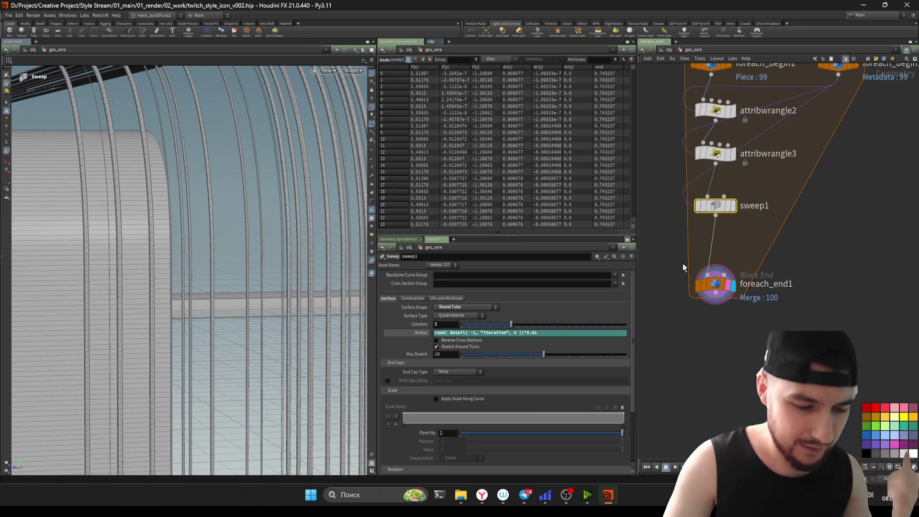
Save the scene, return to the cam1 front view, and select attribwrangle3.
{"action": "key", "text": "ctrl+s"}
{"action": "key", "text": "Escape"}
{"action": "mouse_move", "coordinate": [176, 263]}
{"action": "left_mouse_down"}
{"action": "mouse_move", "coordinate": [102, 238]}
{"action": "mouse_move", "coordinate": [242, 232]}
{"action": "mouse_move", "coordinate": [242, 263]}
{"action": "mouse_move", "coordinate": [313, 283]}
{"action": "left_mouse_up"}
{"action": "key", "text": "ctrl+z"}
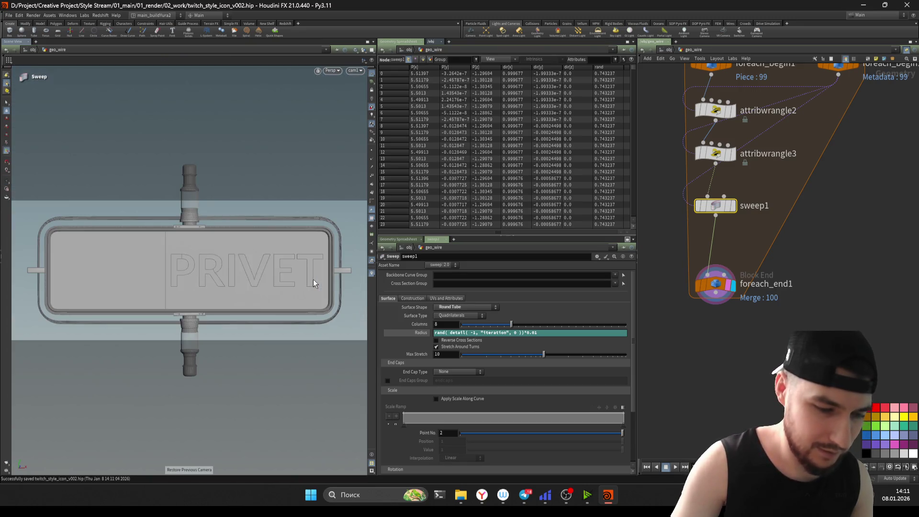
{"action": "left_click", "coordinate": [723, 154]}
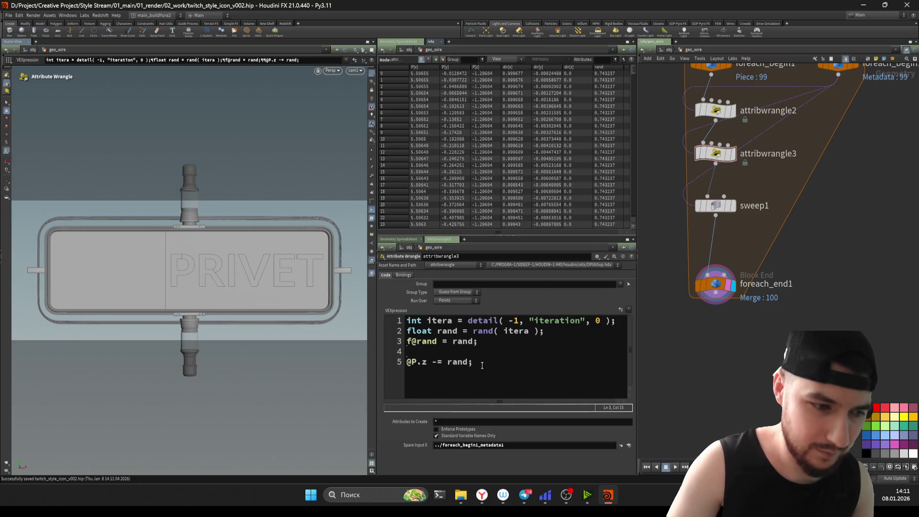
Set attribwrangle2's random offset Scale to 0.068 and save the scene.
{"action": "left_click", "coordinate": [716, 111]}
{"action": "left_click_drag", "start_coordinate": [463, 314], "coordinate": [461, 312]}
{"action": "key", "text": "Escape"}
{"action": "mouse_move", "coordinate": [248, 278]}
{"action": "left_mouse_down"}
{"action": "mouse_move", "coordinate": [303, 238]}
{"action": "mouse_move", "coordinate": [350, 230]}
{"action": "mouse_move", "coordinate": [318, 229]}
{"action": "mouse_move", "coordinate": [261, 280]}
{"action": "mouse_move", "coordinate": [278, 322]}
{"action": "left_mouse_up"}
{"action": "left_click_drag", "start_coordinate": [470, 309], "coordinate": [473, 312]}
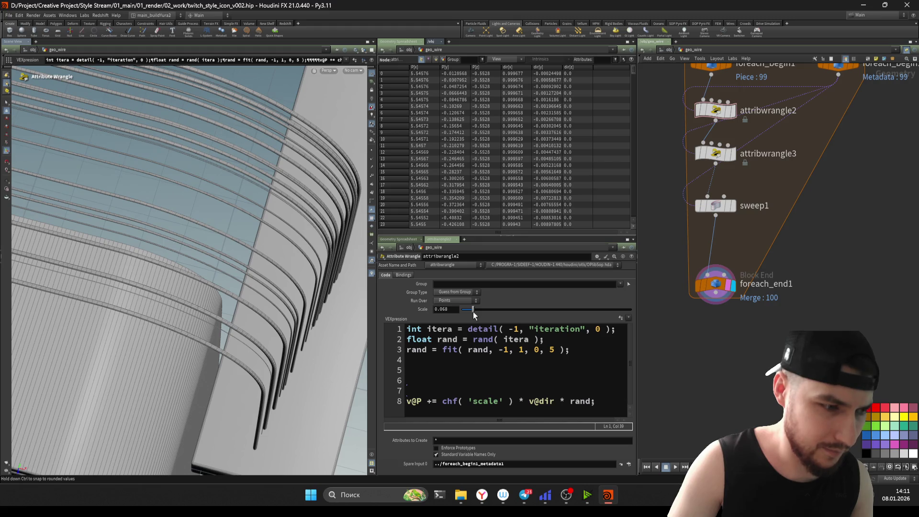
{"action": "key", "text": "ctrl+s"}
{"action": "scroll", "coordinate": [702, 260], "scroll_direction": "down", "scroll_amount": 3}
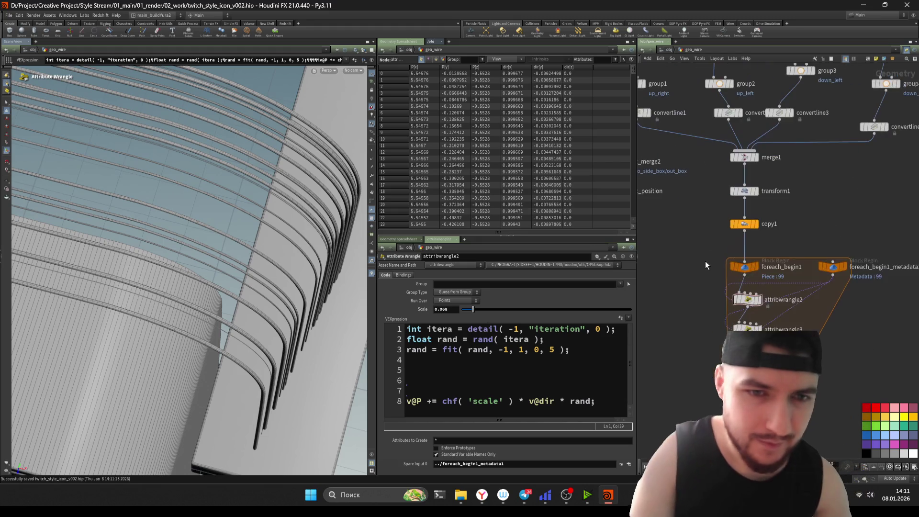
{"action": "left_click", "coordinate": [741, 224]}
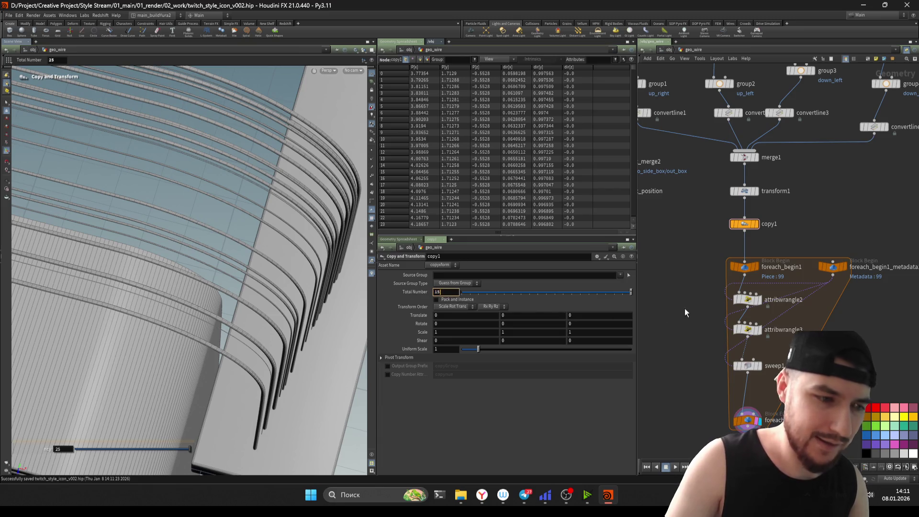
Set copy1's Total Number to 10 and save the scene.
{"action": "key", "text": "Return"}
{"action": "key", "text": "BackSpace"}
{"action": "type", "text": "0"}
{"action": "key", "text": "Return"}
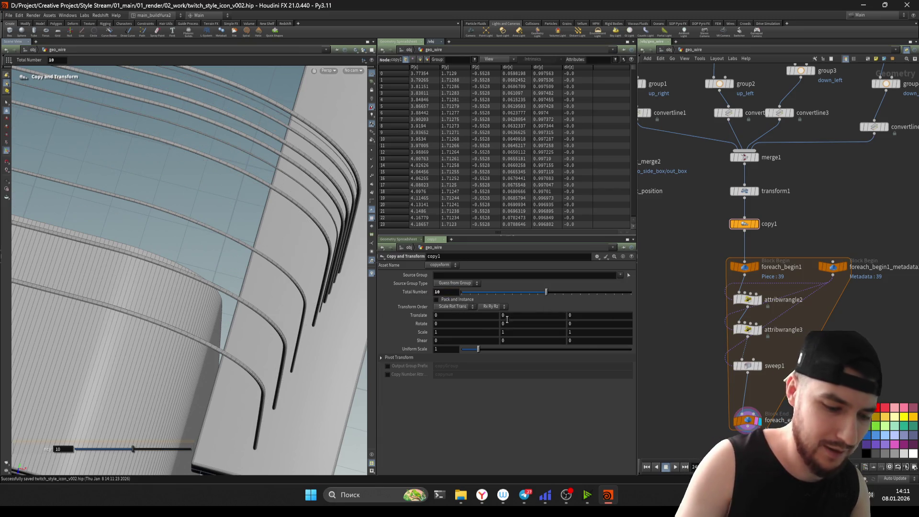
{"action": "key", "text": "ctrl+s"}
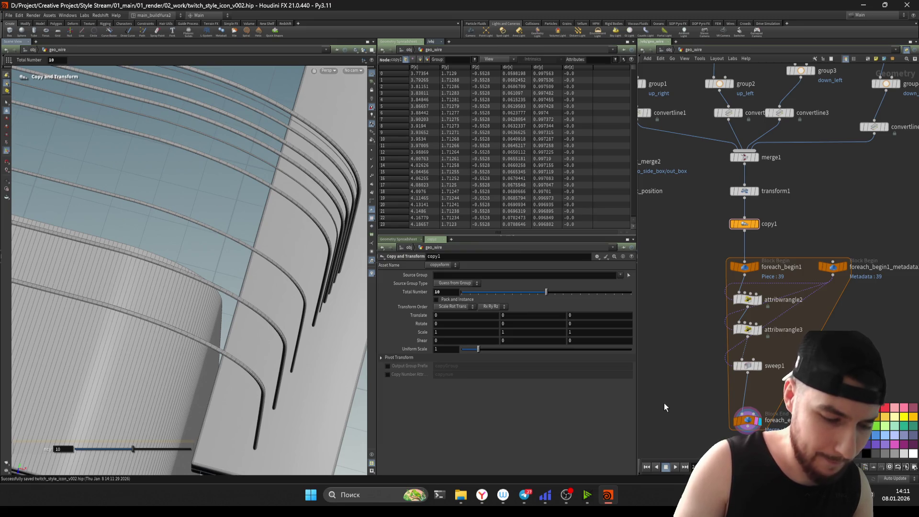
Orbit in close to the box corner and rails to check the spaced wires.
{"action": "mouse_move", "coordinate": [665, 401]}
{"action": "middle_mouse_down"}
{"action": "mouse_move", "coordinate": [647, 404]}
{"action": "mouse_move", "coordinate": [645, 352]}
{"action": "middle_mouse_up"}
{"action": "key", "text": "Escape"}
{"action": "mouse_move", "coordinate": [335, 287]}
{"action": "left_mouse_down"}
{"action": "mouse_move", "coordinate": [302, 254]}
{"action": "mouse_move", "coordinate": [243, 273]}
{"action": "mouse_move", "coordinate": [265, 257]}
{"action": "mouse_move", "coordinate": [263, 248]}
{"action": "mouse_move", "coordinate": [211, 294]}
{"action": "mouse_move", "coordinate": [250, 287]}
{"action": "mouse_move", "coordinate": [297, 256]}
{"action": "mouse_move", "coordinate": [266, 271]}
{"action": "mouse_move", "coordinate": [277, 266]}
{"action": "mouse_move", "coordinate": [137, 277]}
{"action": "mouse_move", "coordinate": [216, 288]}
{"action": "mouse_move", "coordinate": [252, 260]}
{"action": "left_mouse_up"}
{"action": "key", "text": "Return"}
{"action": "scroll", "coordinate": [675, 214], "scroll_direction": "up", "scroll_amount": 2}
{"action": "left_click", "coordinate": [756, 251]}
Check the rounded-corner wires, then inspect convertline1 and convertline2 outputs.
{"action": "key", "text": "Escape"}
{"action": "key", "text": "Return"}
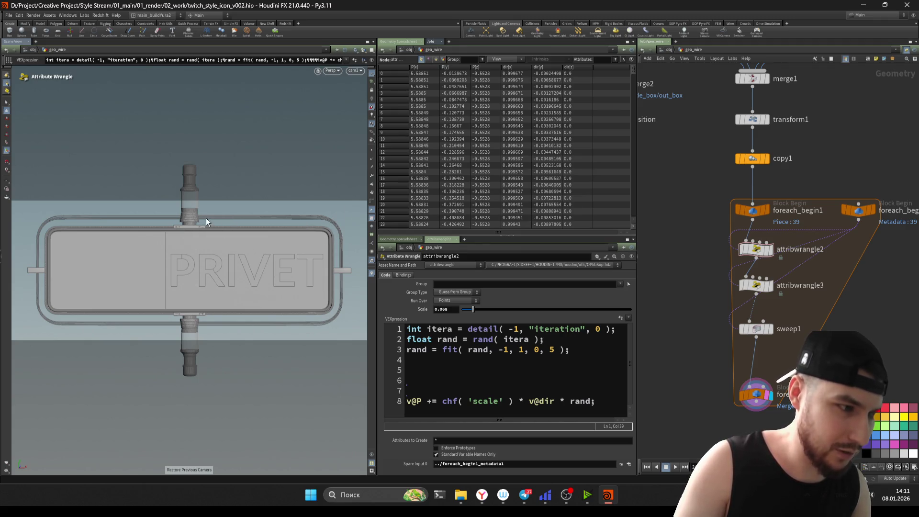
{"action": "scroll", "coordinate": [717, 239], "scroll_direction": "down", "scroll_amount": 2}
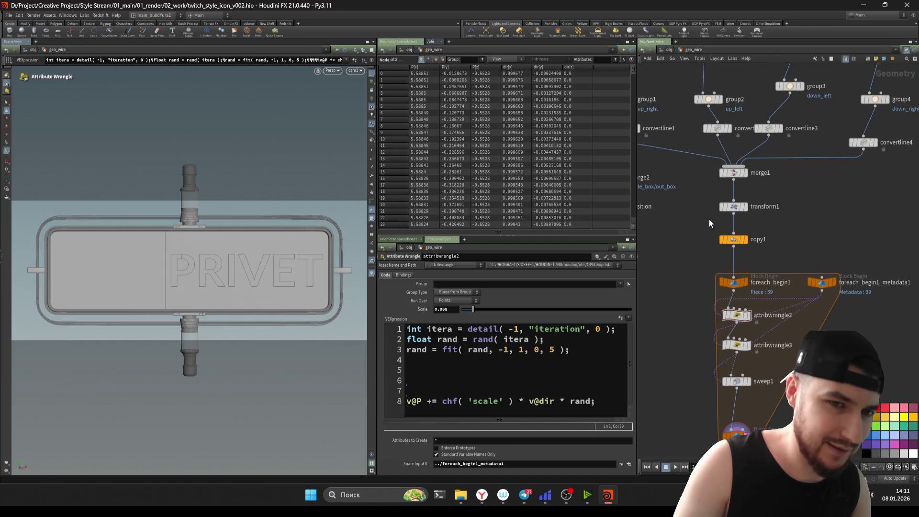
{"action": "middle_click_drag", "start_coordinate": [693, 188], "coordinate": [781, 232]}
{"action": "left_click", "coordinate": [703, 175]}
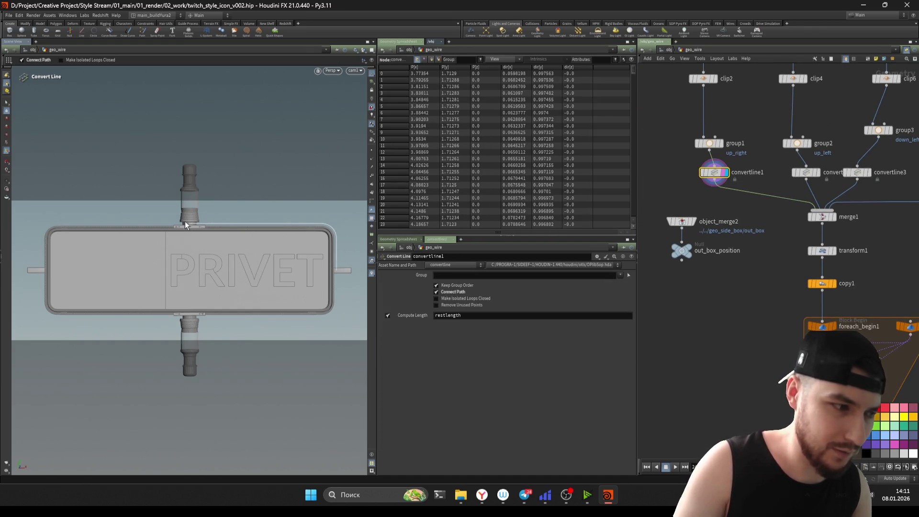
{"action": "left_click", "coordinate": [815, 173]}
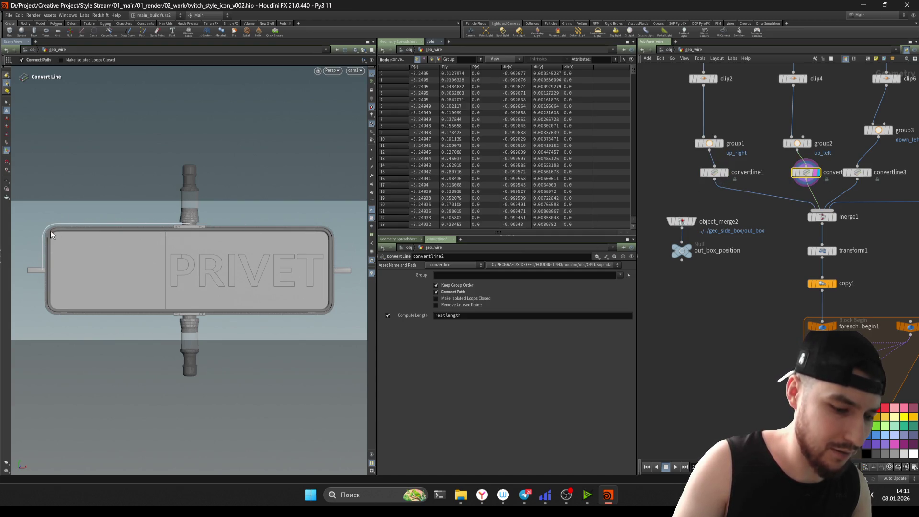
Inspect copy1's settings and display foreach_end1's final output.
{"action": "middle_click_drag", "start_coordinate": [736, 270], "coordinate": [605, 187]}
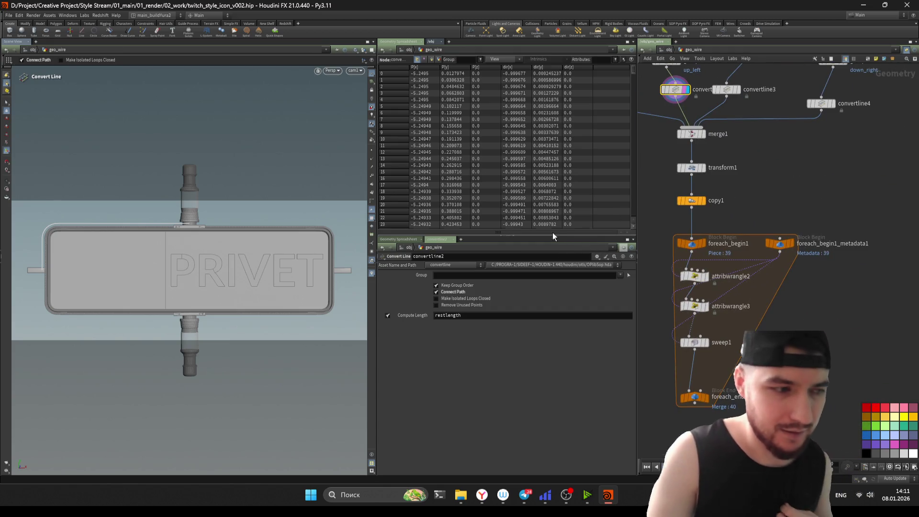
{"action": "left_click", "coordinate": [697, 202]}
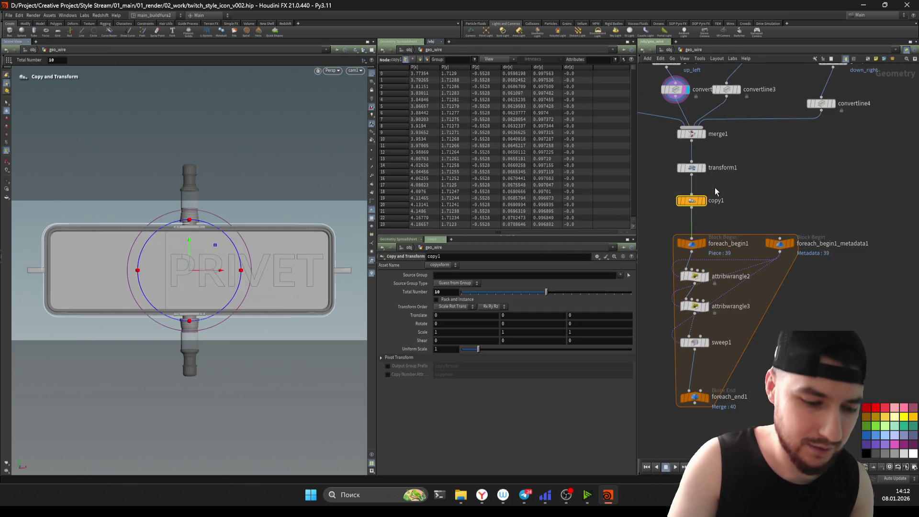
{"action": "mouse_move", "coordinate": [697, 217]}
{"action": "middle_mouse_down"}
{"action": "mouse_move", "coordinate": [720, 232]}
{"action": "mouse_move", "coordinate": [750, 154]}
{"action": "middle_mouse_up"}
{"action": "middle_click_drag", "start_coordinate": [717, 380], "coordinate": [696, 319]}
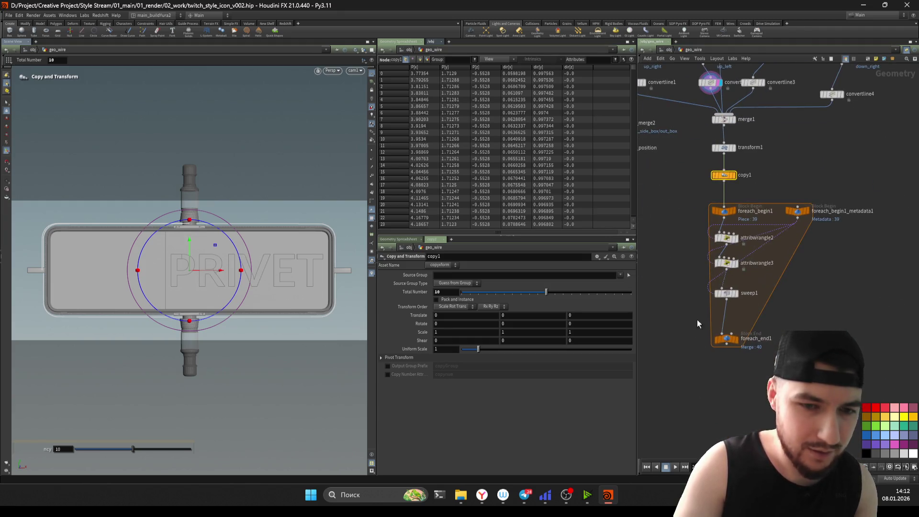
{"action": "left_click", "coordinate": [725, 338]}
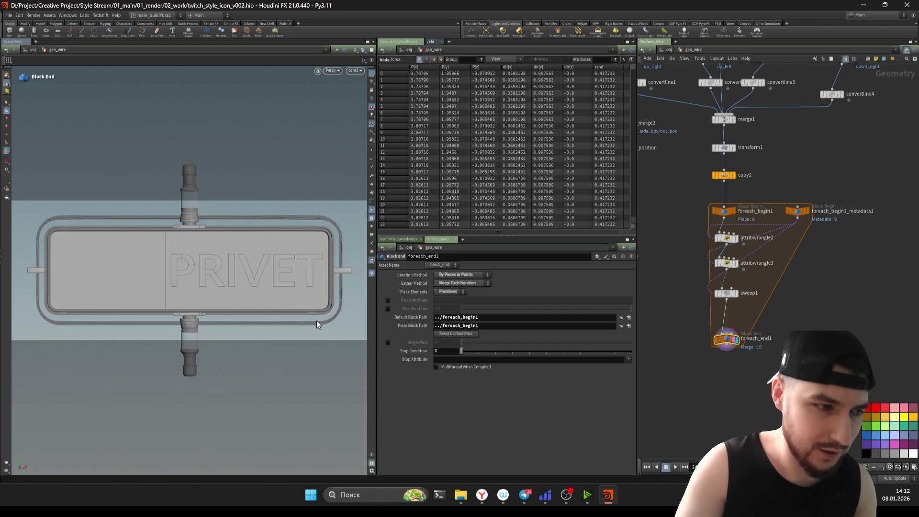
Undo the template and selection changes, display the loop output, and save.
{"action": "key", "text": "ctrl+z"}
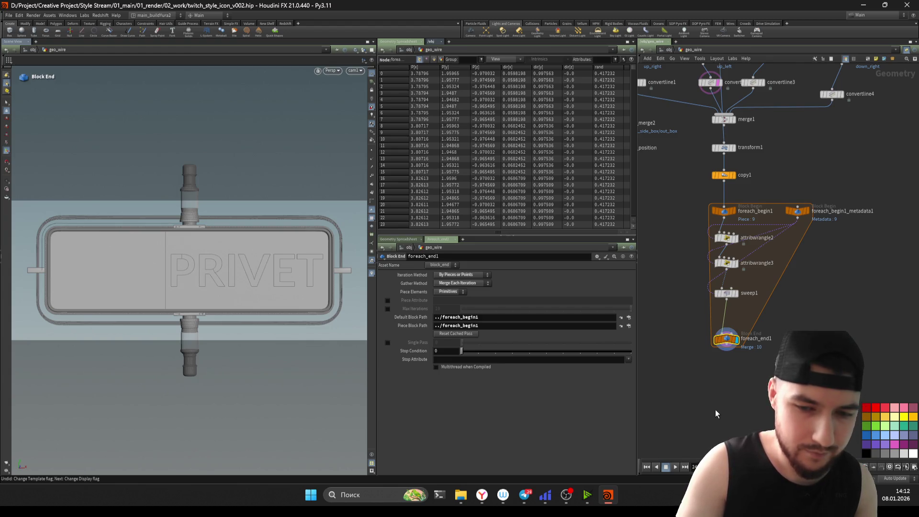
{"action": "key", "text": "ctrl+z"}
{"action": "key", "text": "ctrl+z"}
{"action": "middle_click_drag", "start_coordinate": [710, 400], "coordinate": [734, 361]}
{"action": "left_click", "coordinate": [719, 318]}
{"action": "scroll", "coordinate": [746, 359], "scroll_direction": "down", "scroll_amount": 3}
{"action": "scroll", "coordinate": [740, 377], "scroll_direction": "down", "scroll_amount": 2}
{"action": "middle_click_drag", "start_coordinate": [740, 377], "coordinate": [736, 397]}
{"action": "scroll", "coordinate": [736, 396], "scroll_direction": "up", "scroll_amount": 1}
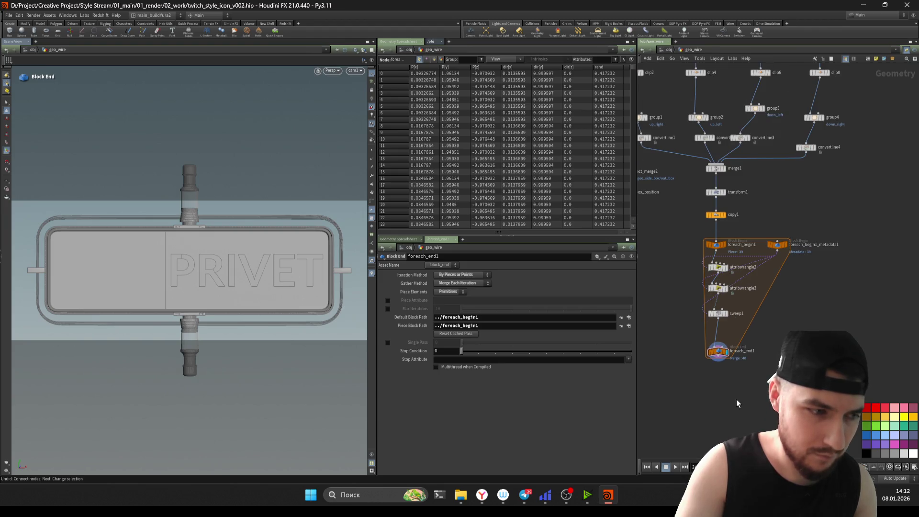
{"action": "mouse_move", "coordinate": [297, 246]}
{"action": "middle_mouse_down"}
{"action": "mouse_move", "coordinate": [235, 230]}
{"action": "mouse_move", "coordinate": [239, 293]}
{"action": "middle_mouse_up"}
{"action": "scroll", "coordinate": [240, 261], "scroll_direction": "up", "scroll_amount": 2}
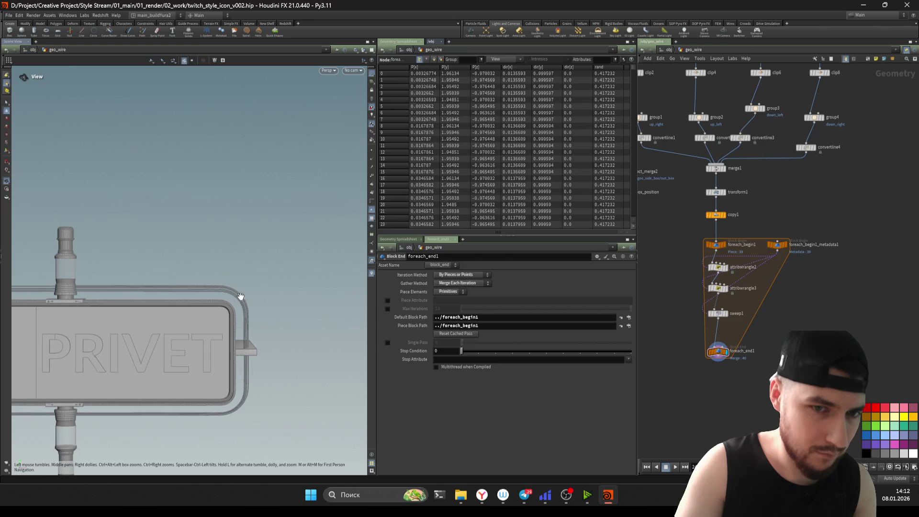
{"action": "key", "text": "ctrl+s"}
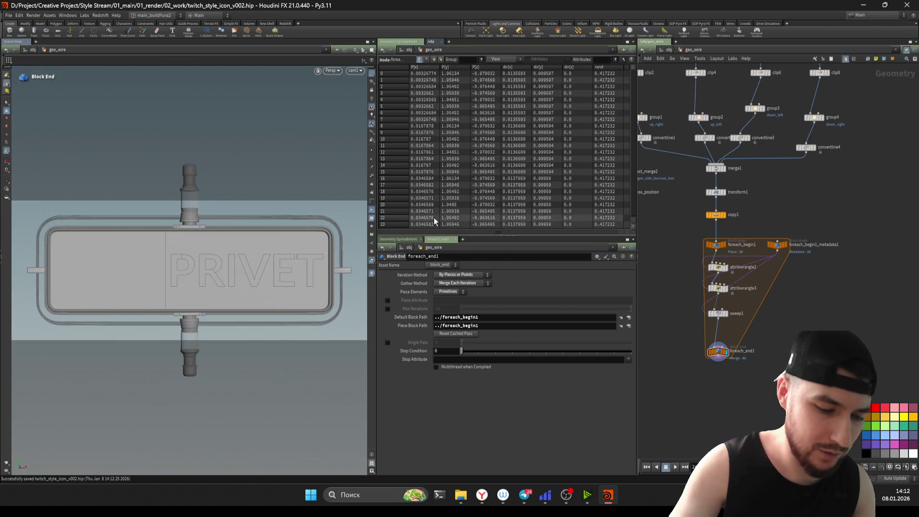
Undo an accidental alignment of clip1, clip2 and group1, then select sweep1.
{"action": "scroll", "coordinate": [697, 258], "scroll_direction": "down", "scroll_amount": 1}
{"action": "middle_click_drag", "start_coordinate": [697, 259], "coordinate": [721, 299]}
{"action": "mouse_move", "coordinate": [699, 140]}
{"action": "left_mouse_down"}
{"action": "mouse_move", "coordinate": [659, 242]}
{"action": "mouse_move", "coordinate": [660, 201]}
{"action": "left_mouse_up"}
{"action": "key", "text": "ctrl+z"}
{"action": "scroll", "coordinate": [669, 254], "scroll_direction": "up", "scroll_amount": 1}
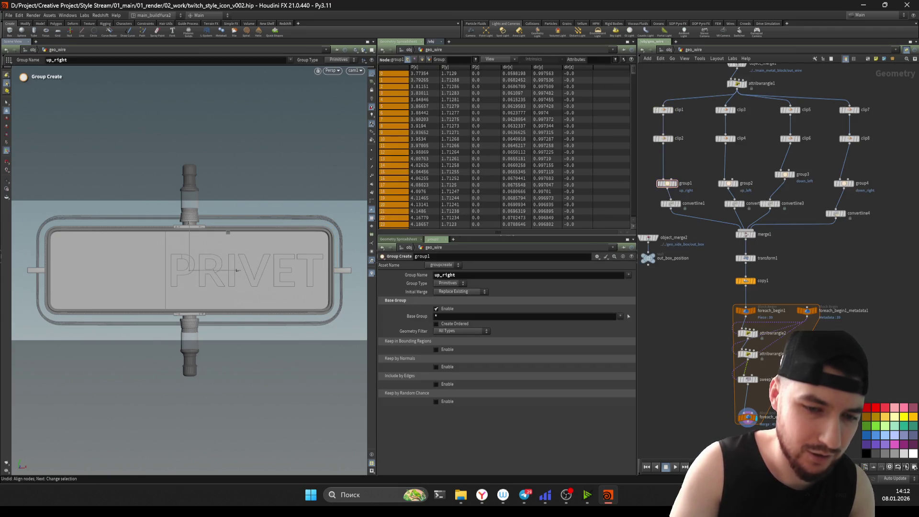
{"action": "left_click", "coordinate": [741, 379]}
{"action": "left_click_drag", "start_coordinate": [776, 388], "coordinate": [770, 390]}
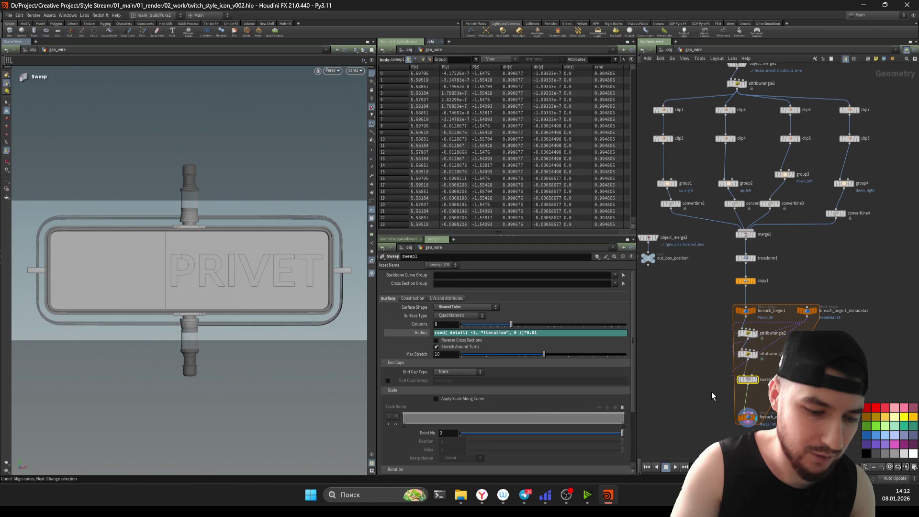
Bypass sweep1 to view the bare wire curves around the sign's rounded corner.
{"action": "key", "text": "q"}
{"action": "middle_click_drag", "start_coordinate": [667, 383], "coordinate": [650, 312]}
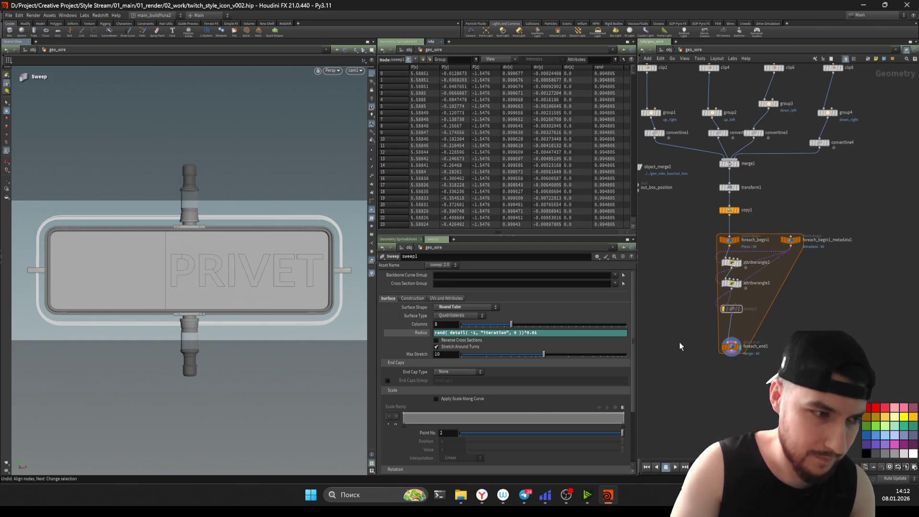
{"action": "middle_click_drag", "start_coordinate": [347, 242], "coordinate": [290, 266]}
{"action": "scroll", "coordinate": [352, 189], "scroll_direction": "up", "scroll_amount": 4}
{"action": "left_click_drag", "start_coordinate": [297, 235], "coordinate": [201, 268]}
{"action": "scroll", "coordinate": [707, 260], "scroll_direction": "down", "scroll_amount": 1}
{"action": "middle_click_drag", "start_coordinate": [707, 260], "coordinate": [716, 308]}
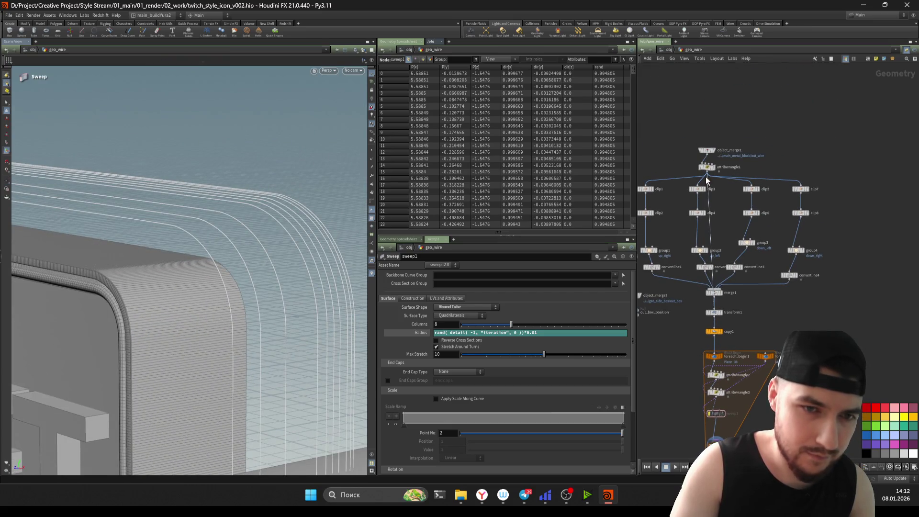
Orbit the bare wires from new angles, return to the cam1 view, and save.
{"action": "key", "text": "Escape"}
{"action": "mouse_move", "coordinate": [290, 285]}
{"action": "left_mouse_down"}
{"action": "mouse_move", "coordinate": [324, 312]}
{"action": "mouse_move", "coordinate": [315, 376]}
{"action": "mouse_move", "coordinate": [324, 353]}
{"action": "mouse_move", "coordinate": [303, 318]}
{"action": "left_mouse_up"}
{"action": "key", "text": "Escape"}
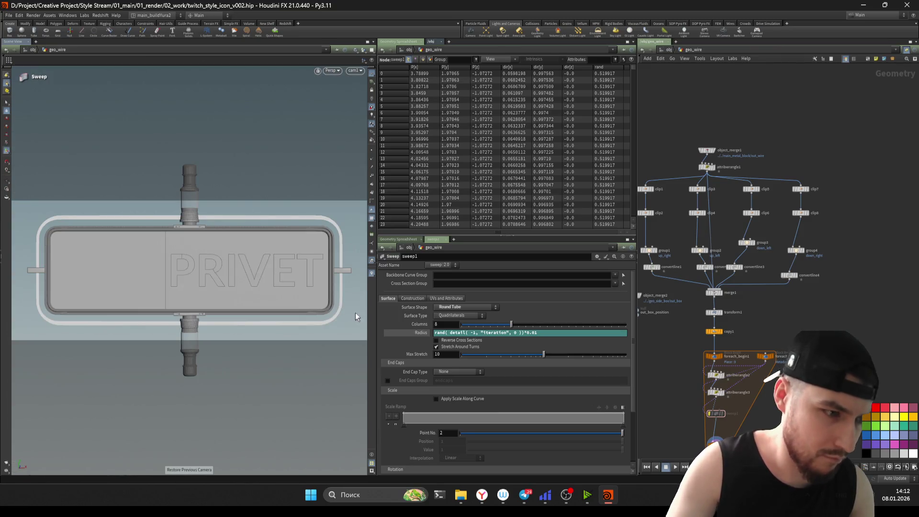
{"action": "key", "text": "Escape"}
{"action": "scroll", "coordinate": [345, 307], "scroll_direction": "up", "scroll_amount": 5}
{"action": "mouse_move", "coordinate": [346, 307]}
{"action": "left_mouse_down"}
{"action": "mouse_move", "coordinate": [284, 286]}
{"action": "mouse_move", "coordinate": [231, 304]}
{"action": "mouse_move", "coordinate": [273, 282]}
{"action": "mouse_move", "coordinate": [287, 313]}
{"action": "left_mouse_up"}
{"action": "key", "text": "Return"}
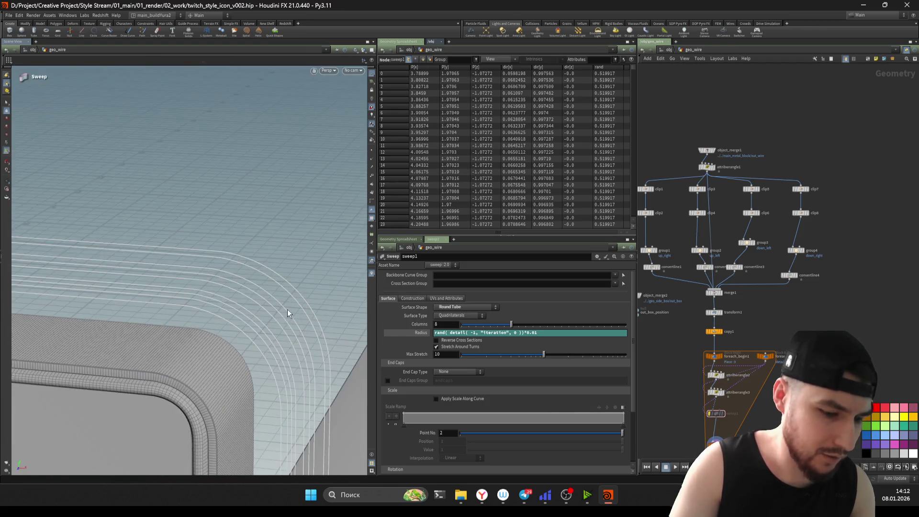
{"action": "key", "text": "Escape"}
{"action": "key", "text": "ctrl+s"}
Select sweep1 again and un-bypass it.
{"action": "scroll", "coordinate": [713, 326], "scroll_direction": "up", "scroll_amount": 3}
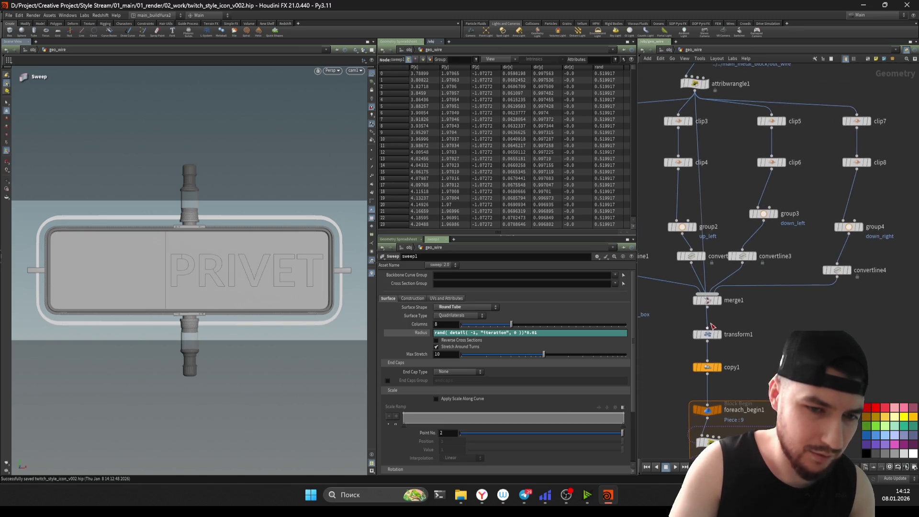
{"action": "scroll", "coordinate": [693, 321], "scroll_direction": "down", "scroll_amount": 10}
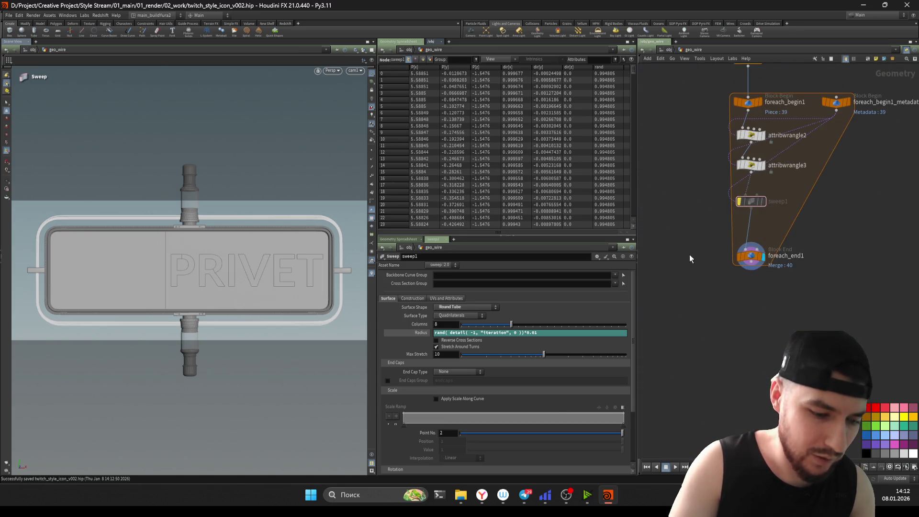
{"action": "left_click_drag", "start_coordinate": [699, 248], "coordinate": [760, 285]}
{"action": "scroll", "coordinate": [699, 347], "scroll_direction": "up", "scroll_amount": 8}
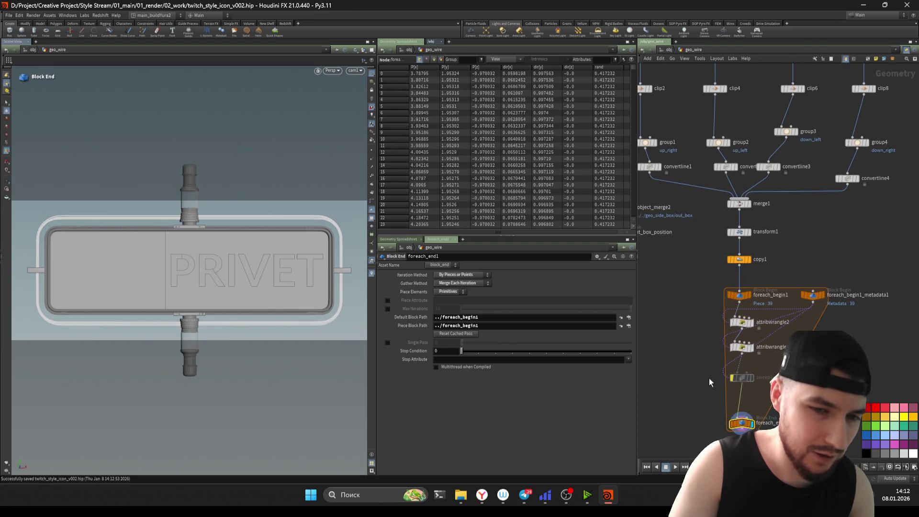
{"action": "left_click", "coordinate": [742, 377]}
{"action": "scroll", "coordinate": [704, 359], "scroll_direction": "down", "scroll_amount": 3}
{"action": "key", "text": "b"}
Change sweep1's radius multiplier from 0.01 to 0.1 and orbit close to the thicker tubes.
{"action": "key", "text": "BackSpace"}
{"action": "type", "text": "5"}
{"action": "key", "text": "Return"}
{"action": "left_click_drag", "start_coordinate": [540, 334], "coordinate": [534, 338]}
{"action": "type", "text": "1"}
{"action": "key", "text": "Return"}
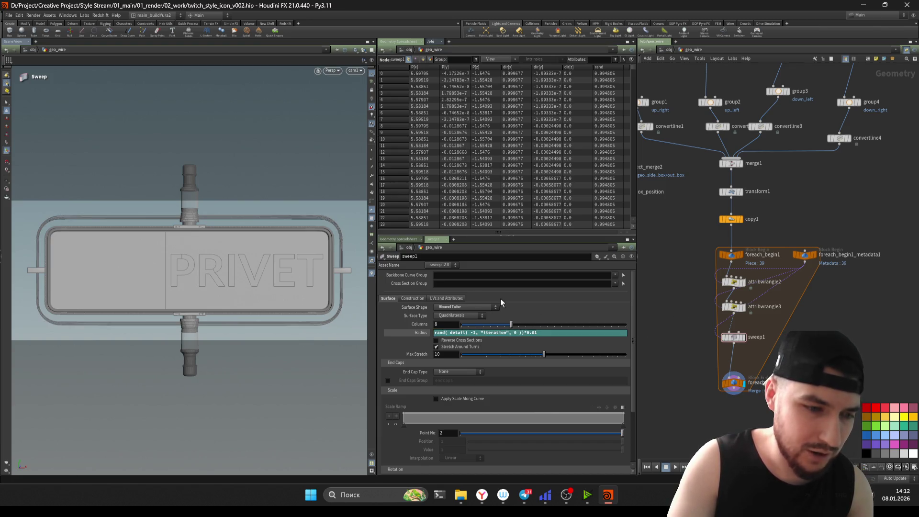
{"action": "key", "text": "Escape"}
{"action": "left_click_drag", "start_coordinate": [354, 249], "coordinate": [300, 289]}
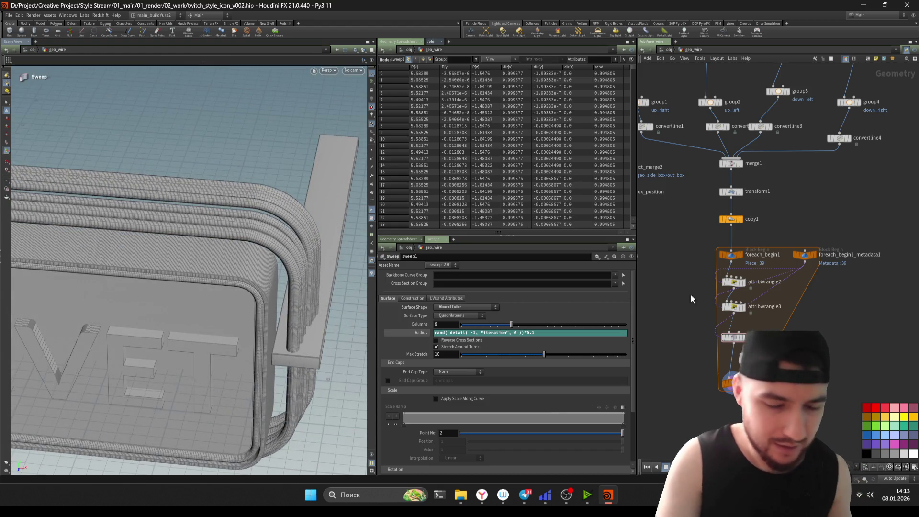
{"action": "left_click", "coordinate": [737, 282]}
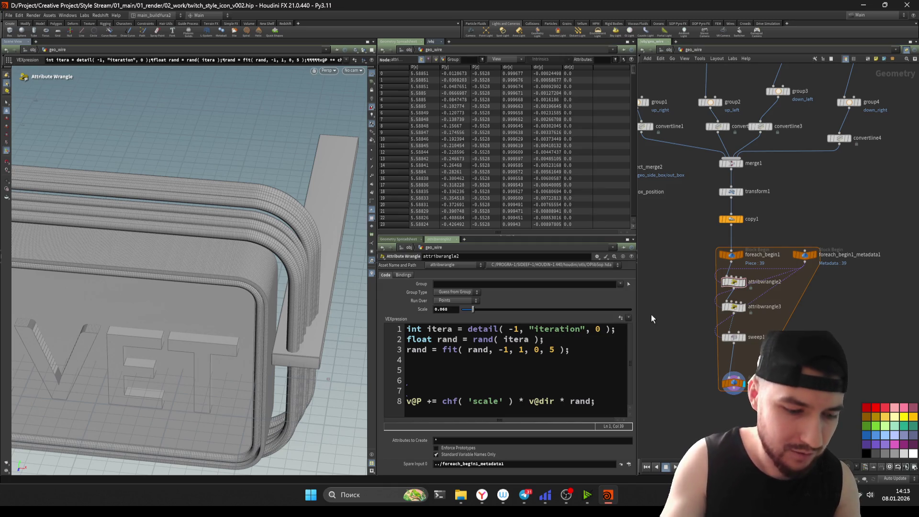
Raise attribwrangle2's offset Scale to 0.811 so the wires spread far from the PRIVET box.
{"action": "left_click", "coordinate": [553, 350]}
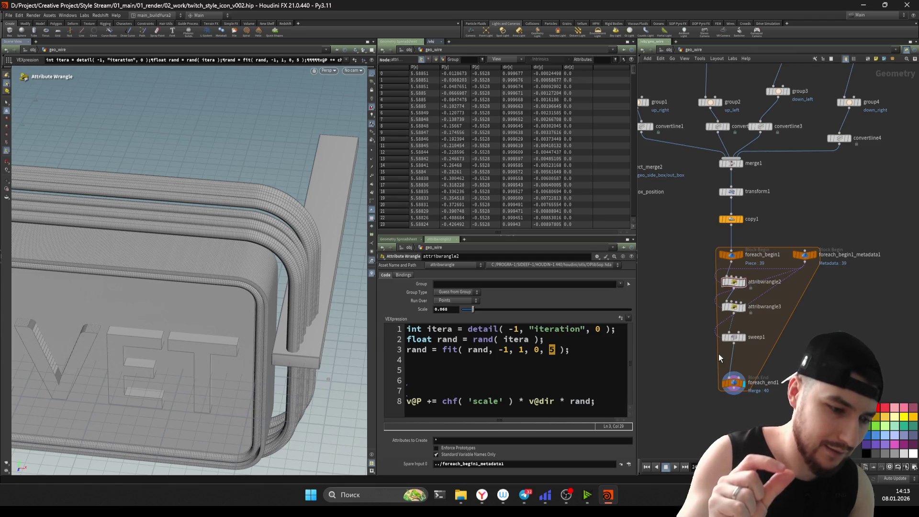
{"action": "left_click_drag", "start_coordinate": [473, 309], "coordinate": [505, 309]}
{"action": "mouse_move", "coordinate": [220, 335]}
{"action": "left_mouse_down"}
{"action": "mouse_move", "coordinate": [192, 345]}
{"action": "mouse_move", "coordinate": [293, 322]}
{"action": "mouse_move", "coordinate": [355, 340]}
{"action": "mouse_move", "coordinate": [303, 308]}
{"action": "mouse_move", "coordinate": [262, 308]}
{"action": "left_mouse_up"}
{"action": "scroll", "coordinate": [293, 322], "scroll_direction": "up", "scroll_amount": 3}
{"action": "key", "text": "Return"}
{"action": "key", "text": "Escape"}
{"action": "scroll", "coordinate": [355, 340], "scroll_direction": "down", "scroll_amount": 3}
{"action": "scroll", "coordinate": [260, 306], "scroll_direction": "up", "scroll_amount": 3}
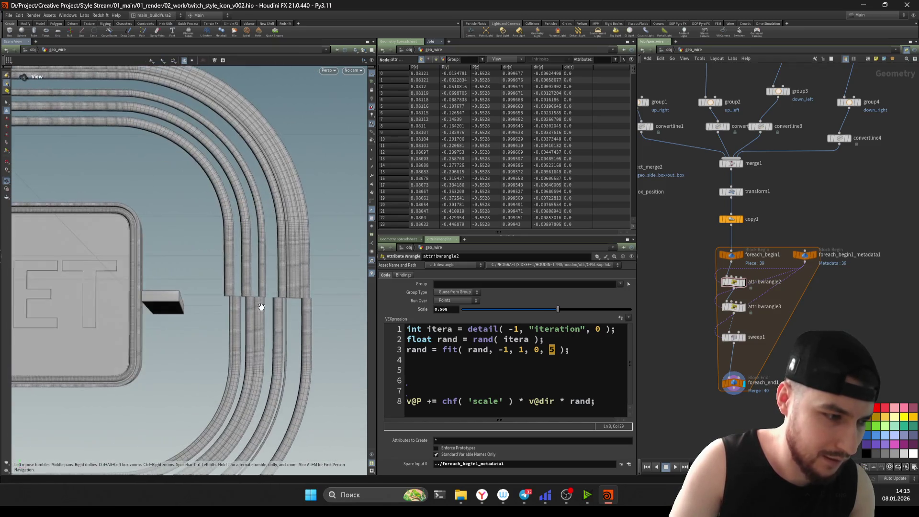
{"action": "scroll", "coordinate": [261, 306], "scroll_direction": "up", "scroll_amount": 3}
{"action": "key", "text": "Return"}
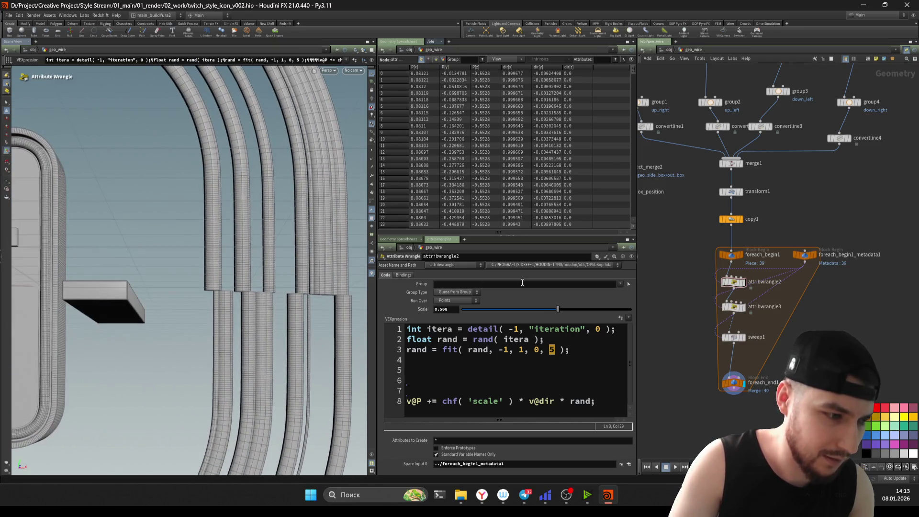
{"action": "left_click_drag", "start_coordinate": [578, 310], "coordinate": [599, 310]}
Check the spread-out tubes from several angles and select the fit() upper bound 5 on line 3.
{"action": "key", "text": "Escape"}
{"action": "mouse_move", "coordinate": [247, 281]}
{"action": "left_mouse_down"}
{"action": "mouse_move", "coordinate": [212, 313]}
{"action": "mouse_move", "coordinate": [199, 293]}
{"action": "mouse_move", "coordinate": [201, 260]}
{"action": "mouse_move", "coordinate": [185, 320]}
{"action": "mouse_move", "coordinate": [254, 305]}
{"action": "mouse_move", "coordinate": [243, 285]}
{"action": "mouse_move", "coordinate": [172, 291]}
{"action": "mouse_move", "coordinate": [249, 310]}
{"action": "left_mouse_up"}
{"action": "key", "text": "Return"}
{"action": "key", "text": "Escape"}
{"action": "key", "text": "Return"}
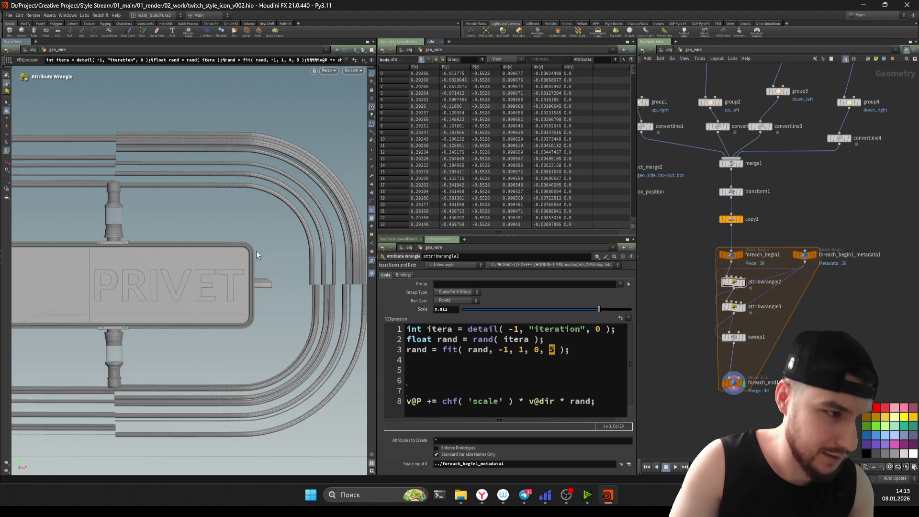
{"action": "mouse_move", "coordinate": [252, 258]}
{"action": "left_mouse_down", "text": "alt"}
{"action": "mouse_move", "coordinate": [277, 246]}
{"action": "mouse_move", "coordinate": [253, 279]}
{"action": "left_mouse_up", "text": "alt"}
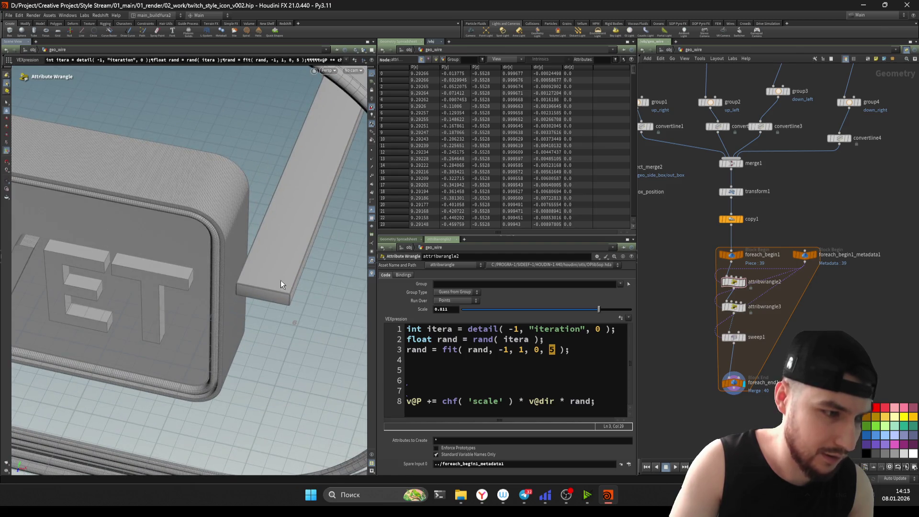
{"action": "key", "text": "Escape"}
{"action": "left_click_drag", "start_coordinate": [260, 203], "coordinate": [242, 245]}
{"action": "key", "text": "Return"}
{"action": "left_click", "coordinate": [552, 350]}
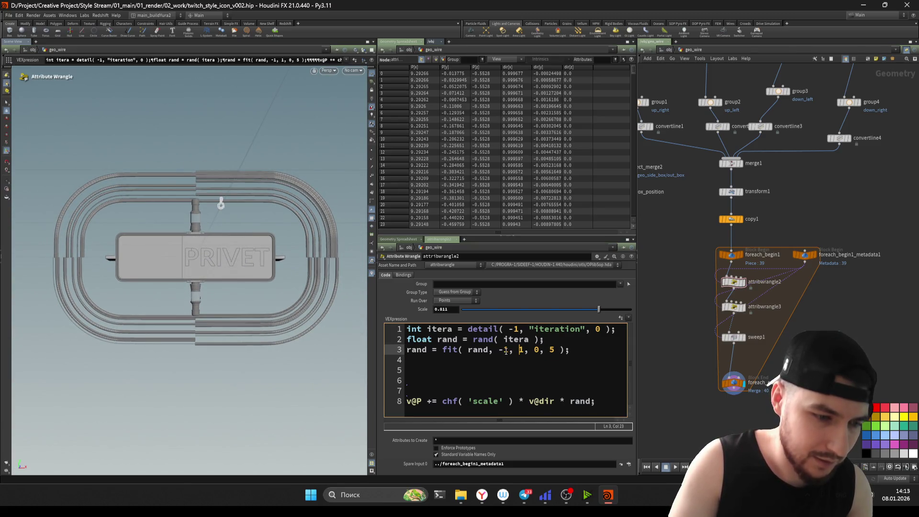
{"action": "type", "text": "1"}
{"action": "double_click", "coordinate": [551, 350]}
Set the fit() upper bound to 25 and edit the lower bound on line 3.
{"action": "type", "text": "25"}
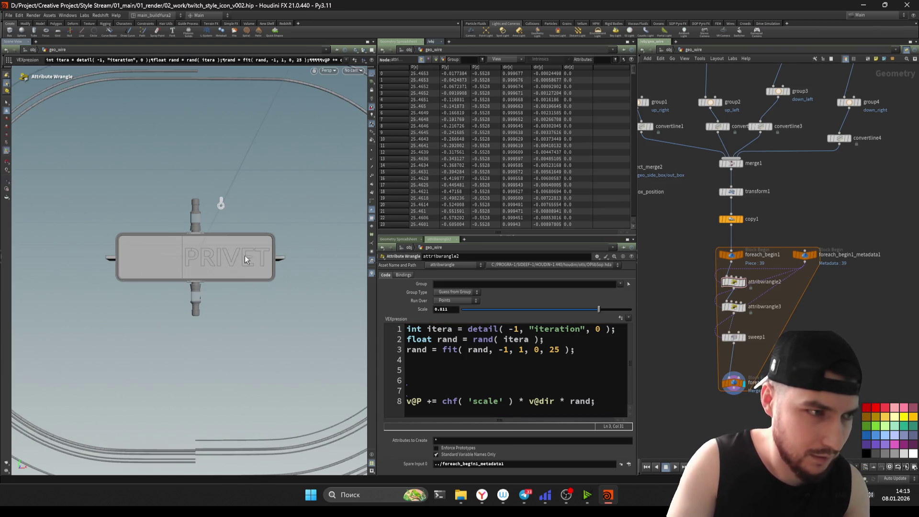
{"action": "scroll", "coordinate": [240, 261], "scroll_direction": "down", "scroll_amount": 5}
{"action": "double_click", "coordinate": [536, 350]}
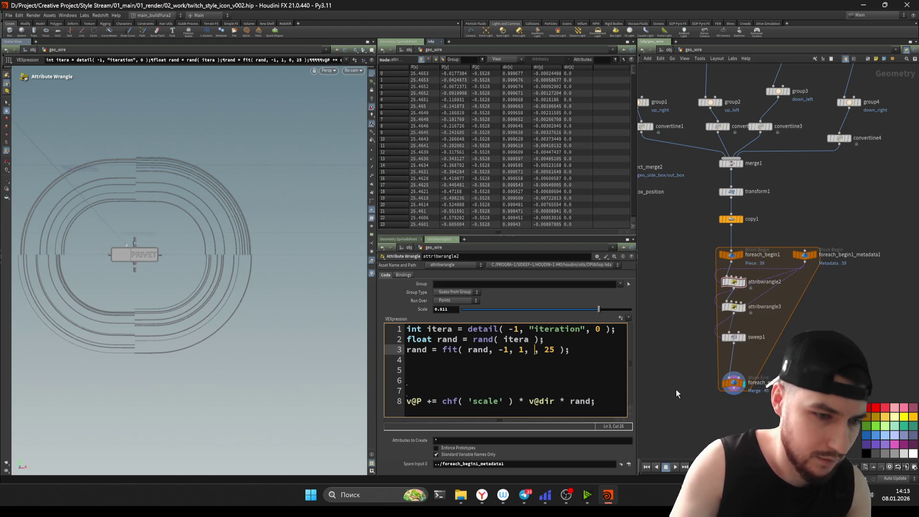
{"action": "type", "text": "-1"}
{"action": "key", "text": "BackSpace"}
{"action": "type", "text": "5, 2"}
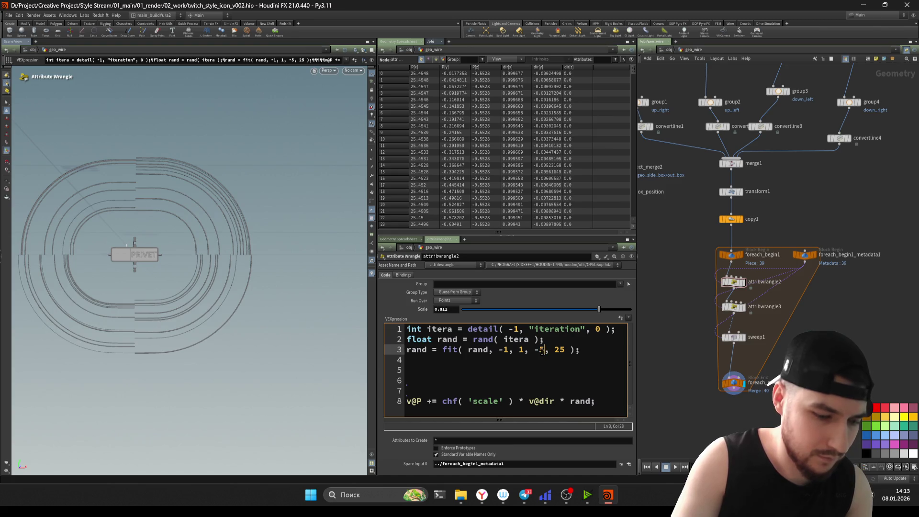
{"action": "type", "text": "5"}
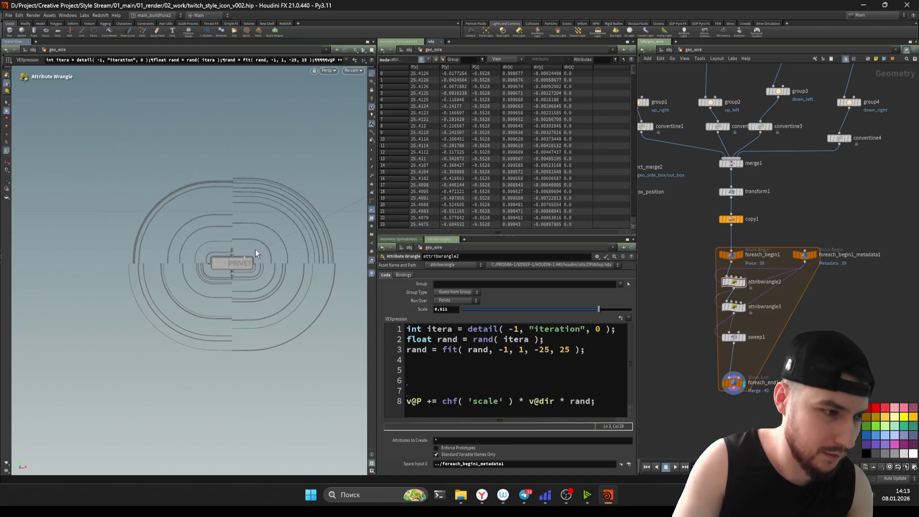
Shrink the offset Scale to near zero and correct the fit lower bound to -15.
{"action": "mouse_move", "coordinate": [598, 309]}
{"action": "left_mouse_down"}
{"action": "mouse_move", "coordinate": [394, 324]}
{"action": "mouse_move", "coordinate": [477, 323]}
{"action": "mouse_move", "coordinate": [467, 320]}
{"action": "left_mouse_up"}
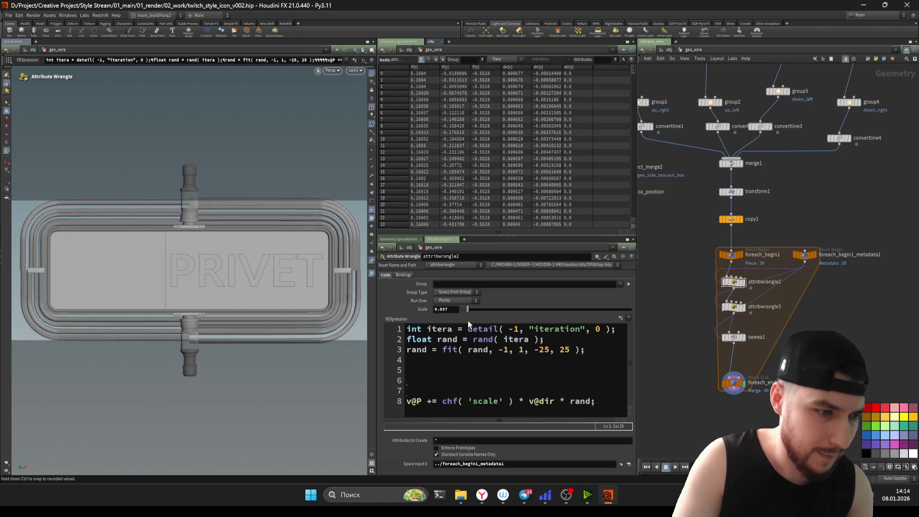
{"action": "double_click", "coordinate": [547, 351]}
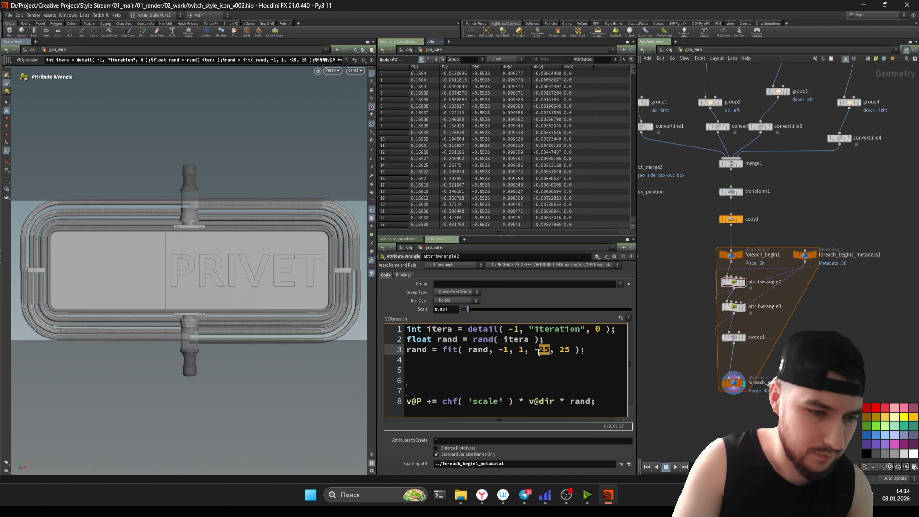
{"action": "type", "text": "5"}
{"action": "left_click", "coordinate": [541, 350]}
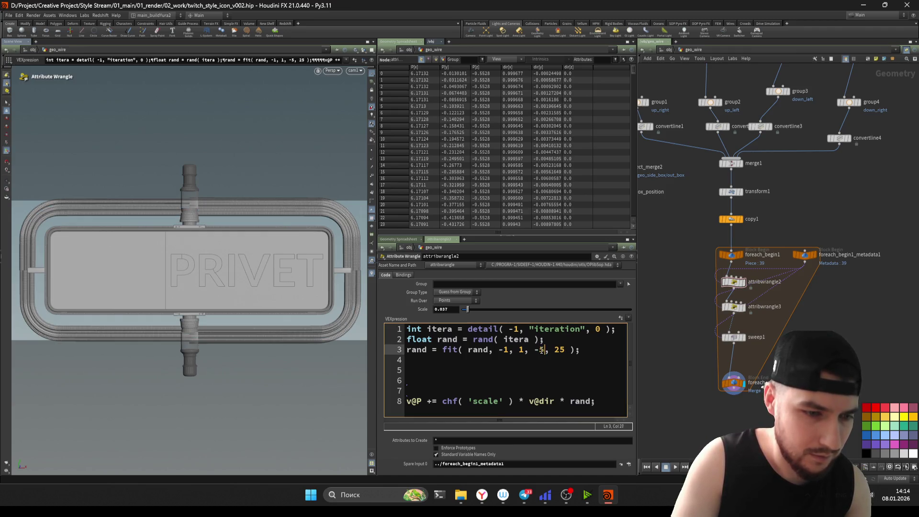
{"action": "left_click", "coordinate": [663, 347]}
{"action": "double_click", "coordinate": [541, 351]}
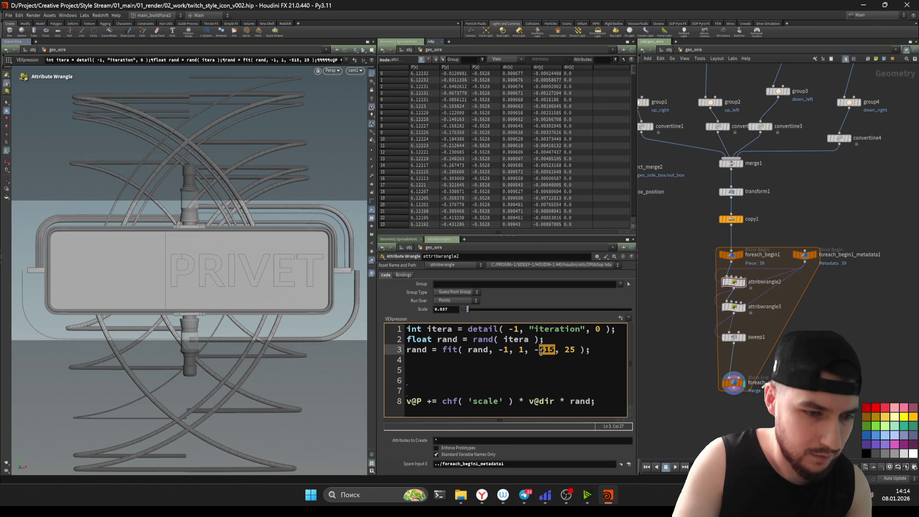
{"action": "left_click", "coordinate": [671, 348]}
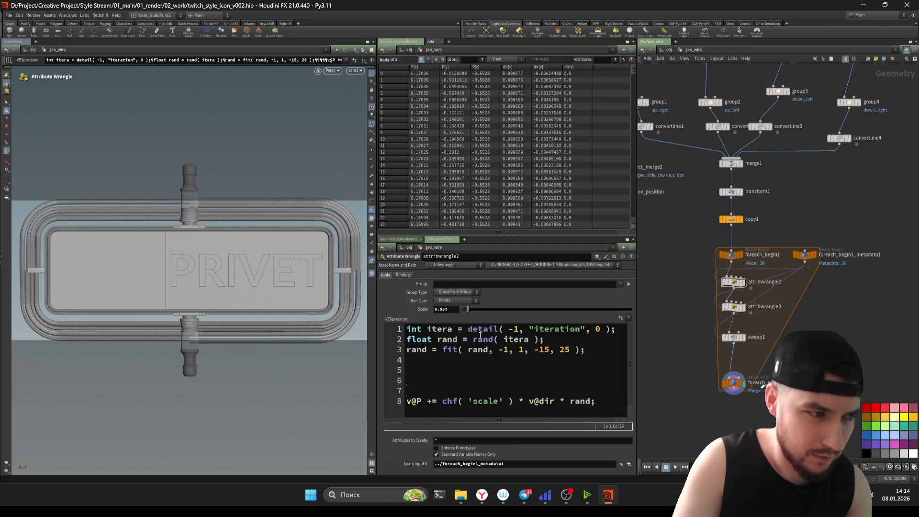
Set sweep1's Radius multiplier to 0.05 for thinner tubes.
{"action": "left_click", "coordinate": [732, 338]}
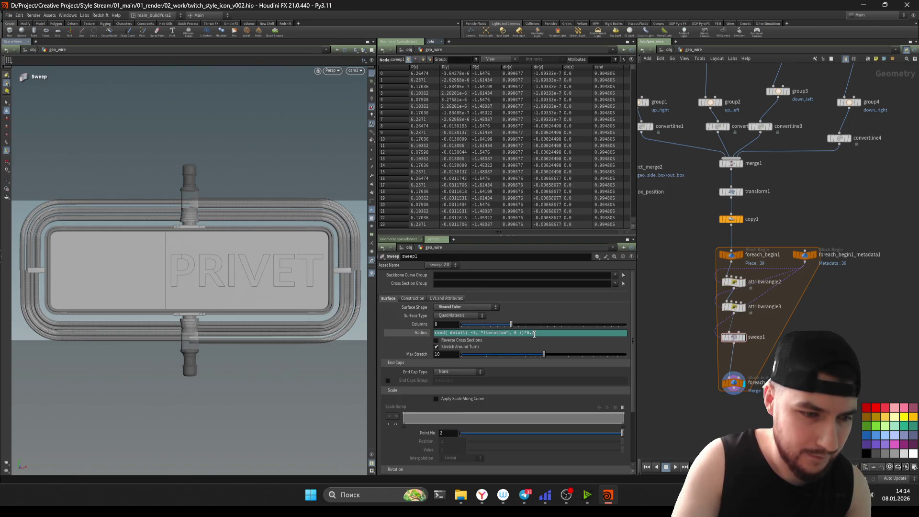
{"action": "type", "text": "05"}
{"action": "left_click", "coordinate": [653, 363]}
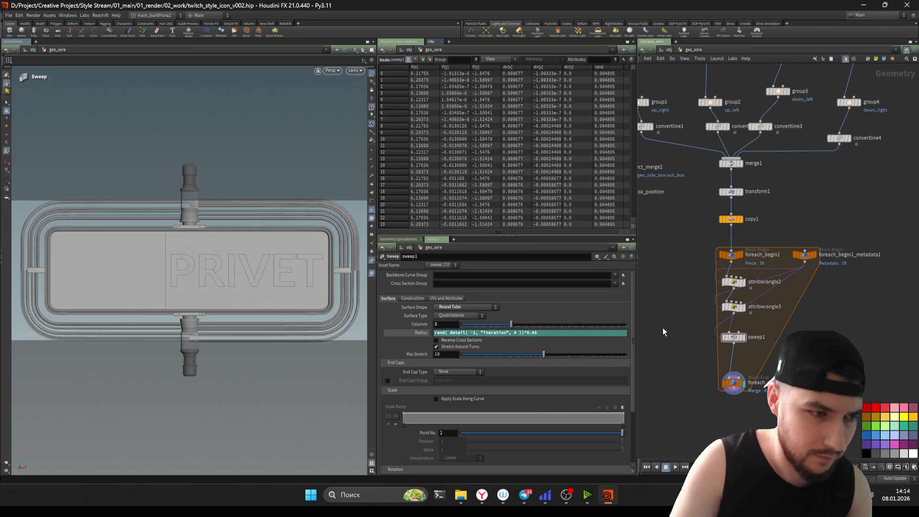
In attribwrangle2, lower the Scale to 0.02 and set the fit minimum to 0.
{"action": "key", "text": "Up"}
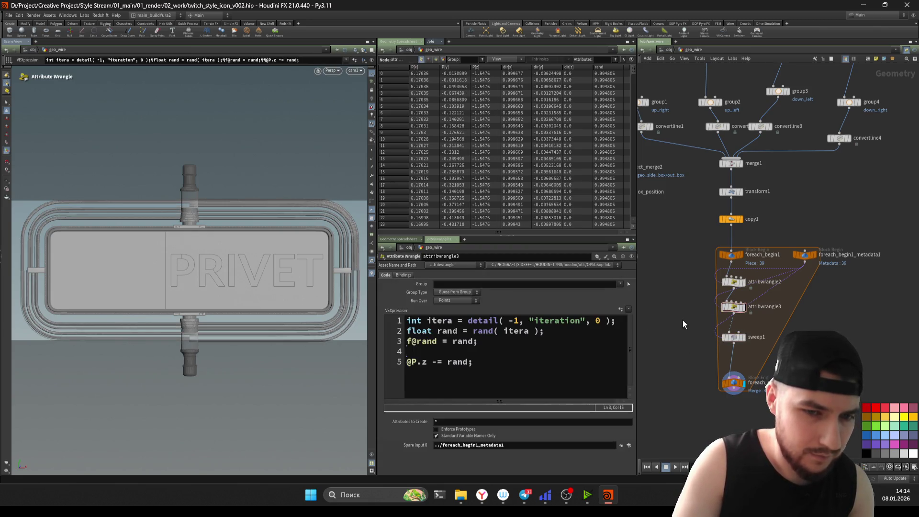
{"action": "key", "text": "Up"}
{"action": "left_click_drag", "start_coordinate": [461, 313], "coordinate": [465, 312]}
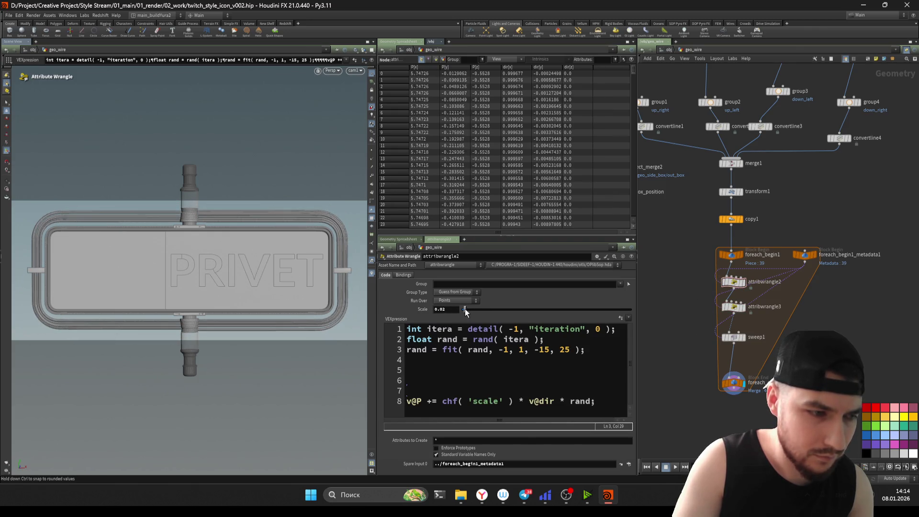
{"action": "left_click", "coordinate": [508, 350]}
{"action": "type", "text": "2"}
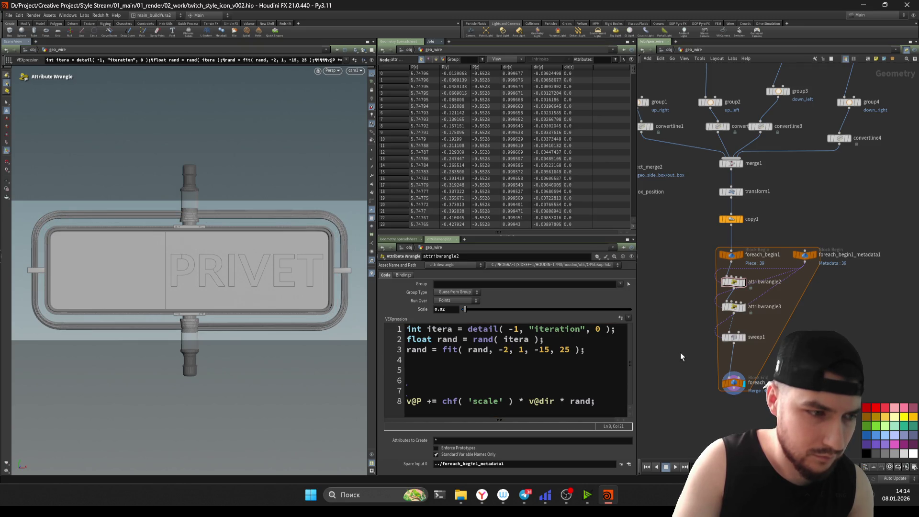
{"action": "double_click", "coordinate": [505, 350]}
{"action": "type", "text": "0"}
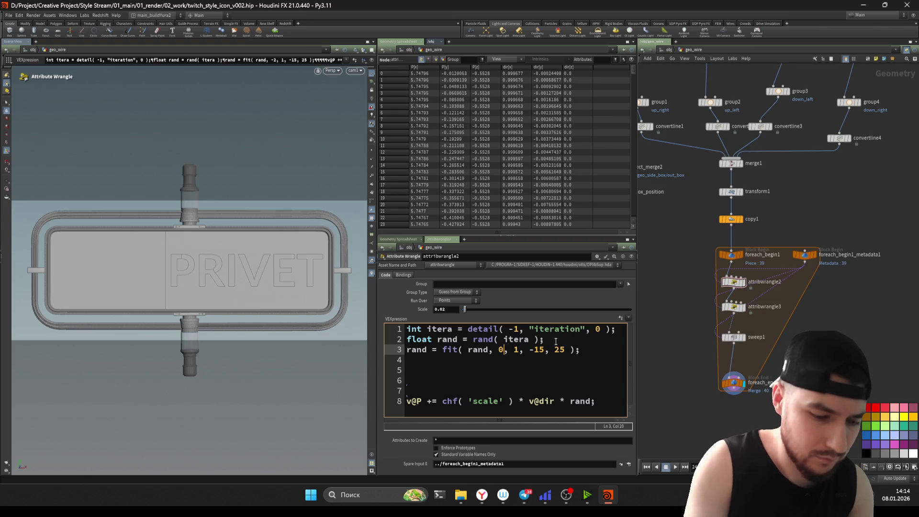
{"action": "key", "text": "Escape"}
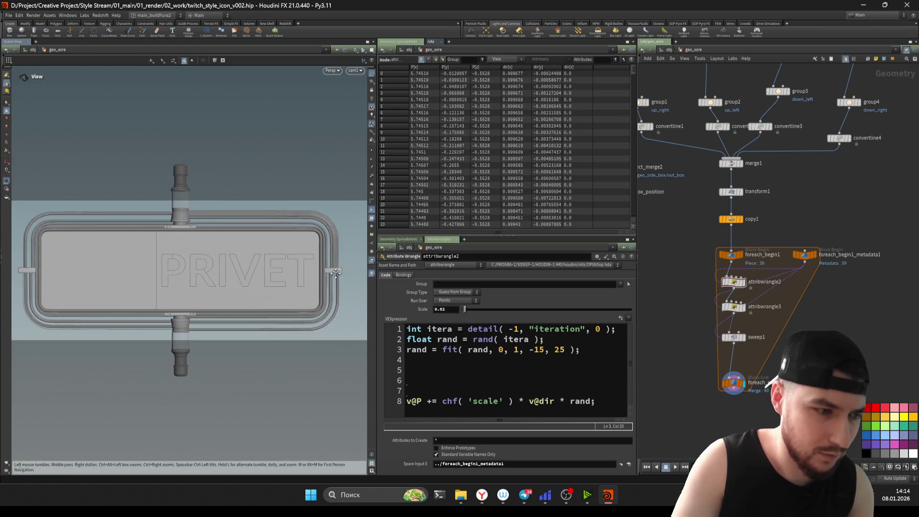
{"action": "scroll", "coordinate": [290, 243], "scroll_direction": "up", "scroll_amount": 5}
{"action": "scroll", "coordinate": [301, 246], "scroll_direction": "up", "scroll_amount": 5}
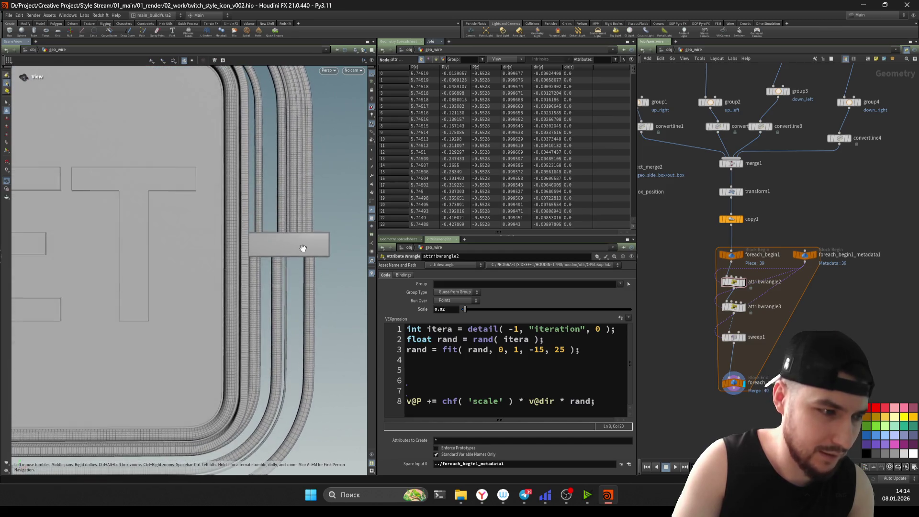
{"action": "key", "text": "Return"}
Inspect the tubes and crossbar close up, select attribwrangle3, and save the scene.
{"action": "mouse_move", "coordinate": [304, 249]}
{"action": "left_mouse_down"}
{"action": "mouse_move", "coordinate": [282, 281]}
{"action": "mouse_move", "coordinate": [282, 258]}
{"action": "left_mouse_up"}
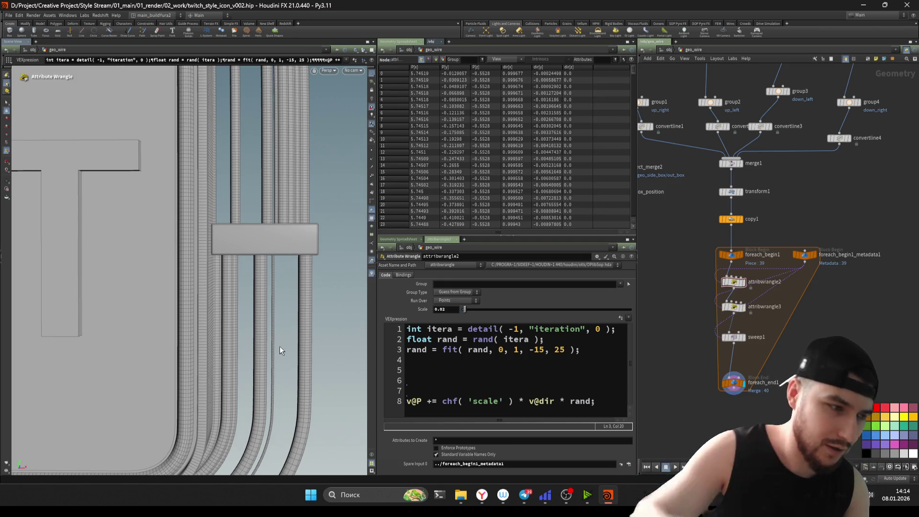
{"action": "scroll", "coordinate": [257, 258], "scroll_direction": "down", "scroll_amount": 5}
{"action": "mouse_move", "coordinate": [261, 263]}
{"action": "left_mouse_down", "text": "alt"}
{"action": "mouse_move", "coordinate": [246, 297]}
{"action": "mouse_move", "coordinate": [177, 313]}
{"action": "left_mouse_up", "text": "alt"}
{"action": "left_click", "coordinate": [722, 314]}
{"action": "middle_click_drag", "start_coordinate": [723, 314], "coordinate": [671, 305]}
{"action": "key", "text": "ctrl+s"}
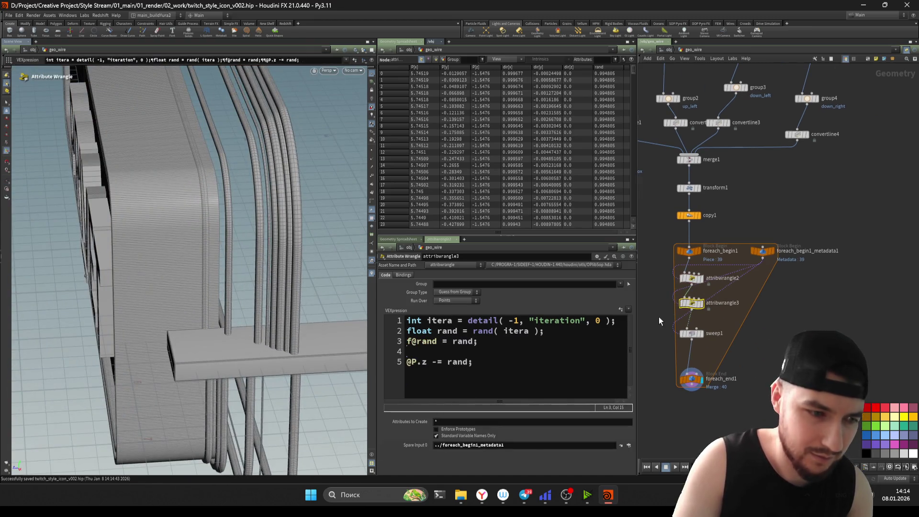
Change attribwrangle3's depth offset to @P.z -= rand*2 and return to the camera view.
{"action": "mouse_move", "coordinate": [265, 302]}
{"action": "left_mouse_down", "text": "alt"}
{"action": "mouse_move", "coordinate": [263, 321]}
{"action": "mouse_move", "coordinate": [266, 315]}
{"action": "left_mouse_up", "text": "alt"}
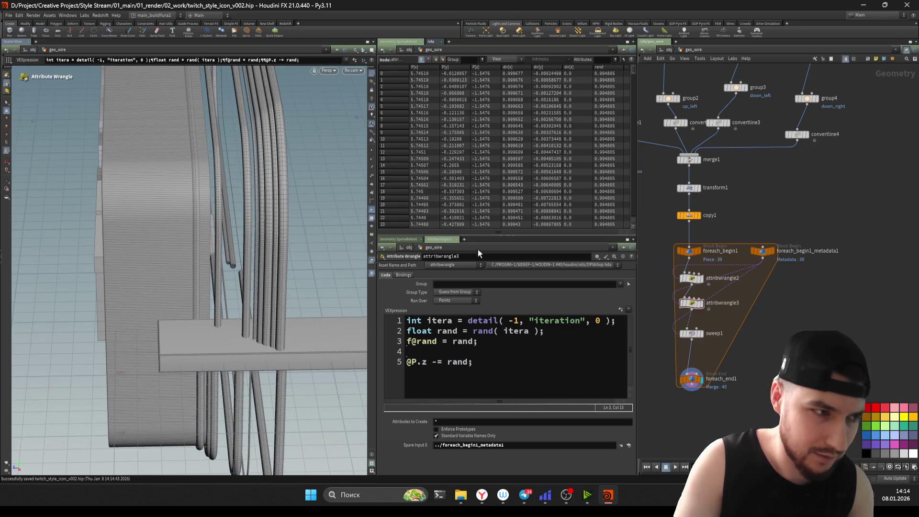
{"action": "left_click", "coordinate": [463, 359]}
{"action": "type", "text": "*2"}
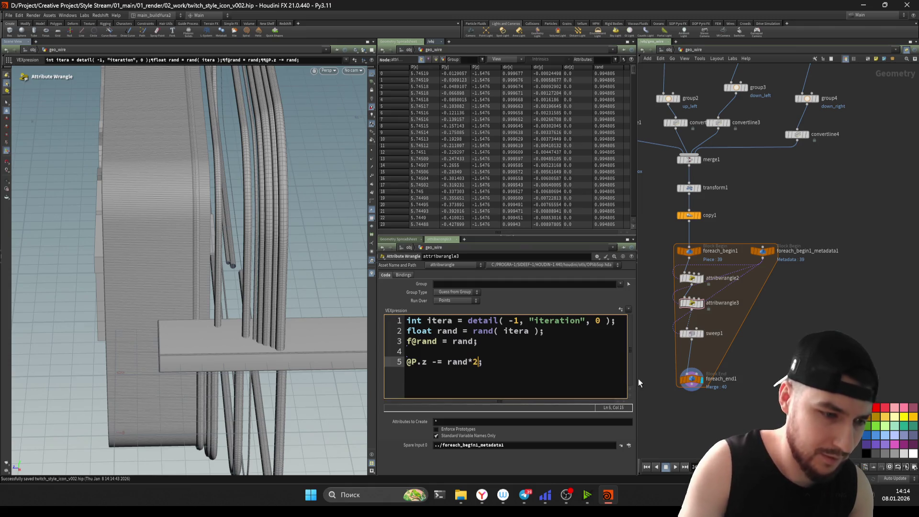
{"action": "left_click_drag", "start_coordinate": [266, 271], "coordinate": [212, 273], "text": "alt"}
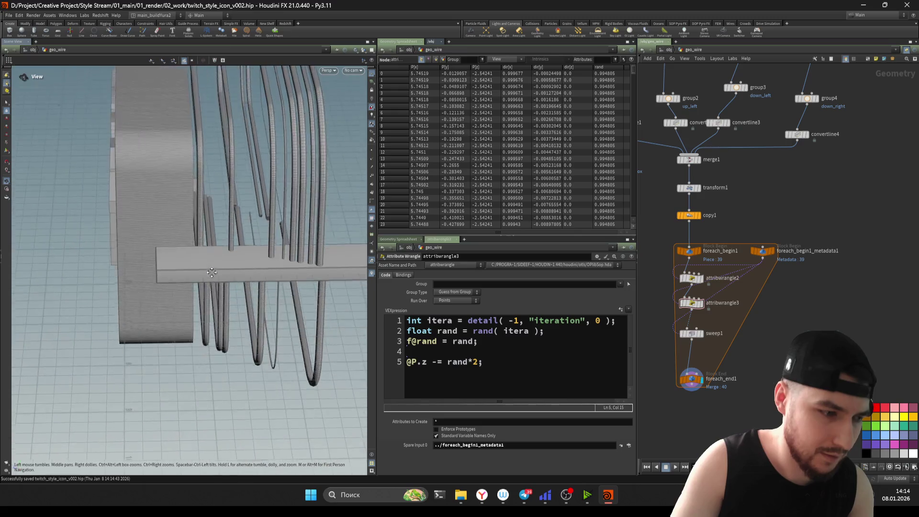
{"action": "key", "text": "ctrl+1"}
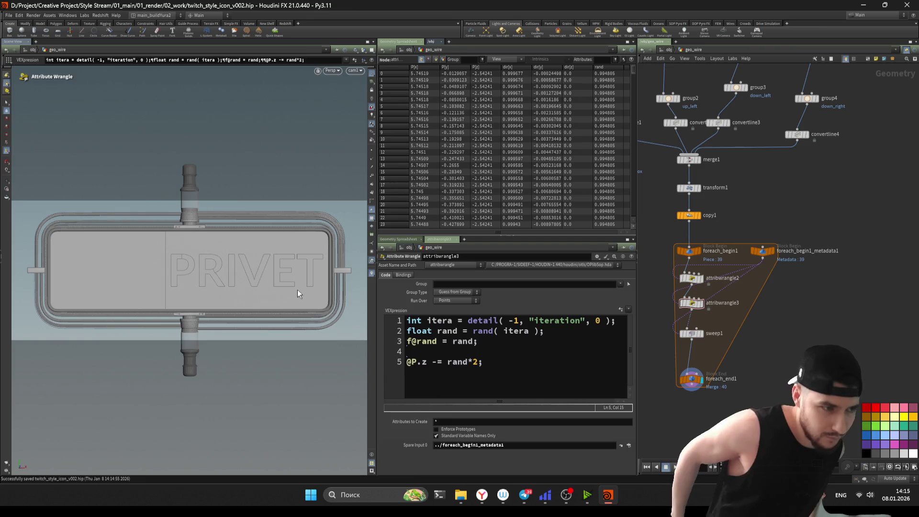
{"action": "key", "text": "Escape"}
{"action": "scroll", "coordinate": [198, 219], "scroll_direction": "up", "scroll_amount": 3}
{"action": "mouse_move", "coordinate": [211, 211]}
{"action": "left_mouse_down"}
{"action": "mouse_move", "coordinate": [79, 310]}
{"action": "mouse_move", "coordinate": [168, 321]}
{"action": "left_mouse_up"}
{"action": "key", "text": "h"}
{"action": "key", "text": "Return"}
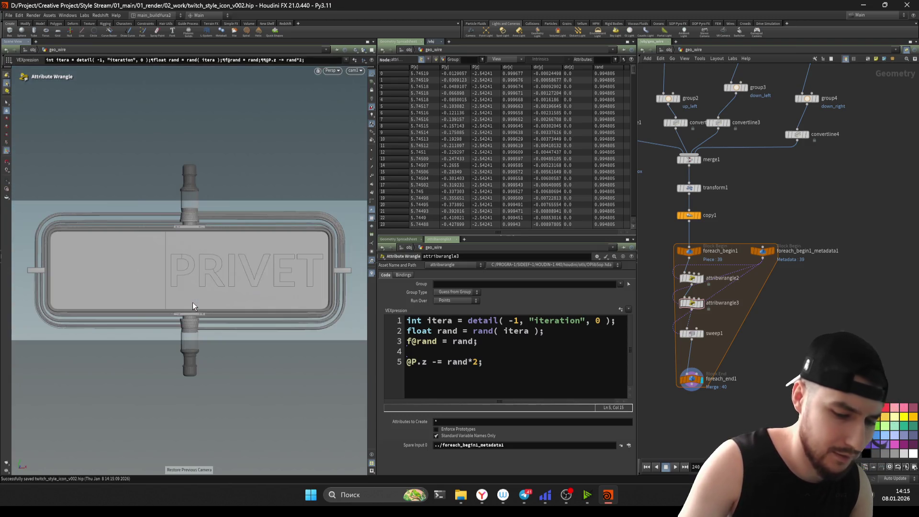
{"action": "key", "text": "Escape"}
{"action": "scroll", "coordinate": [315, 261], "scroll_direction": "up", "scroll_amount": 5}
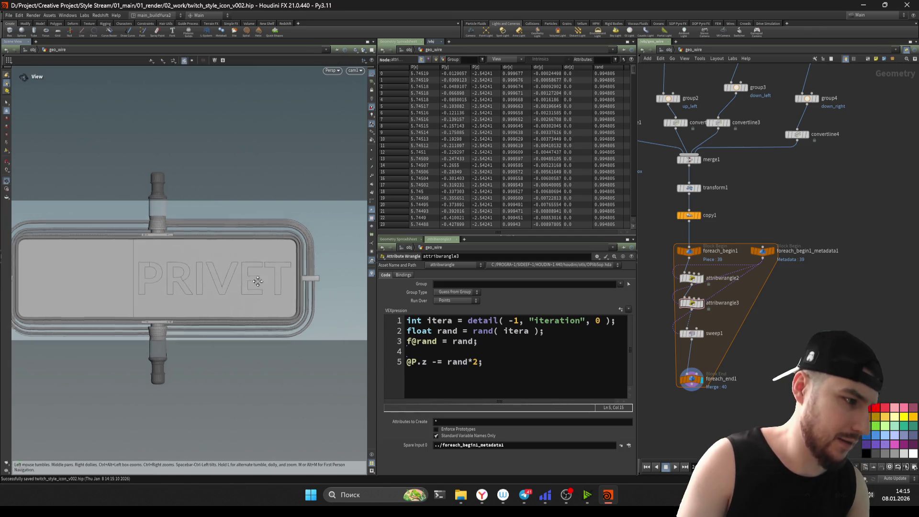
{"action": "left_click_drag", "start_coordinate": [330, 258], "coordinate": [256, 312]}
{"action": "mouse_move", "coordinate": [250, 305]}
{"action": "left_mouse_down"}
{"action": "mouse_move", "coordinate": [254, 369]}
{"action": "mouse_move", "coordinate": [254, 360]}
{"action": "left_mouse_up"}
{"action": "key", "text": "Return"}
{"action": "key", "text": "ctrl+s"}
{"action": "key", "text": "ctrl+z"}
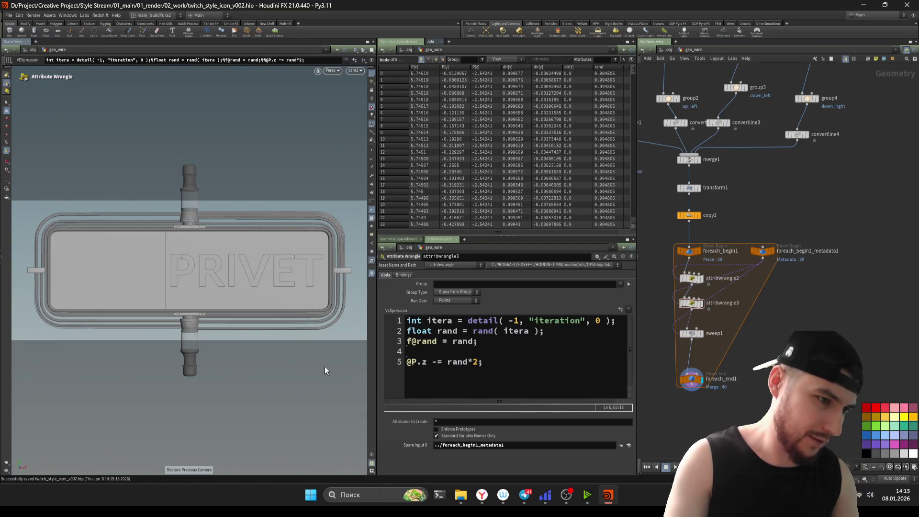
{"action": "scroll", "coordinate": [335, 335], "scroll_direction": "up", "scroll_amount": 5}
{"action": "left_click_drag", "start_coordinate": [326, 306], "coordinate": [297, 267]}
{"action": "key", "text": "ctrl+s"}
{"action": "key", "text": "ctrl+z"}
{"action": "key", "text": "ctrl+s"}
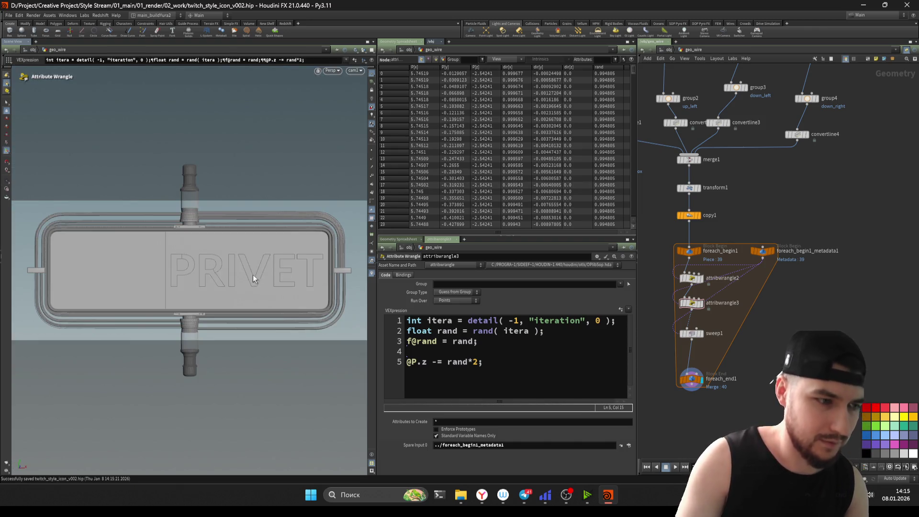
{"action": "middle_click_drag", "start_coordinate": [677, 245], "coordinate": [690, 290]}
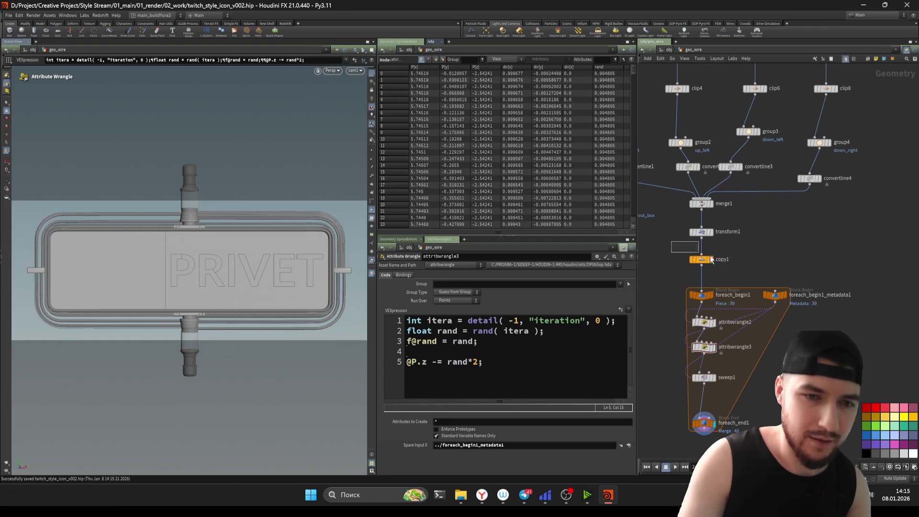
Set copy1's Total Number to 15, save, and select the sweep1 node.
{"action": "left_click", "coordinate": [701, 259]}
{"action": "key", "text": "Return"}
{"action": "key", "text": "ctrl+s"}
{"action": "key", "text": "ctrl+s"}
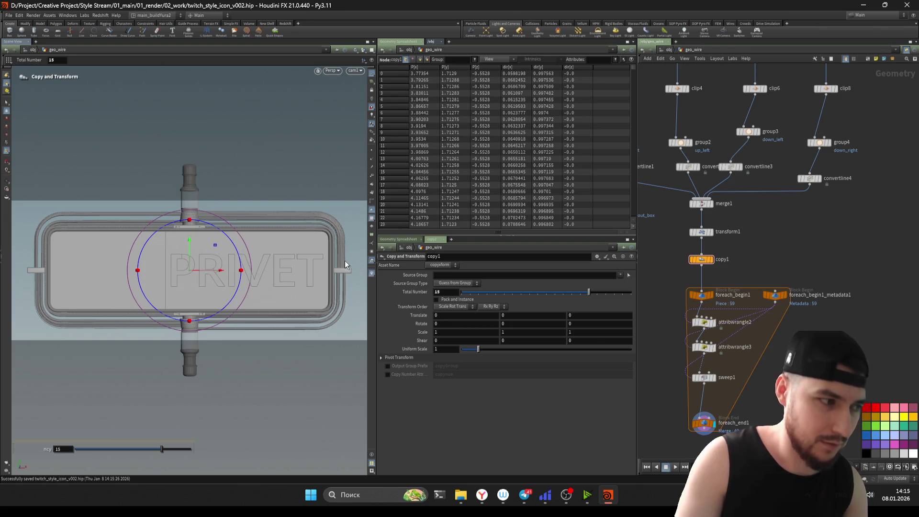
{"action": "scroll", "coordinate": [687, 349], "scroll_direction": "down", "scroll_amount": 3}
{"action": "middle_click_drag", "start_coordinate": [716, 316], "coordinate": [724, 350]}
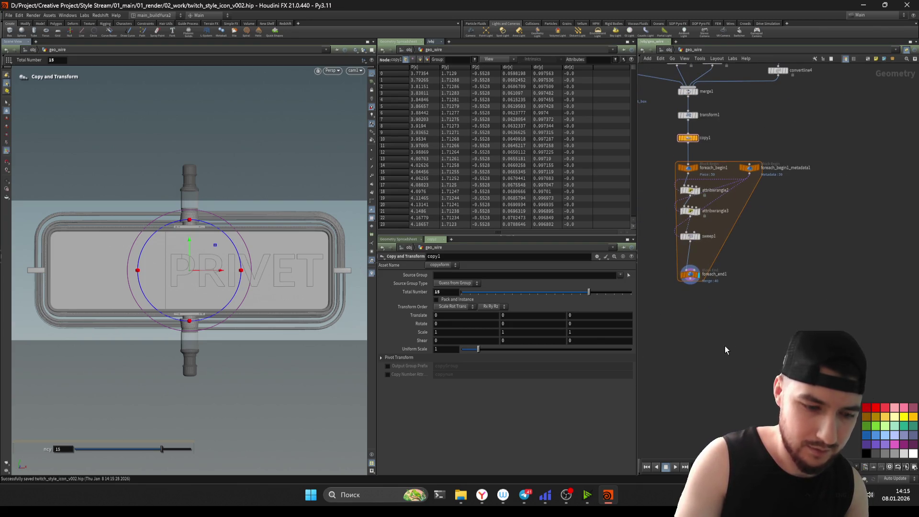
{"action": "left_click", "coordinate": [703, 272]}
{"action": "scroll", "coordinate": [668, 314], "scroll_direction": "down", "scroll_amount": 2}
{"action": "scroll", "coordinate": [743, 348], "scroll_direction": "up", "scroll_amount": 2}
{"action": "left_click", "coordinate": [689, 282]}
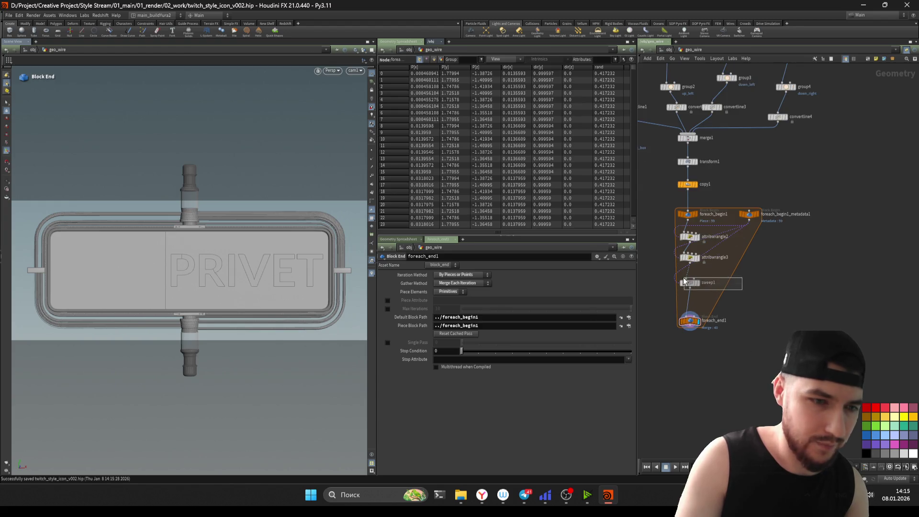
Orbit and zoom around the sign frame back to a frontal view.
{"action": "key", "text": "Escape"}
{"action": "scroll", "coordinate": [268, 249], "scroll_direction": "up", "scroll_amount": 5}
{"action": "mouse_move", "coordinate": [268, 249]}
{"action": "left_mouse_down"}
{"action": "mouse_move", "coordinate": [293, 266]}
{"action": "mouse_move", "coordinate": [253, 276]}
{"action": "mouse_move", "coordinate": [283, 256]}
{"action": "mouse_move", "coordinate": [209, 298]}
{"action": "mouse_move", "coordinate": [248, 262]}
{"action": "mouse_move", "coordinate": [242, 249]}
{"action": "left_mouse_up"}
{"action": "scroll", "coordinate": [219, 304], "scroll_direction": "up", "scroll_amount": 5}
{"action": "key", "text": "Return"}
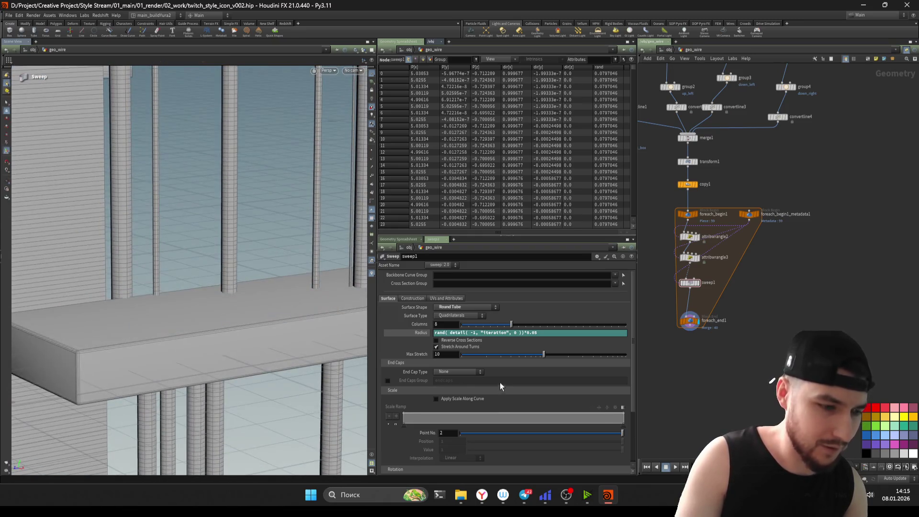
{"action": "key", "text": "Escape"}
{"action": "scroll", "coordinate": [208, 314], "scroll_direction": "down", "scroll_amount": 5}
{"action": "scroll", "coordinate": [212, 276], "scroll_direction": "up", "scroll_amount": 5}
{"action": "scroll", "coordinate": [212, 276], "scroll_direction": "down", "scroll_amount": 5}
{"action": "scroll", "coordinate": [226, 314], "scroll_direction": "up", "scroll_amount": 7}
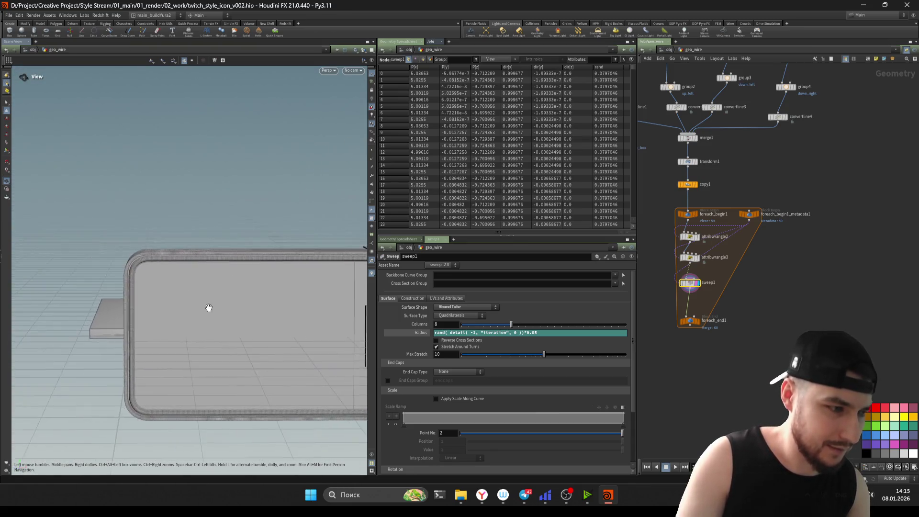
{"action": "mouse_move", "coordinate": [226, 306]}
{"action": "left_mouse_down"}
{"action": "mouse_move", "coordinate": [144, 302]}
{"action": "mouse_move", "coordinate": [244, 295]}
{"action": "mouse_move", "coordinate": [238, 283]}
{"action": "mouse_move", "coordinate": [251, 266]}
{"action": "mouse_move", "coordinate": [153, 318]}
{"action": "mouse_move", "coordinate": [154, 338]}
{"action": "left_mouse_up"}
Hide all other objects so only the swept wire shows, framed upright.
{"action": "scroll", "coordinate": [141, 287], "scroll_direction": "down", "scroll_amount": 5}
{"action": "scroll", "coordinate": [240, 287], "scroll_direction": "up", "scroll_amount": 5}
{"action": "scroll", "coordinate": [119, 320], "scroll_direction": "down", "scroll_amount": 5}
{"action": "scroll", "coordinate": [317, 213], "scroll_direction": "up", "scroll_amount": 5}
{"action": "left_click_drag", "start_coordinate": [318, 213], "coordinate": [209, 250]}
{"action": "scroll", "coordinate": [210, 284], "scroll_direction": "down", "scroll_amount": 5}
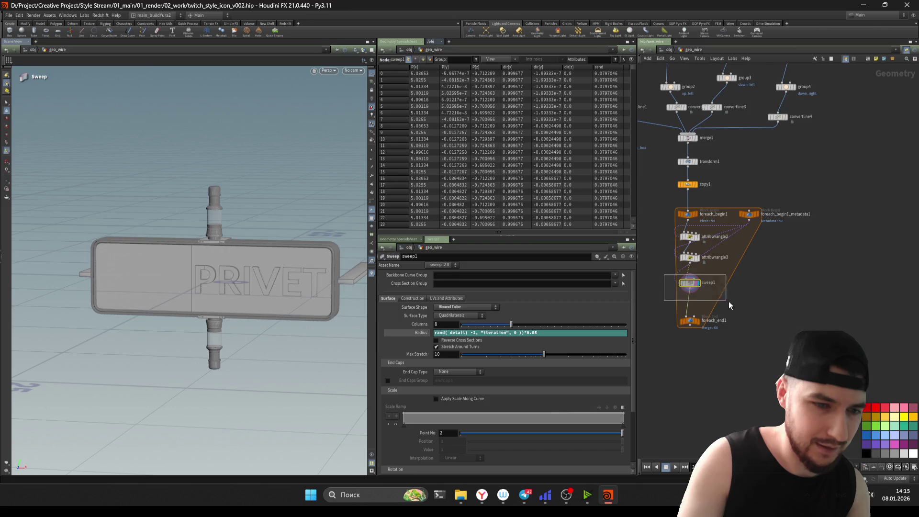
{"action": "scroll", "coordinate": [206, 251], "scroll_direction": "up", "scroll_amount": 5}
{"action": "left_click_drag", "start_coordinate": [268, 239], "coordinate": [206, 251]}
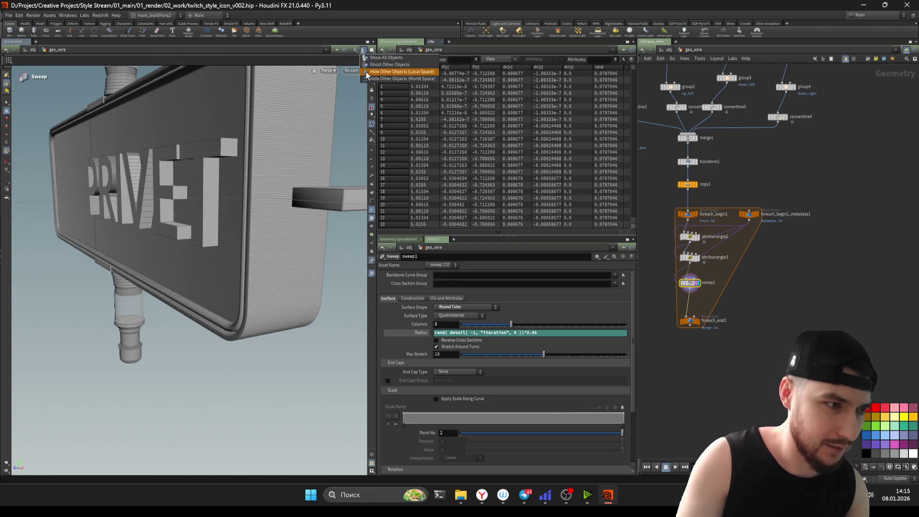
{"action": "left_click", "coordinate": [364, 61]}
{"action": "mouse_move", "coordinate": [315, 259]}
{"action": "left_mouse_down"}
{"action": "mouse_move", "coordinate": [286, 231]}
{"action": "mouse_move", "coordinate": [346, 311]}
{"action": "left_mouse_up"}
{"action": "scroll", "coordinate": [281, 250], "scroll_direction": "up", "scroll_amount": 4}
Enable sweep1's scale along curve, taper the tube start to zero, and save.
{"action": "left_click", "coordinate": [436, 399]}
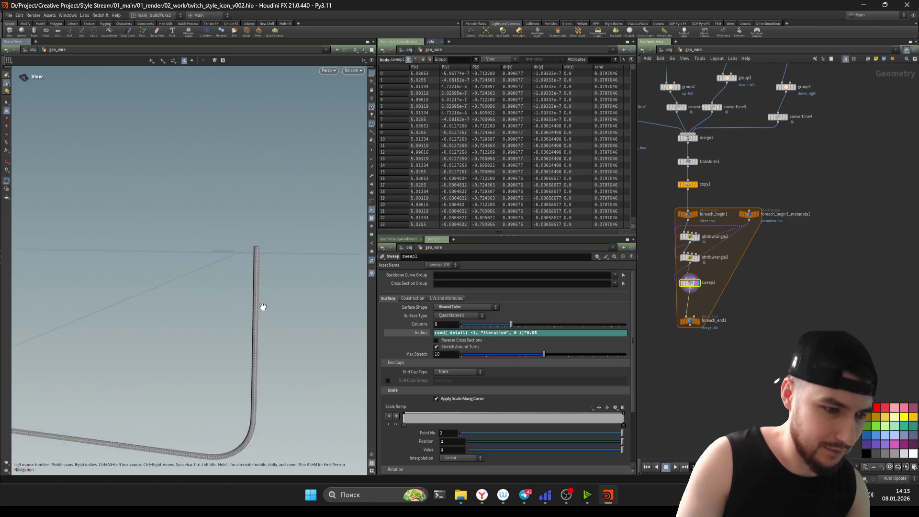
{"action": "mouse_move", "coordinate": [619, 415]}
{"action": "left_mouse_down"}
{"action": "mouse_move", "coordinate": [621, 424]}
{"action": "mouse_move", "coordinate": [621, 413]}
{"action": "left_mouse_up"}
{"action": "mouse_move", "coordinate": [408, 418]}
{"action": "left_mouse_down"}
{"action": "mouse_move", "coordinate": [406, 427]}
{"action": "mouse_move", "coordinate": [418, 413]}
{"action": "left_mouse_up"}
{"action": "key", "text": "Escape"}
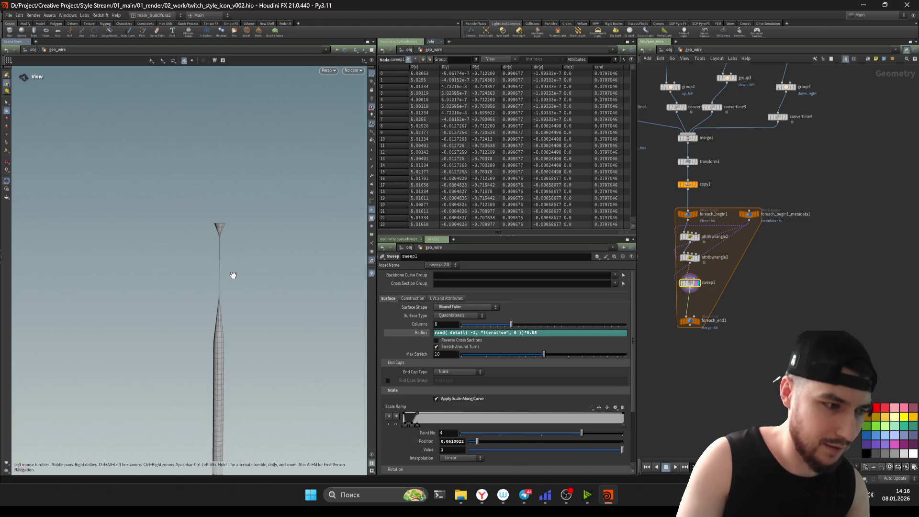
{"action": "right_click_drag", "start_coordinate": [231, 293], "coordinate": [382, 318]}
{"action": "mouse_move", "coordinate": [307, 291]}
{"action": "left_mouse_down"}
{"action": "mouse_move", "coordinate": [197, 222]}
{"action": "mouse_move", "coordinate": [232, 281]}
{"action": "left_mouse_up"}
{"action": "key", "text": "ctrl+s"}
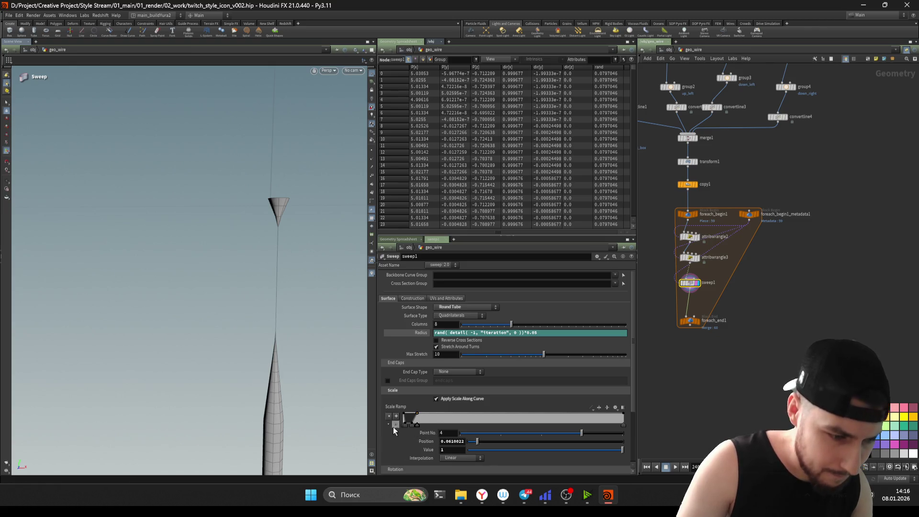
In the expanded Scale Ramp, raise points 2 and 3 near the start so the tube flares quickly.
{"action": "left_click", "coordinate": [395, 423]}
{"action": "scroll", "coordinate": [412, 426], "scroll_direction": "down", "scroll_amount": 3}
{"action": "left_click", "coordinate": [406, 444]}
{"action": "left_click_drag", "start_coordinate": [407, 444], "coordinate": [406, 389]}
{"action": "left_click_drag", "start_coordinate": [411, 437], "coordinate": [411, 393]}
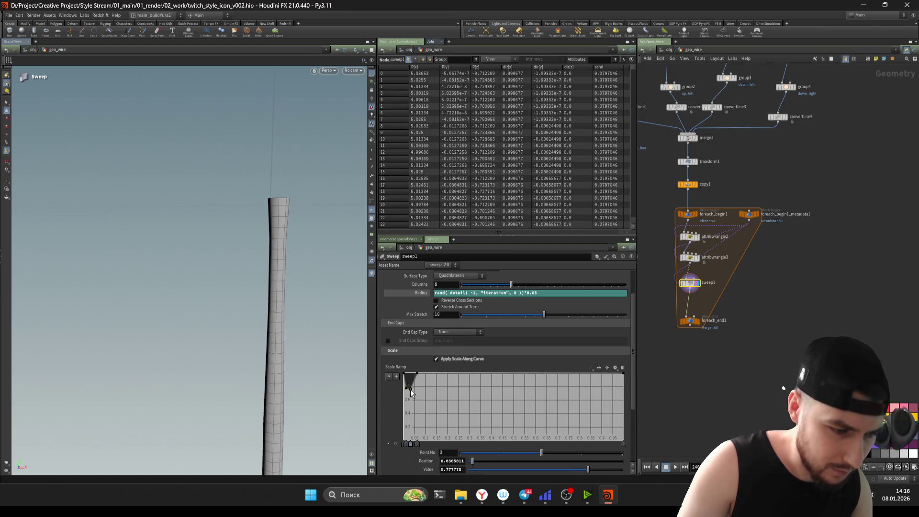
{"action": "scroll", "coordinate": [435, 444], "scroll_direction": "down", "scroll_amount": 1}
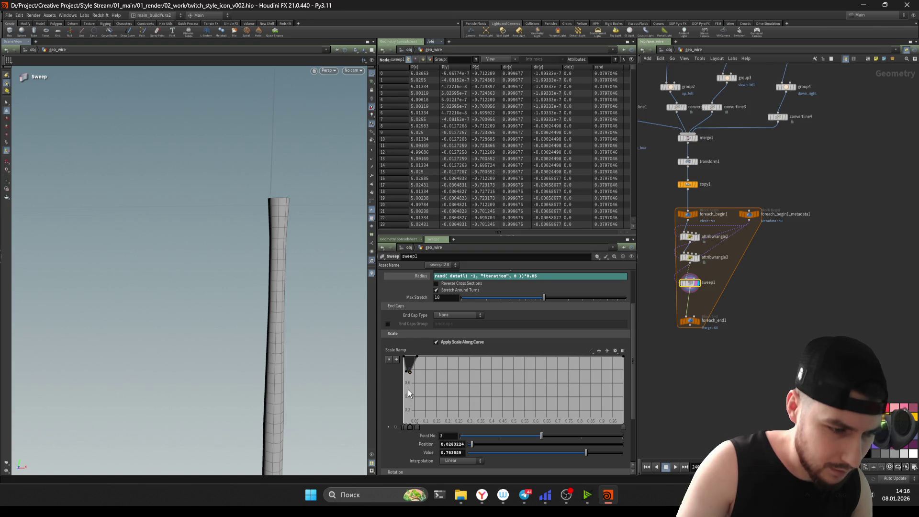
{"action": "left_click_drag", "start_coordinate": [406, 432], "coordinate": [410, 427]}
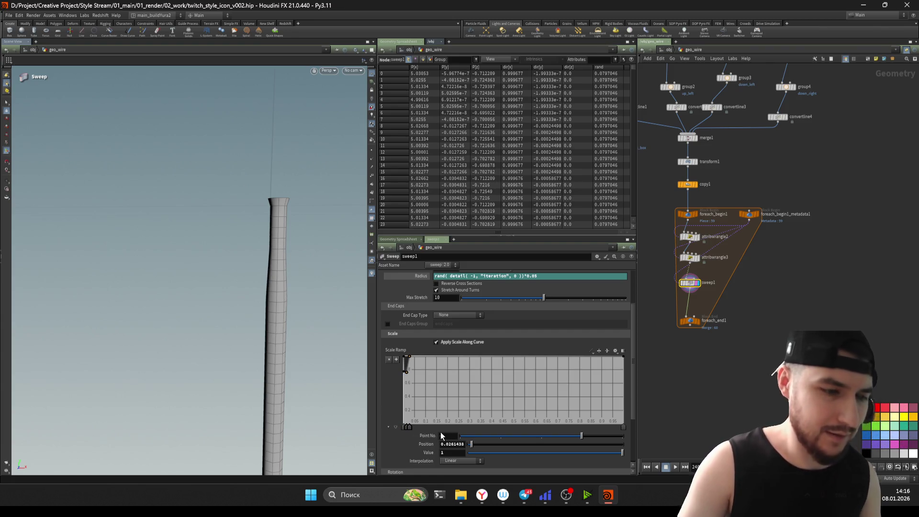
Move foreach_end1 further down the network to make room for a new node.
{"action": "scroll", "coordinate": [464, 395], "scroll_direction": "down", "scroll_amount": 3}
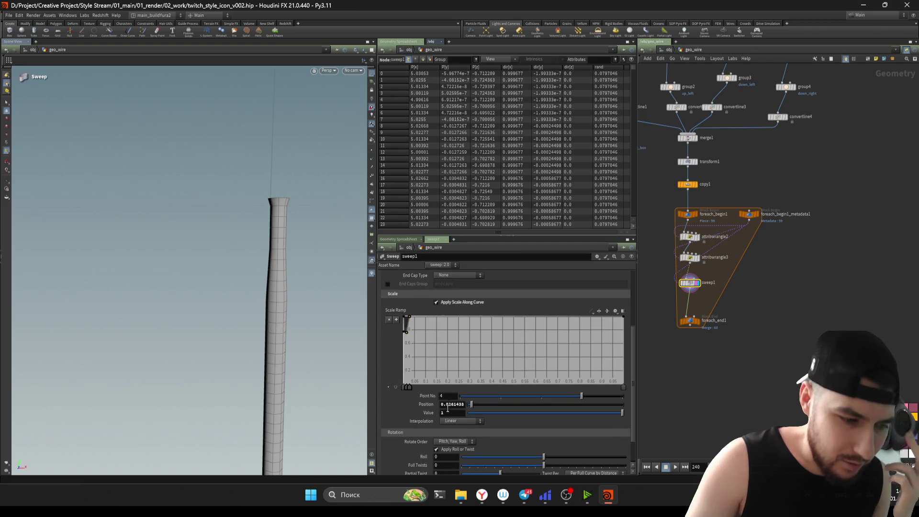
{"action": "scroll", "coordinate": [442, 414], "scroll_direction": "down", "scroll_amount": 2}
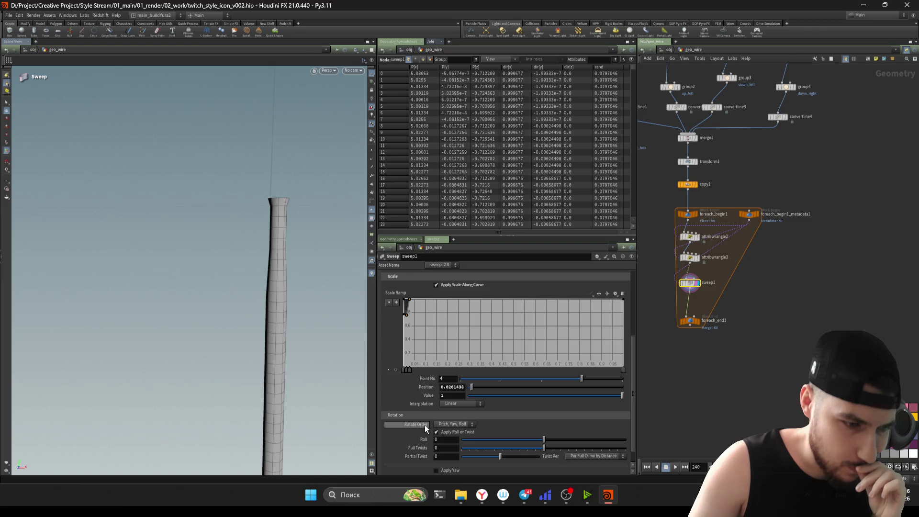
{"action": "left_click_drag", "start_coordinate": [696, 326], "coordinate": [699, 366]}
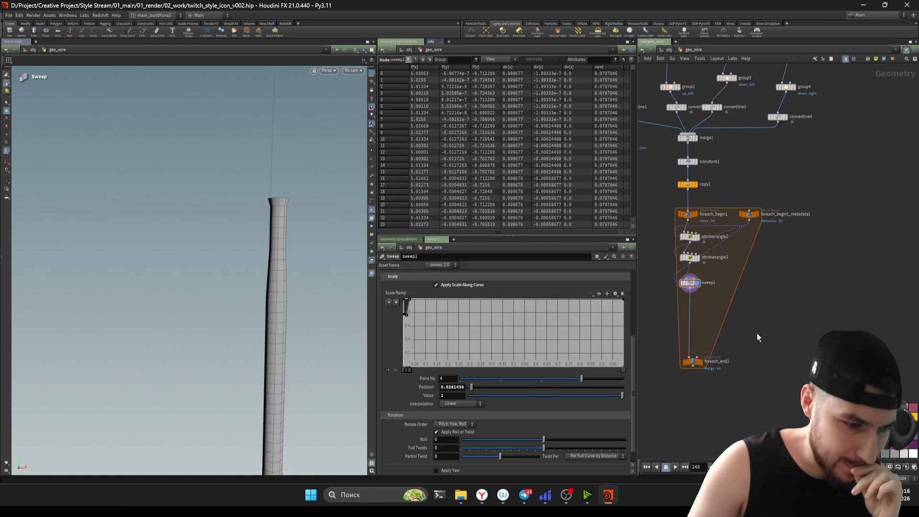
{"action": "scroll", "coordinate": [422, 360], "scroll_direction": "up", "scroll_amount": 5}
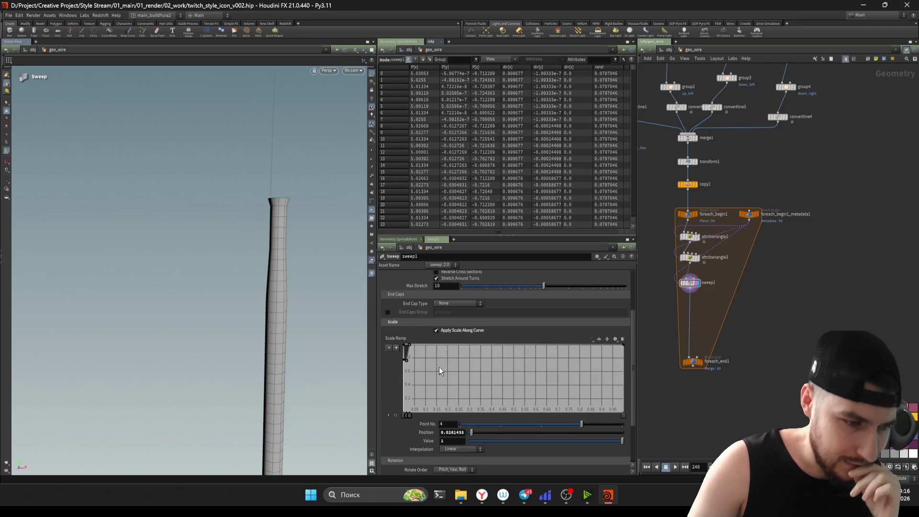
{"action": "scroll", "coordinate": [474, 335], "scroll_direction": "up", "scroll_amount": 4}
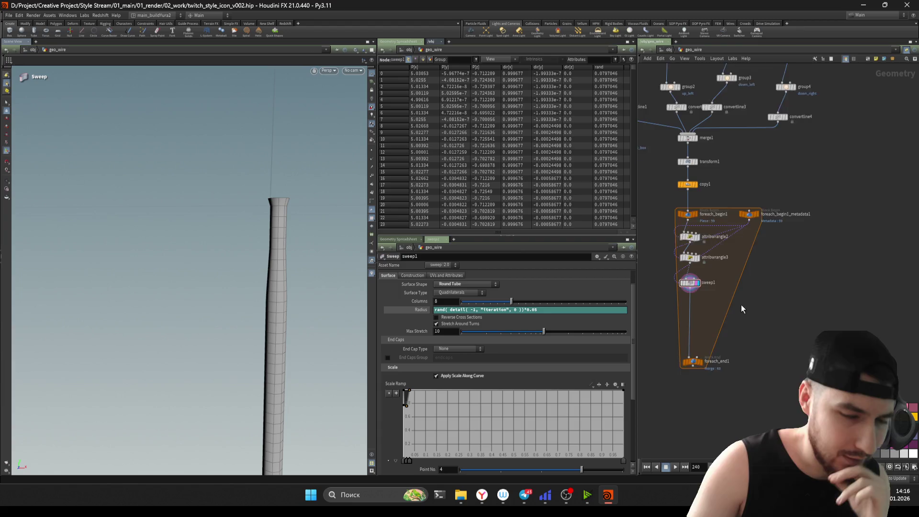
{"action": "scroll", "coordinate": [723, 326], "scroll_direction": "up", "scroll_amount": 2}
{"action": "key", "text": "Tab"}
Create a PolyWire node fed by attribwrangle3 and set it as the displayed node.
{"action": "type", "text": "wir"}
{"action": "key", "text": "BackSpace"}
{"action": "key", "text": "BackSpace"}
{"action": "key", "text": "BackSpace"}
{"action": "type", "text": "polyw"}
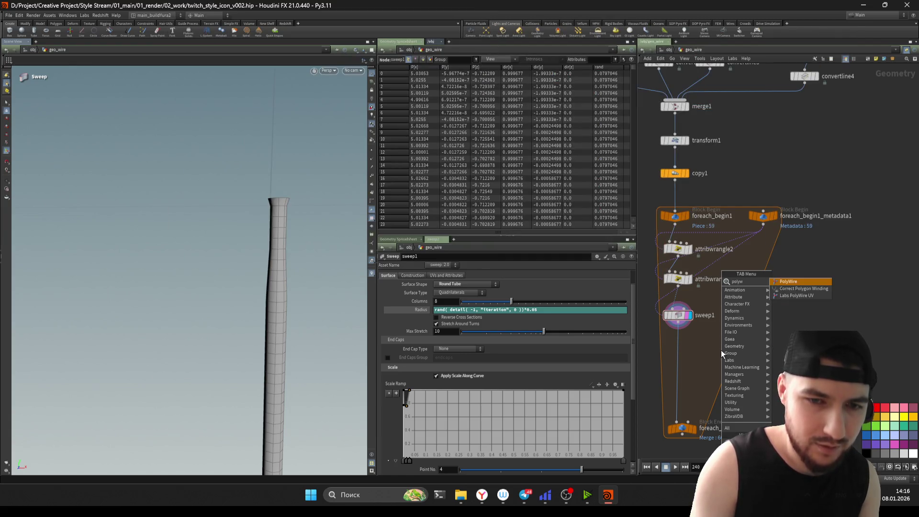
{"action": "key", "text": "Return"}
{"action": "scroll", "coordinate": [720, 349], "scroll_direction": "up", "scroll_amount": 4}
{"action": "scroll", "coordinate": [760, 269], "scroll_direction": "down", "scroll_amount": 5}
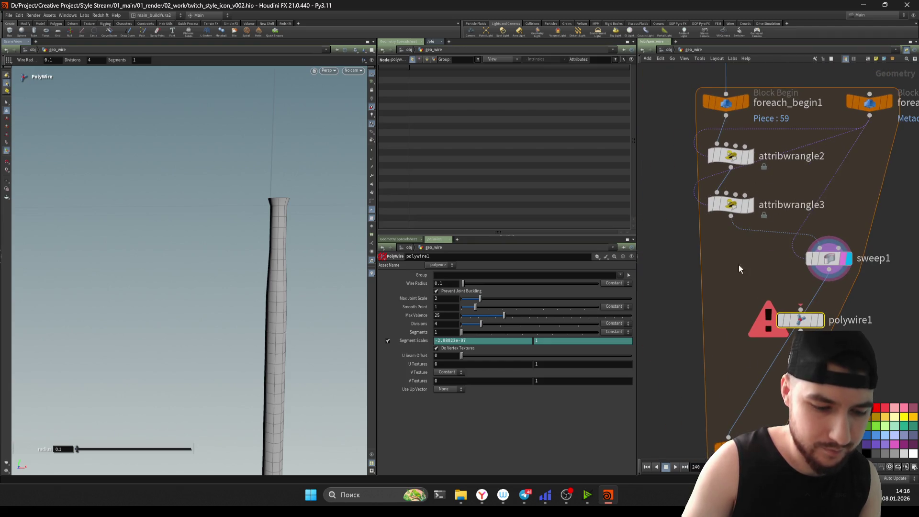
{"action": "left_click_drag", "start_coordinate": [837, 259], "coordinate": [653, 271]}
{"action": "left_click", "coordinate": [731, 216]}
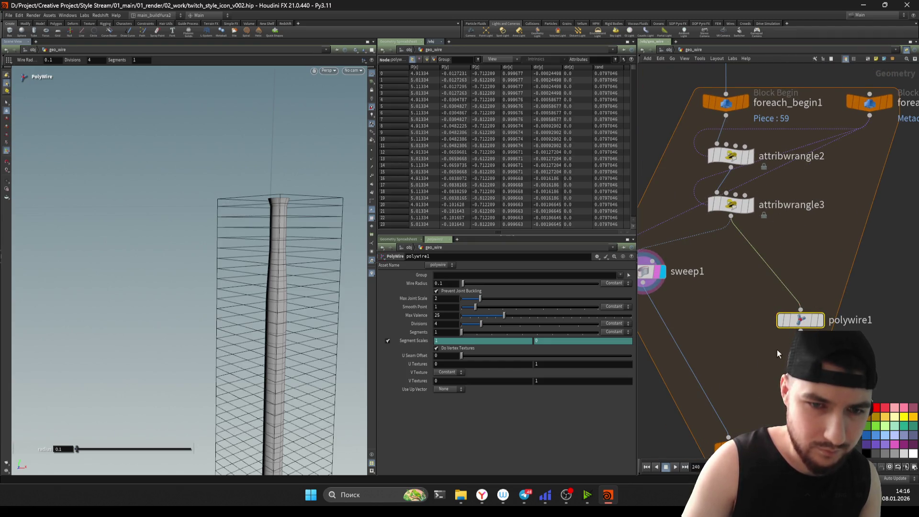
{"action": "left_click", "coordinate": [820, 320]}
{"action": "mouse_move", "coordinate": [796, 320]}
{"action": "left_mouse_down"}
{"action": "mouse_move", "coordinate": [756, 273]}
{"action": "mouse_move", "coordinate": [759, 324]}
{"action": "left_mouse_up"}
Insert an Attribute Randomize node directly above polywire1.
{"action": "key", "text": "Tab"}
{"action": "key", "text": "Escape"}
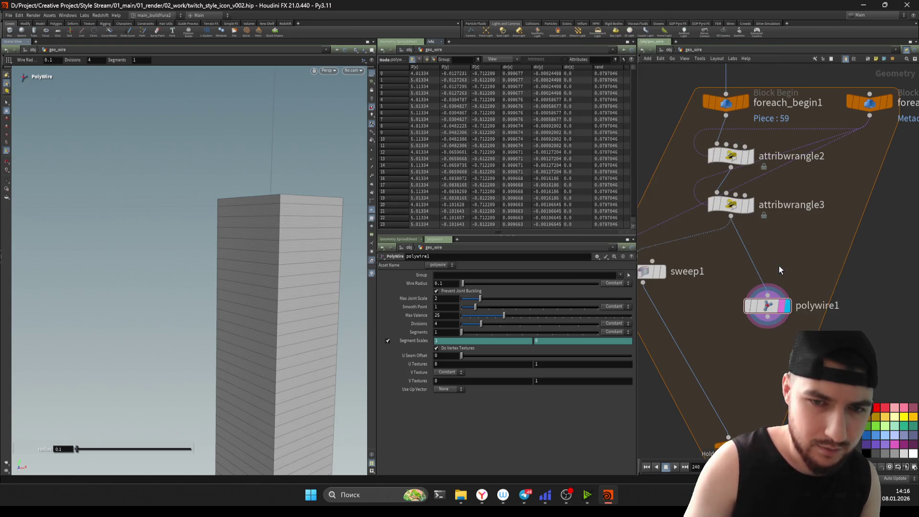
{"action": "left_click", "coordinate": [779, 265]}
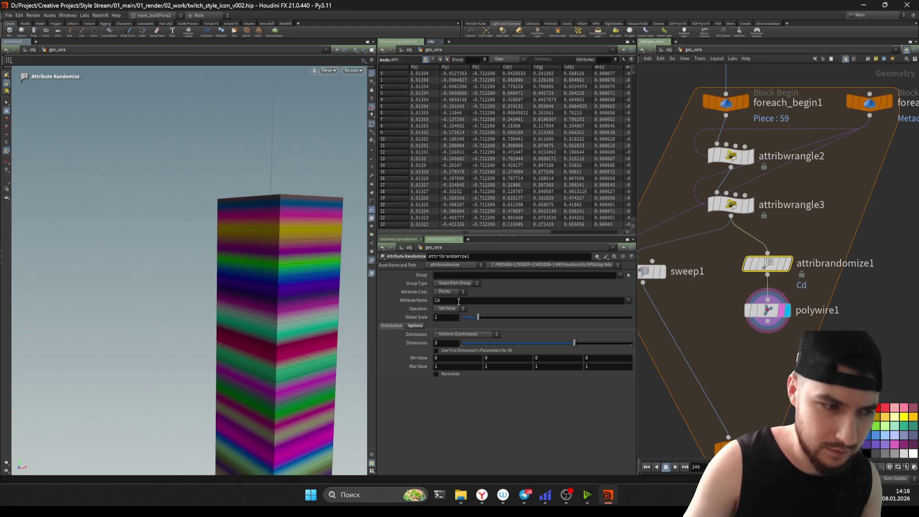
Keep attribrandomize1 on points and set its Dimensions to 1.
{"action": "left_click", "coordinate": [451, 294]}
{"action": "left_click", "coordinate": [450, 300]}
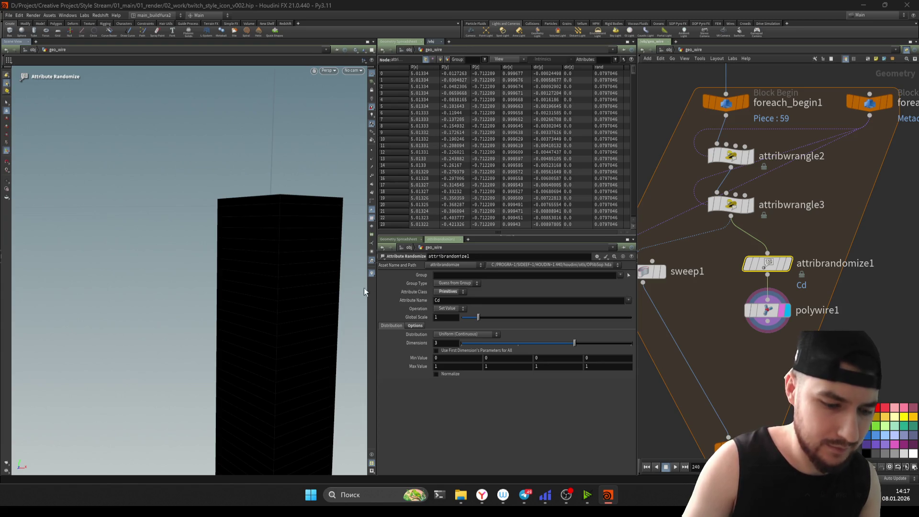
{"action": "key", "text": "ctrl+z"}
{"action": "scroll", "coordinate": [303, 279], "scroll_direction": "down", "scroll_amount": 3}
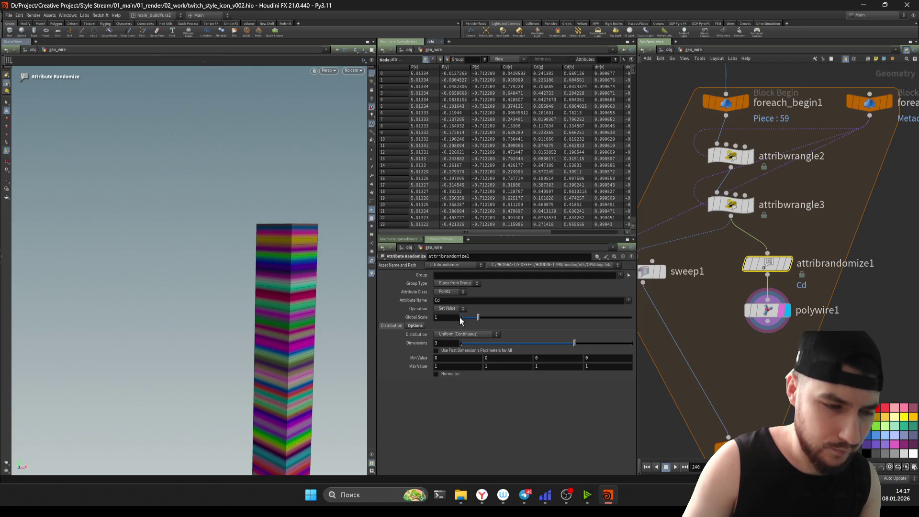
{"action": "left_click", "coordinate": [462, 343]}
Set polywire1's Scale Attrib to Cd and raise attribrandomize1's Min Value to 0.7.
{"action": "key", "text": "Down"}
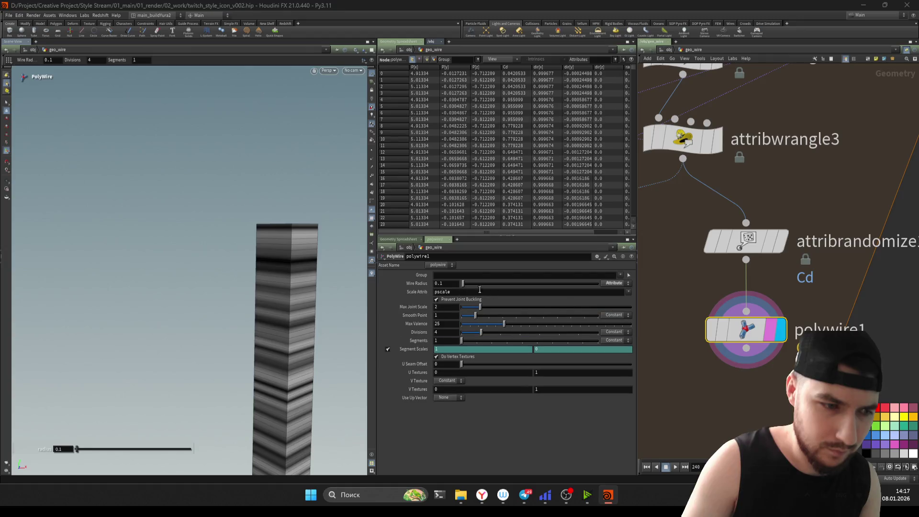
{"action": "left_click", "coordinate": [628, 292]}
{"action": "left_click", "coordinate": [639, 300]}
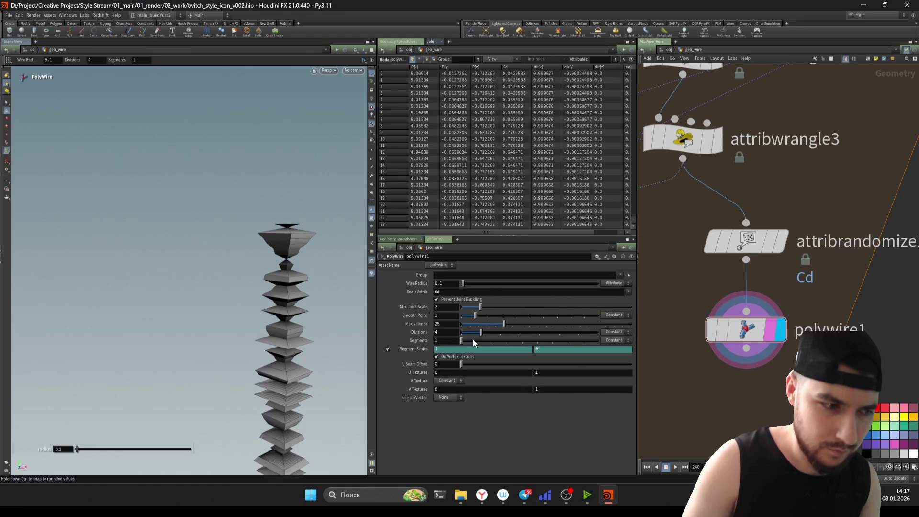
{"action": "left_click", "coordinate": [750, 244]}
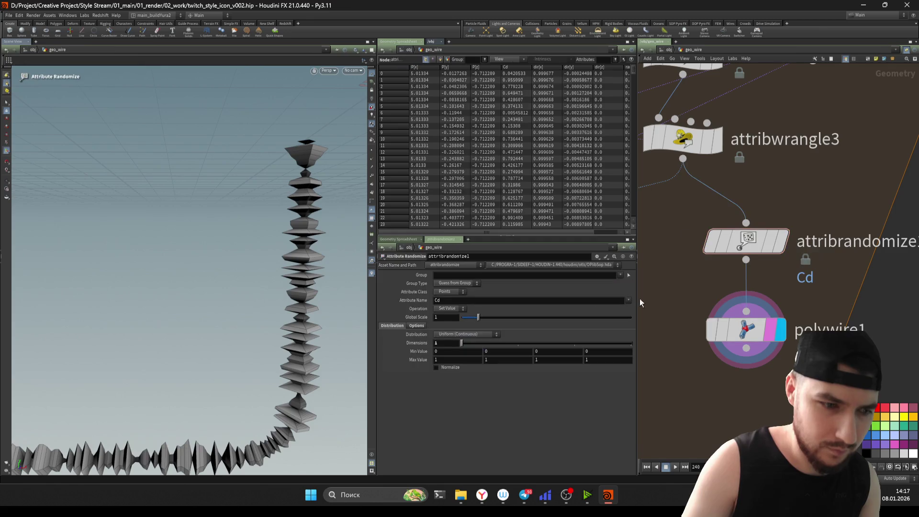
{"action": "mouse_move", "coordinate": [447, 352]}
{"action": "middle_mouse_down"}
{"action": "mouse_move", "coordinate": [483, 352]}
{"action": "mouse_move", "coordinate": [475, 353]}
{"action": "middle_mouse_up"}
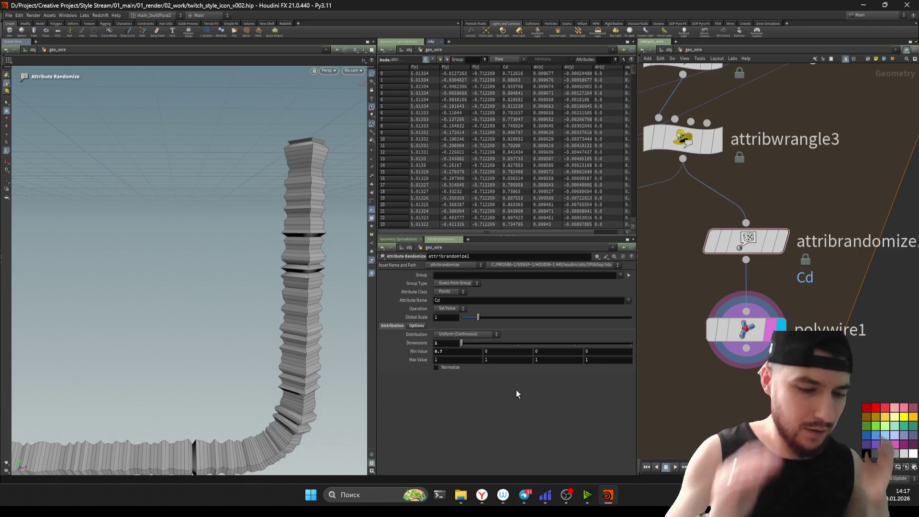
{"action": "left_click", "coordinate": [433, 41]}
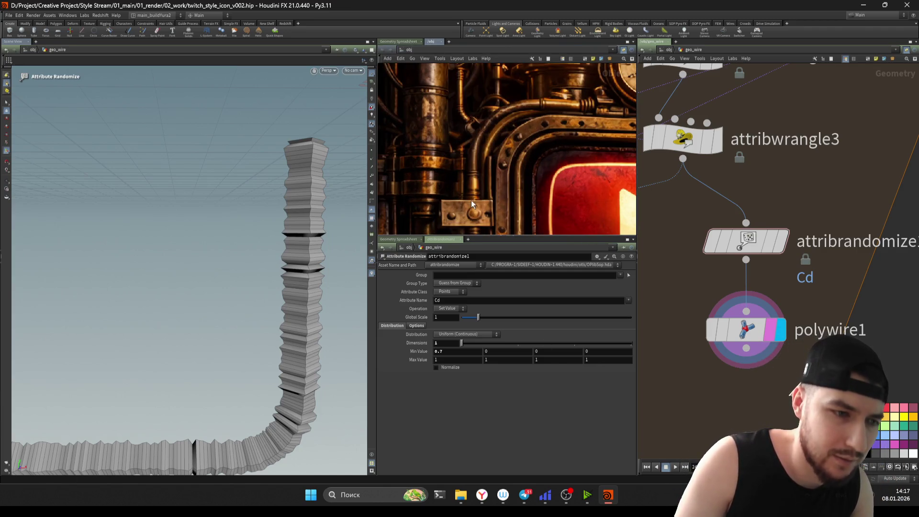
Open attribrandomize1's Distribution list to switch from Uniform (Continuous) to Custom Ramp.
{"action": "scroll", "coordinate": [527, 165], "scroll_direction": "up", "scroll_amount": 2}
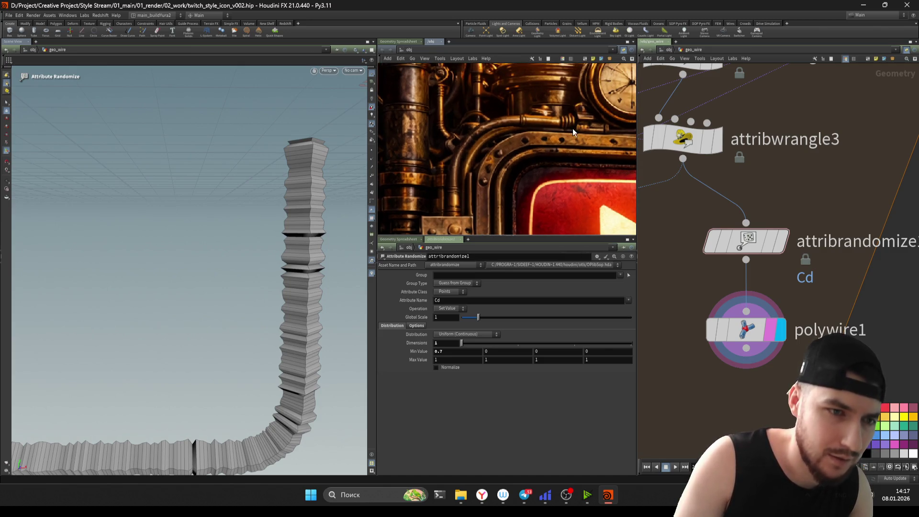
{"action": "scroll", "coordinate": [495, 162], "scroll_direction": "down", "scroll_amount": 2}
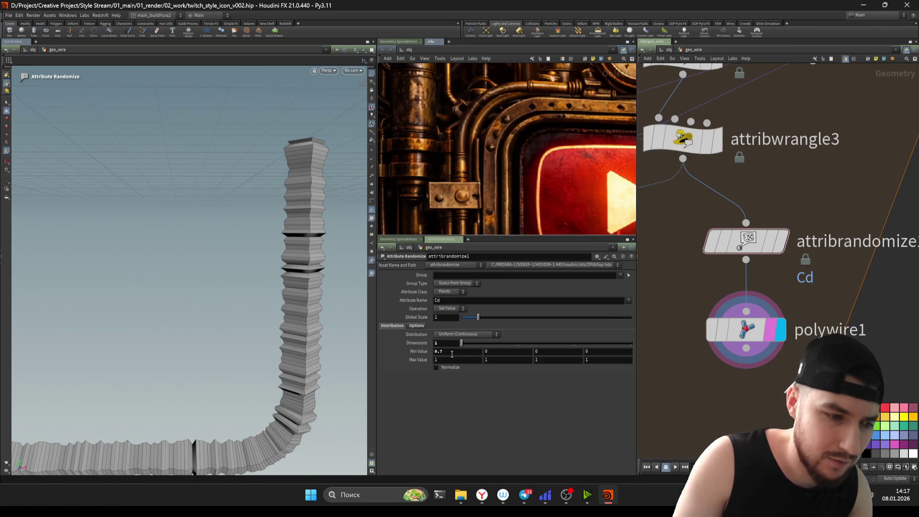
{"action": "left_click", "coordinate": [453, 334]}
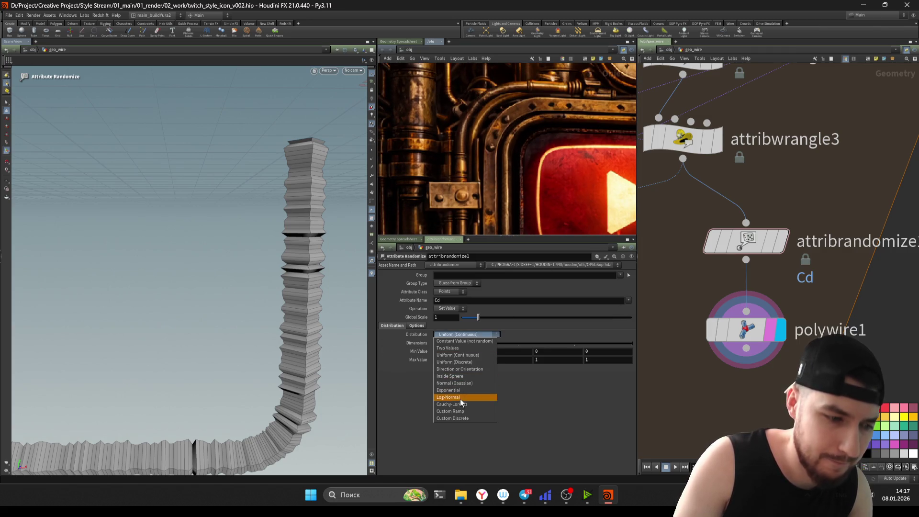
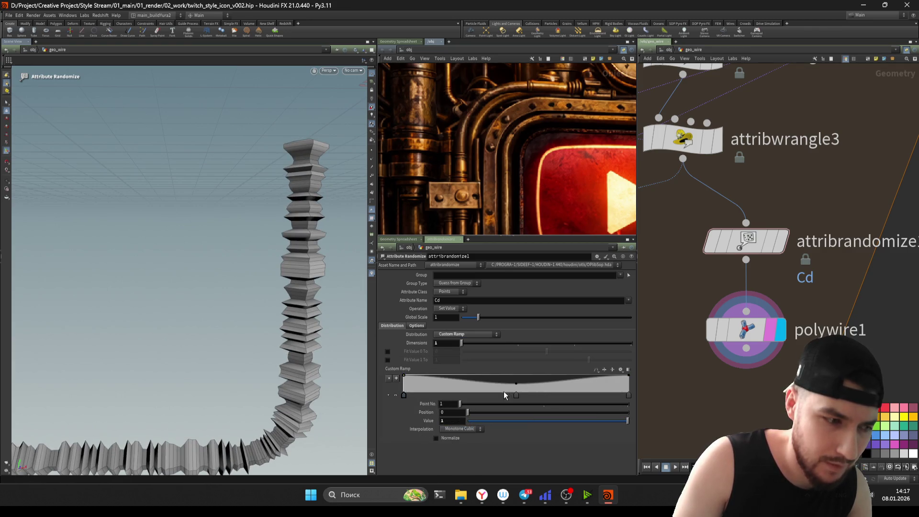
Raise ramp point 2 to 1, set polywire1 Divisions to 7, and add a low point near the ramp's right end.
{"action": "left_click_drag", "start_coordinate": [515, 383], "coordinate": [515, 375]}
{"action": "left_click", "coordinate": [759, 365]}
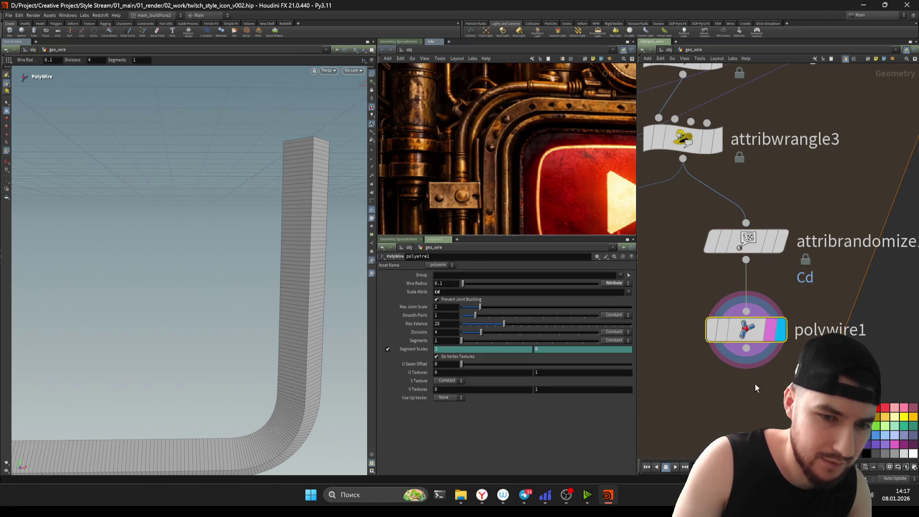
{"action": "mouse_move", "coordinate": [480, 332]}
{"action": "left_mouse_down"}
{"action": "mouse_move", "coordinate": [544, 331]}
{"action": "mouse_move", "coordinate": [529, 330]}
{"action": "left_mouse_up"}
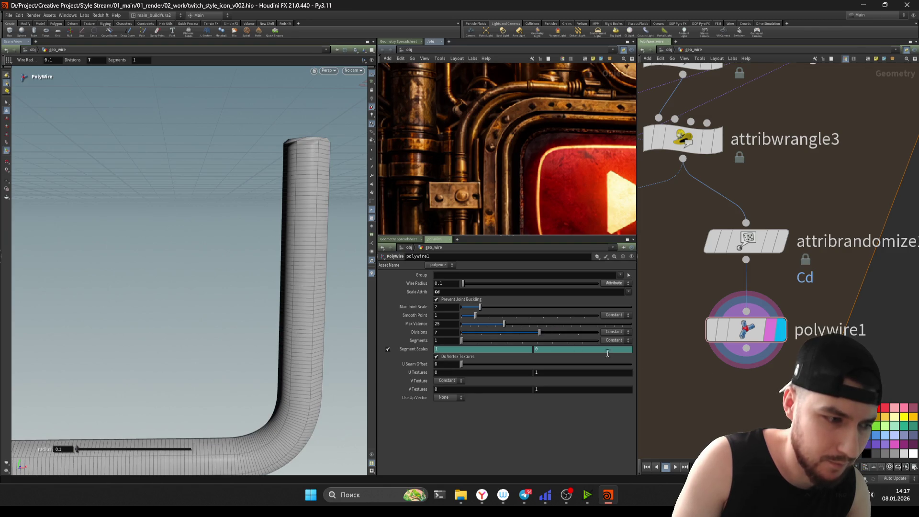
{"action": "left_click", "coordinate": [753, 239]}
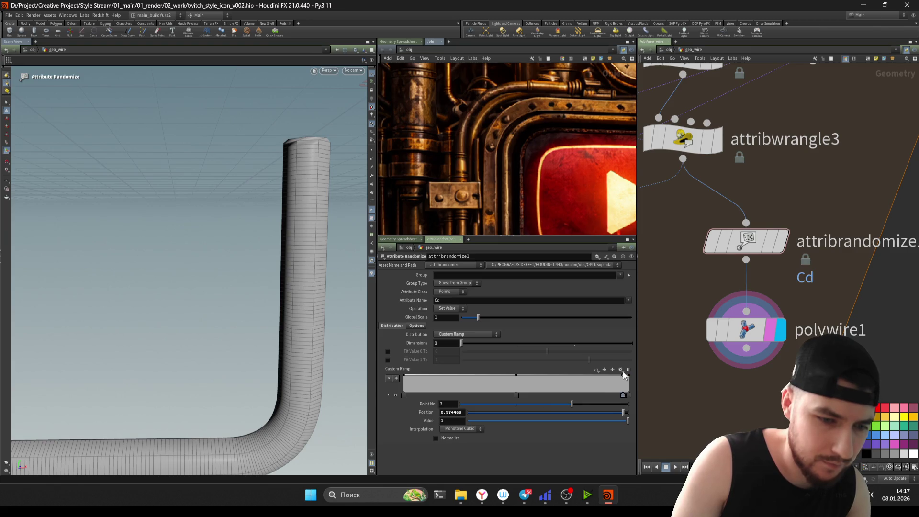
{"action": "left_click_drag", "start_coordinate": [626, 386], "coordinate": [614, 394]}
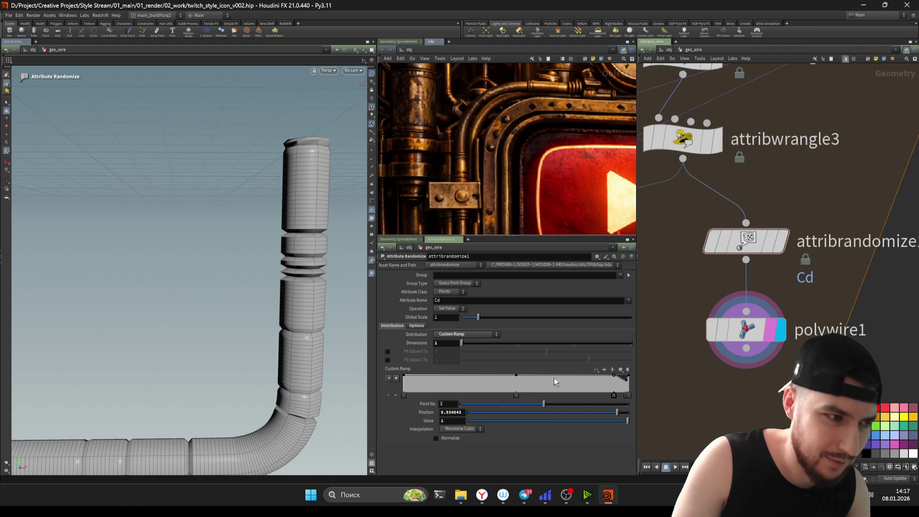
Add dipping points near the right end of attribrandomize1's Custom Ramp, with values 0 and 0.5, and nudge their positions.
{"action": "scroll", "coordinate": [150, 318], "scroll_direction": "down", "scroll_amount": 5}
{"action": "scroll", "coordinate": [288, 318], "scroll_direction": "up", "scroll_amount": 6}
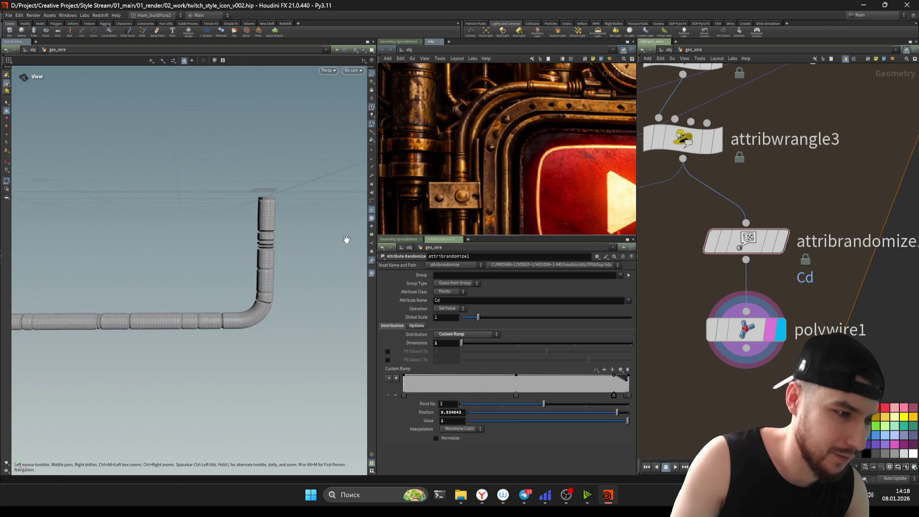
{"action": "scroll", "coordinate": [271, 224], "scroll_direction": "up", "scroll_amount": 4}
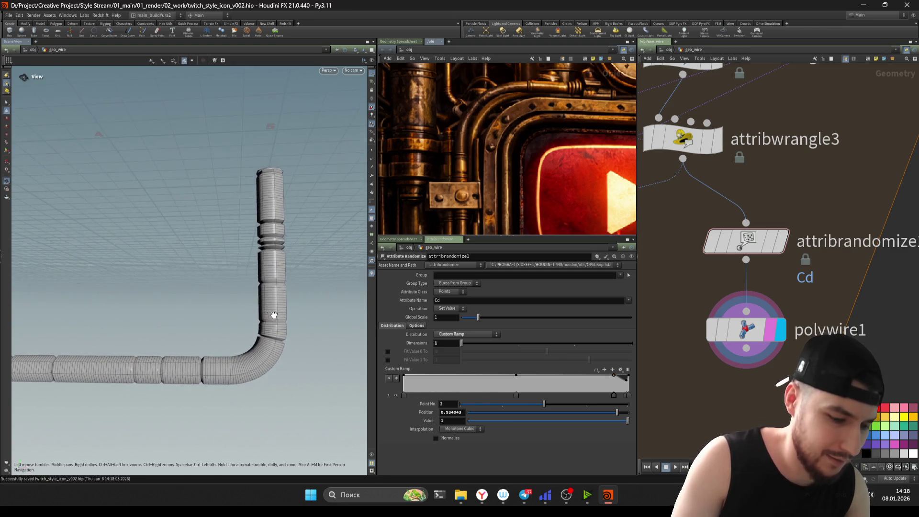
{"action": "mouse_move", "coordinate": [620, 381]}
{"action": "left_mouse_down"}
{"action": "mouse_move", "coordinate": [619, 389]}
{"action": "mouse_move", "coordinate": [619, 381]}
{"action": "left_mouse_up"}
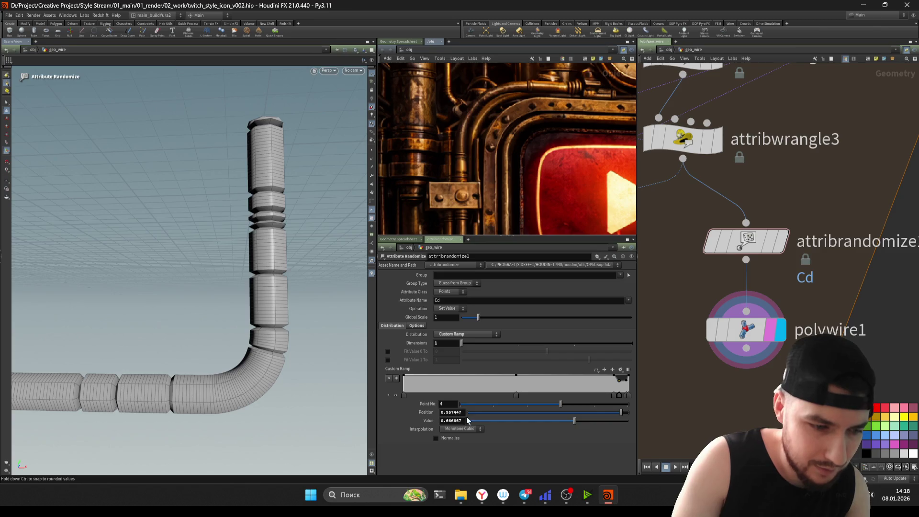
{"action": "double_click", "coordinate": [451, 421]}
{"action": "type", "text": "0"}
{"action": "left_click_drag", "start_coordinate": [477, 422], "coordinate": [538, 420]}
{"action": "left_click", "coordinate": [627, 395]}
{"action": "left_click_drag", "start_coordinate": [462, 421], "coordinate": [450, 422]}
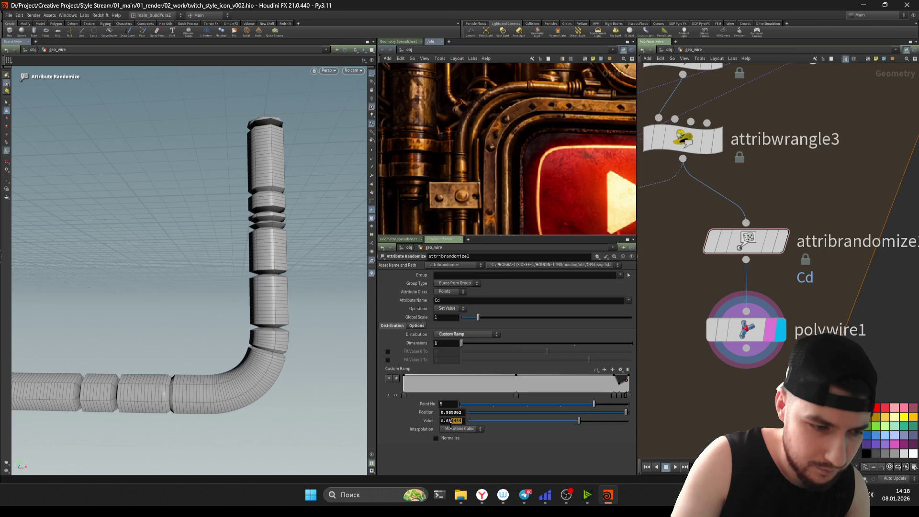
{"action": "type", "text": "5"}
{"action": "key", "text": "Return"}
{"action": "left_click", "coordinate": [614, 397]}
{"action": "left_click_drag", "start_coordinate": [617, 397], "coordinate": [624, 400]}
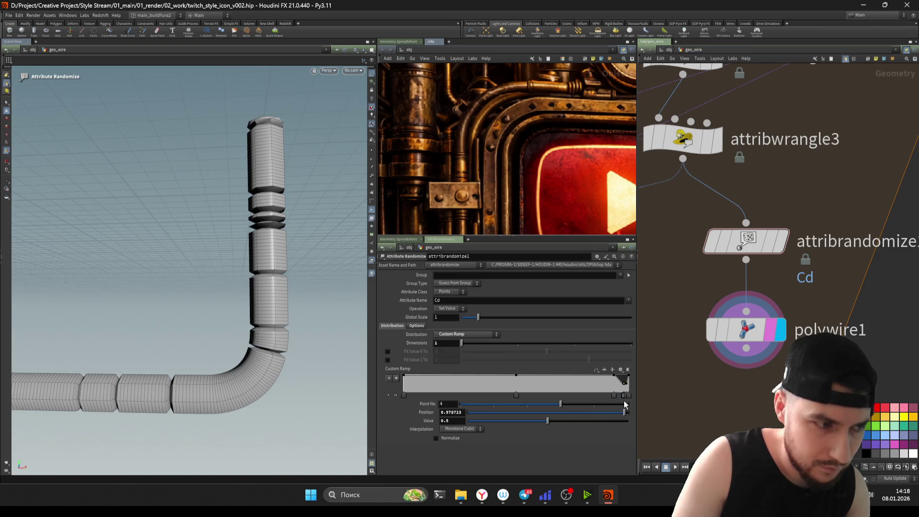
Tumble the view to inspect the banded pipe and save the scene as twitch_style_icon_v002.hip.
{"action": "key", "text": "Escape"}
{"action": "mouse_move", "coordinate": [330, 225]}
{"action": "left_mouse_down"}
{"action": "mouse_move", "coordinate": [346, 226]}
{"action": "mouse_move", "coordinate": [270, 280]}
{"action": "mouse_move", "coordinate": [203, 289]}
{"action": "mouse_move", "coordinate": [230, 258]}
{"action": "mouse_move", "coordinate": [317, 261]}
{"action": "left_mouse_up"}
{"action": "key", "text": "ctrl+s"}
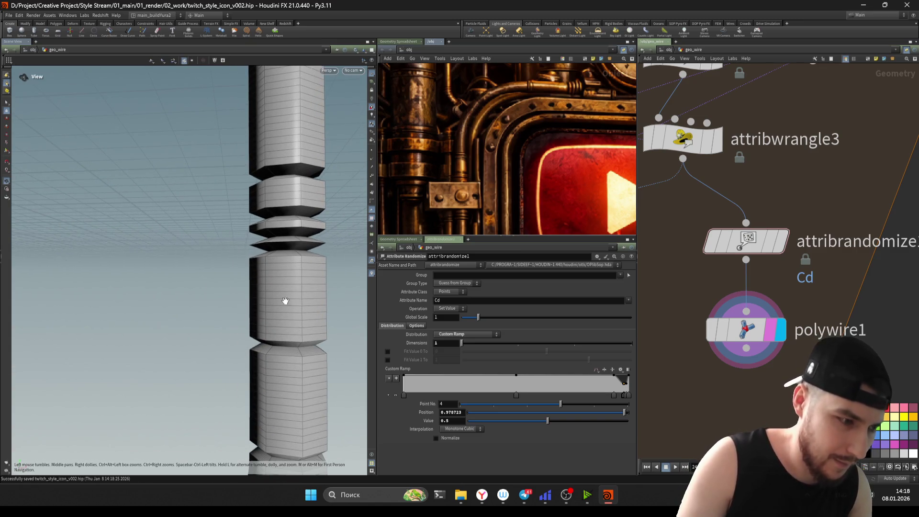
{"action": "middle_click_drag", "start_coordinate": [283, 306], "coordinate": [221, 295]}
{"action": "mouse_move", "coordinate": [222, 294]}
{"action": "left_mouse_down"}
{"action": "mouse_move", "coordinate": [214, 322]}
{"action": "mouse_move", "coordinate": [225, 299]}
{"action": "mouse_move", "coordinate": [68, 287]}
{"action": "mouse_move", "coordinate": [218, 293]}
{"action": "left_mouse_up"}
{"action": "scroll", "coordinate": [219, 293], "scroll_direction": "up", "scroll_amount": 10}
{"action": "key", "text": "ctrl+s"}
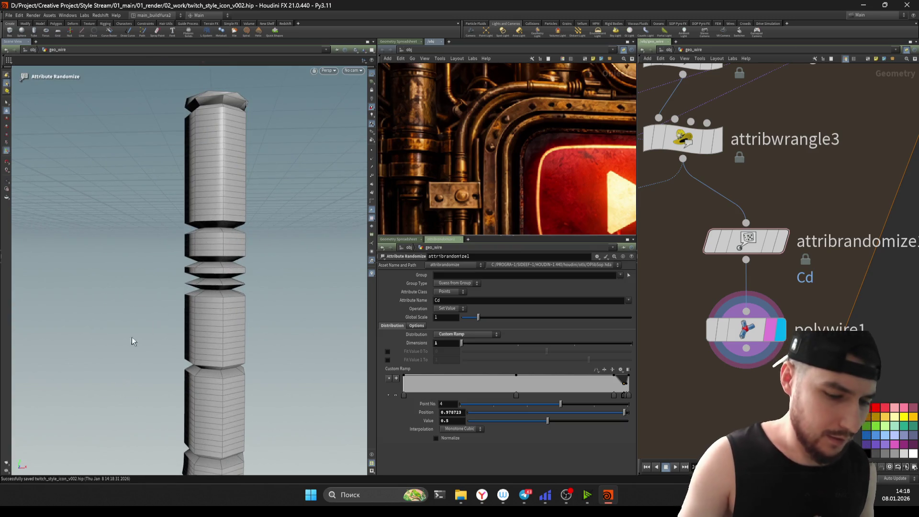
{"action": "scroll", "coordinate": [686, 253], "scroll_direction": "down", "scroll_amount": 2}
{"action": "left_click_drag", "start_coordinate": [735, 266], "coordinate": [737, 308]}
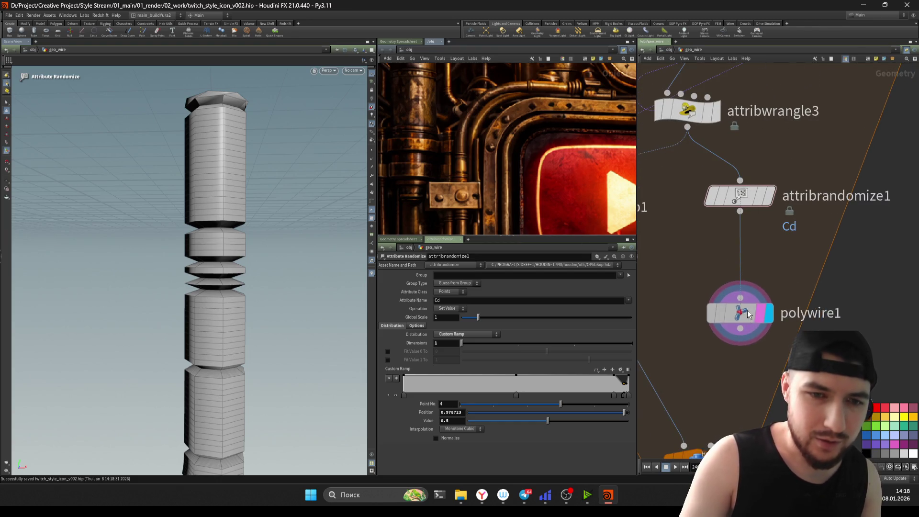
Display attribrandomize1 and add a Resample node above it with Curve U Attribute output enabled.
{"action": "left_click", "coordinate": [740, 195]}
{"action": "left_click", "coordinate": [768, 195]}
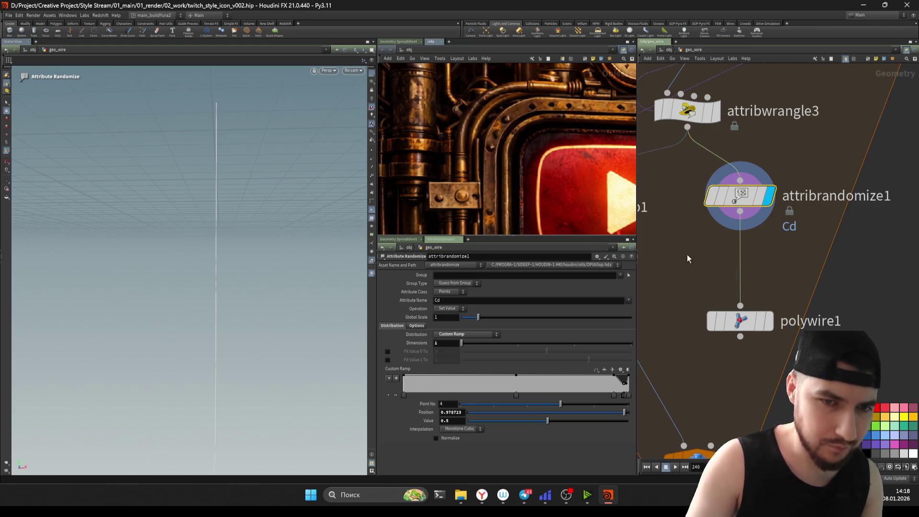
{"action": "key", "text": "Tab"}
{"action": "type", "text": "resample"}
{"action": "key", "text": "Return"}
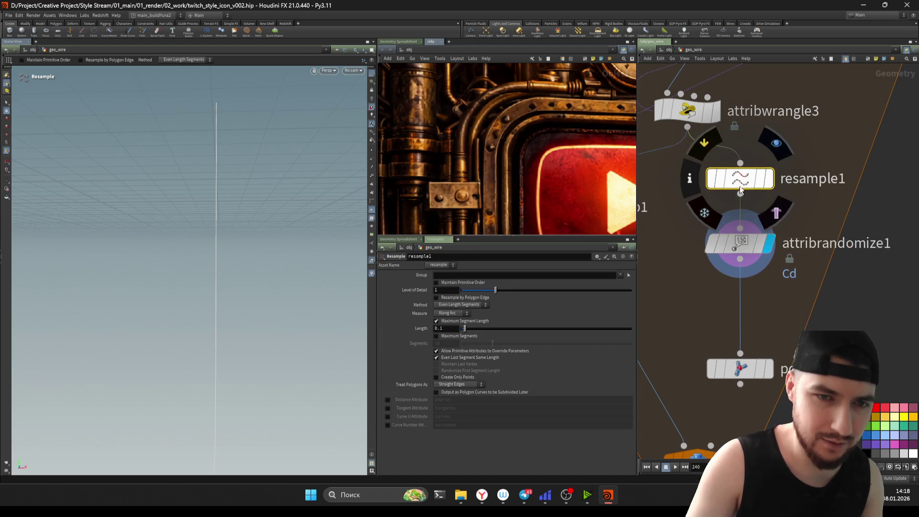
{"action": "left_click", "coordinate": [388, 416]}
{"action": "key", "text": "Down"}
{"action": "middle_click_drag", "start_coordinate": [779, 305], "coordinate": [765, 253]}
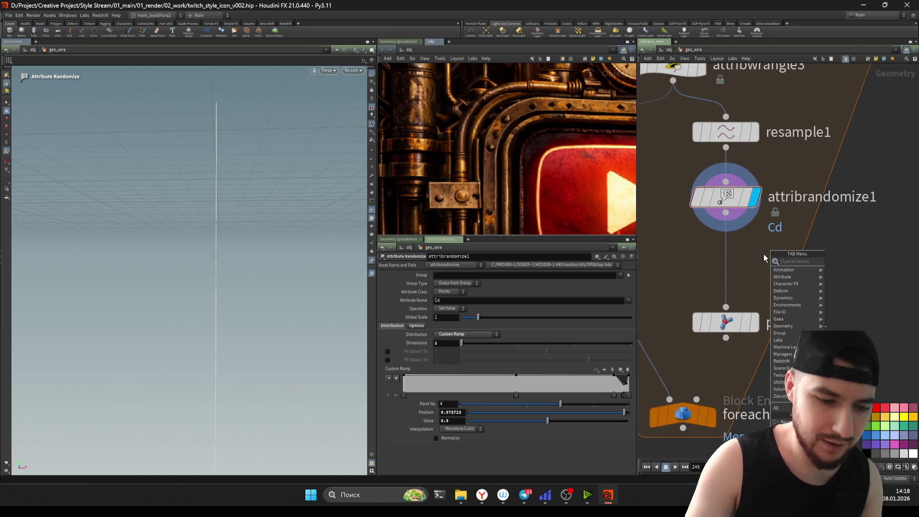
{"action": "scroll", "coordinate": [746, 247], "scroll_direction": "down", "scroll_amount": 1}
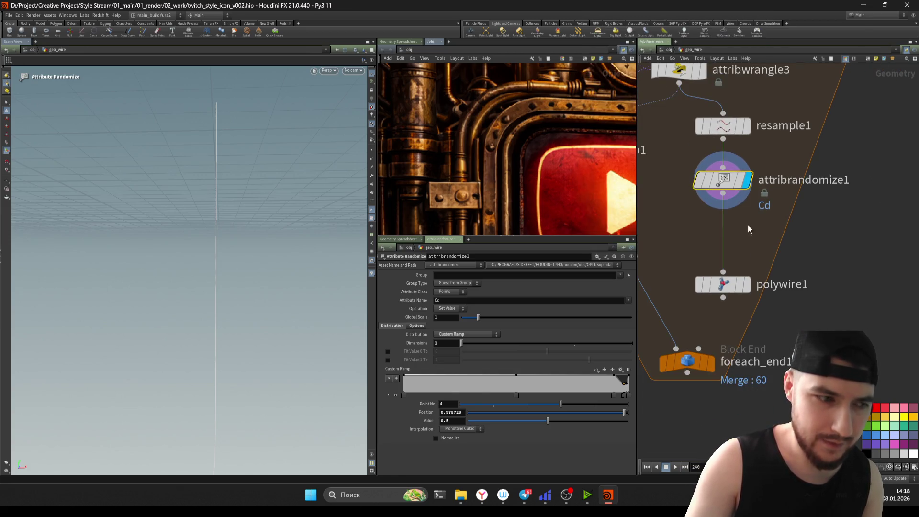
Create an Attribute Wrangle node.
{"action": "key", "text": "Tab"}
{"action": "type", "text": "wrangle"}
{"action": "key", "text": "Return"}
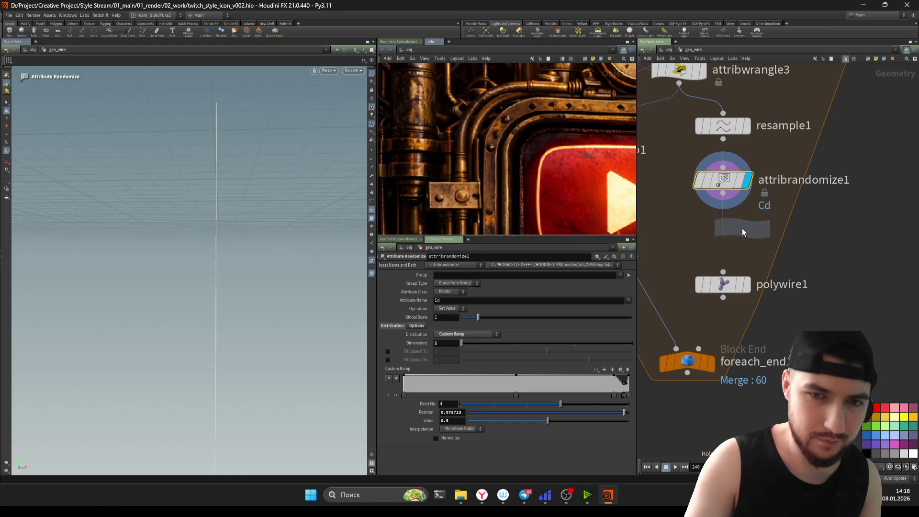
Insert attribwrangle4 between attribrandomize1 and polywire1, undoing an accidental node deletion.
{"action": "left_click", "coordinate": [742, 230]}
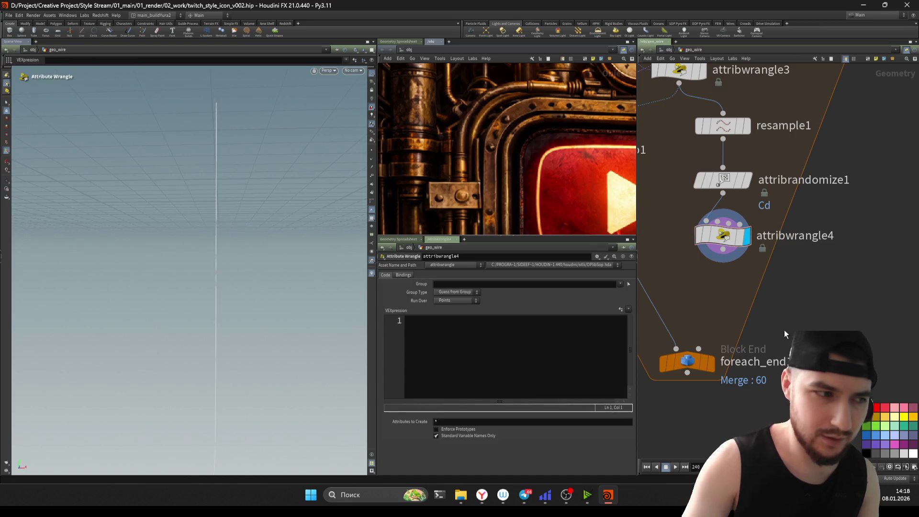
{"action": "left_click_drag", "start_coordinate": [788, 307], "coordinate": [685, 225]}
{"action": "key", "text": "ctrl+z"}
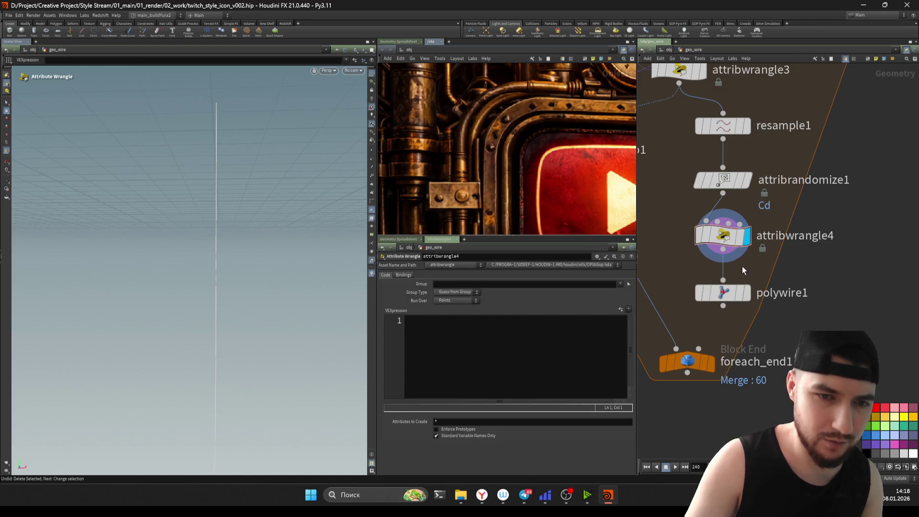
Set polywire1's Scale Attrib to pscale and start editing attribwrangle4's VEXpression.
{"action": "left_click", "coordinate": [744, 293]}
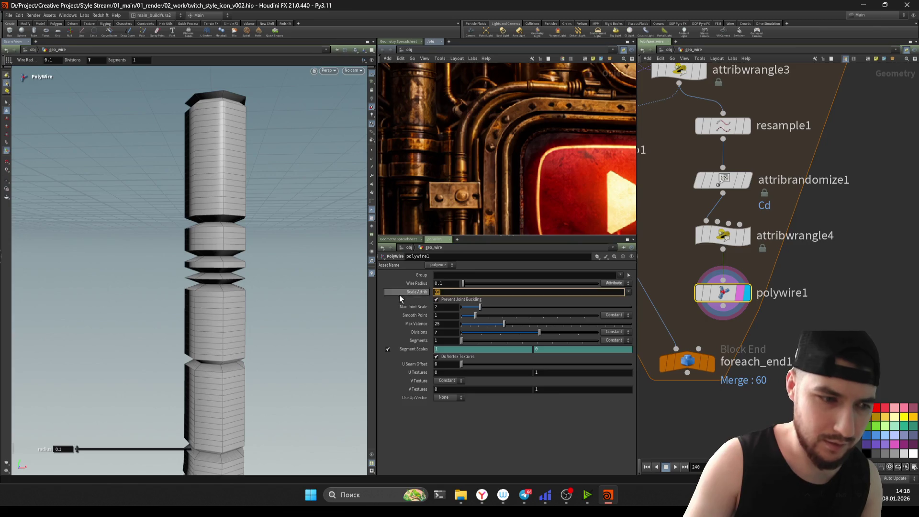
{"action": "type", "text": "pscale"}
{"action": "key", "text": "Return"}
{"action": "left_click", "coordinate": [732, 237]}
{"action": "left_click", "coordinate": [511, 343]}
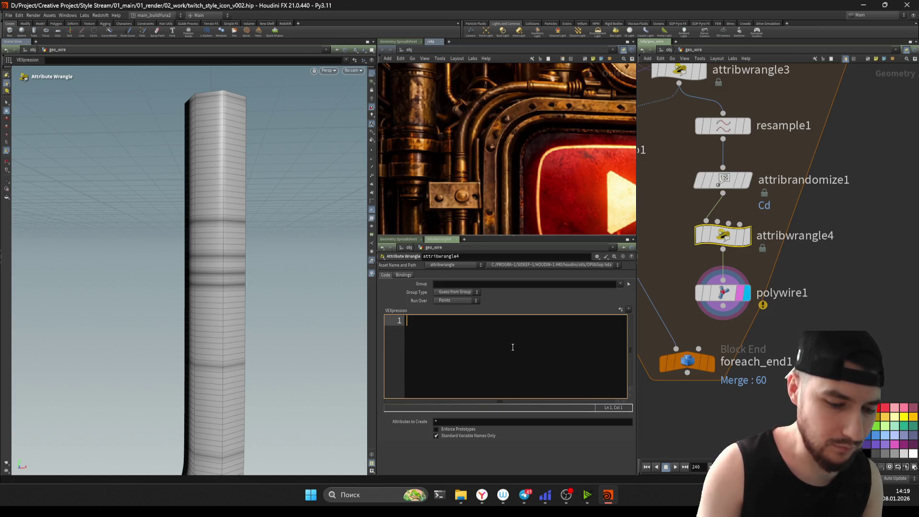
{"action": "type", "text": "f@pscale ="}
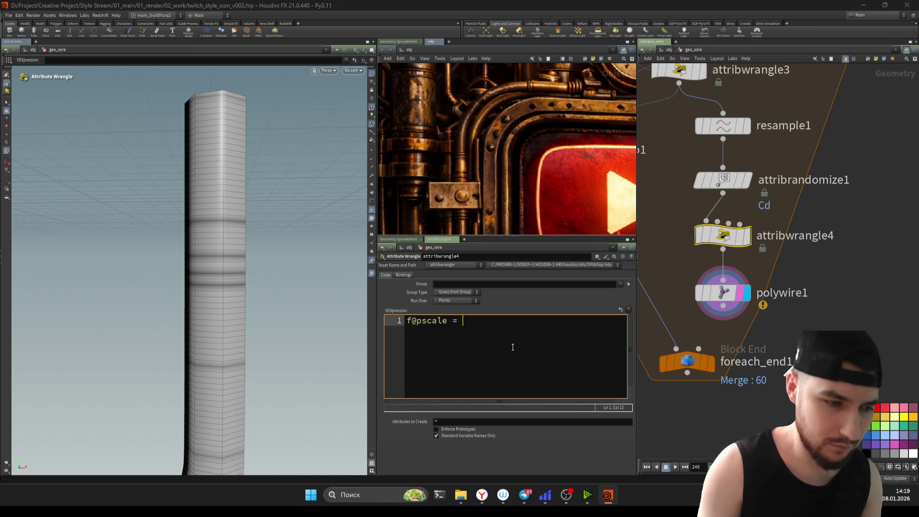
{"action": "type", "text": "amp( '"}
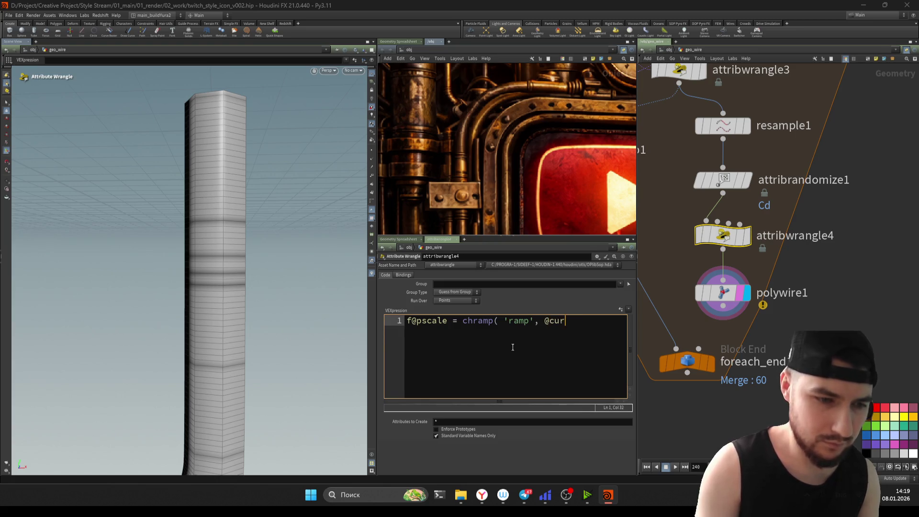
{"action": "type", "text": ");"}
{"action": "key", "text": "ctrl+s"}
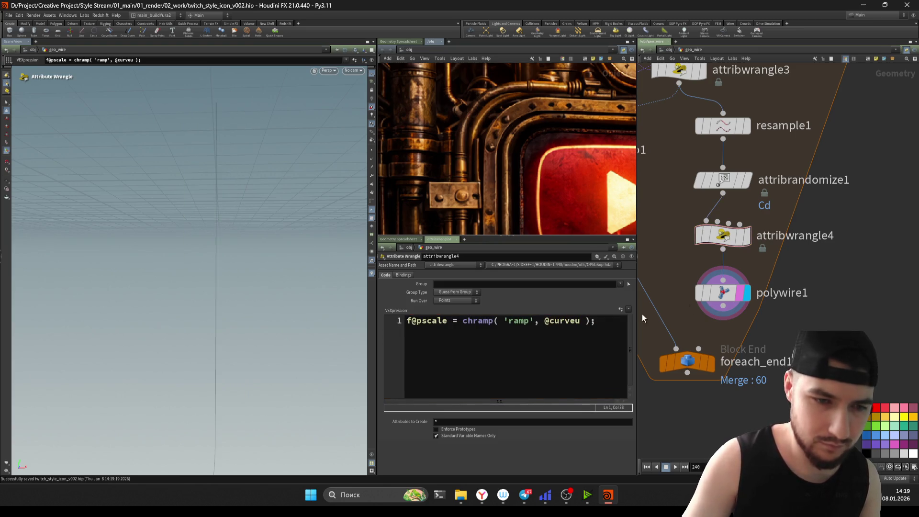
{"action": "left_click", "coordinate": [618, 311]}
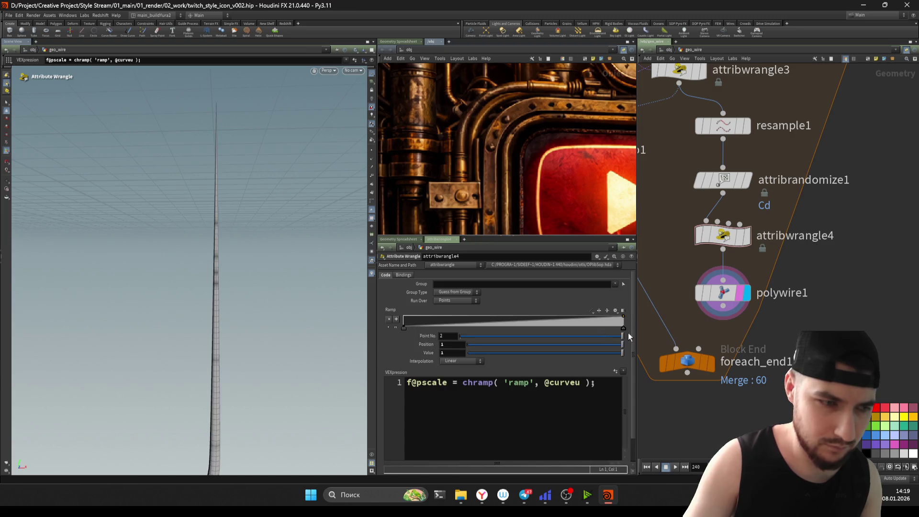
{"action": "left_click_drag", "start_coordinate": [410, 324], "coordinate": [391, 305]}
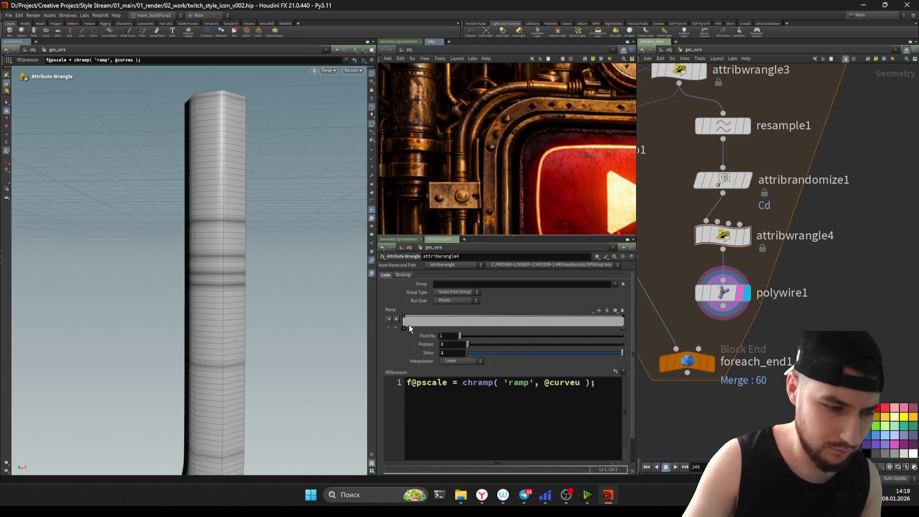
Expand attribwrangle4's ramp and add points near its start, forming a flat value-1 block beside a 0.667 dip.
{"action": "left_click", "coordinate": [396, 328]}
{"action": "left_click", "coordinate": [409, 326]}
{"action": "mouse_move", "coordinate": [409, 332]}
{"action": "left_mouse_down"}
{"action": "mouse_move", "coordinate": [406, 372]}
{"action": "mouse_move", "coordinate": [407, 332]}
{"action": "mouse_move", "coordinate": [415, 341]}
{"action": "mouse_move", "coordinate": [421, 329]}
{"action": "mouse_move", "coordinate": [422, 300]}
{"action": "mouse_move", "coordinate": [403, 340]}
{"action": "left_mouse_up"}
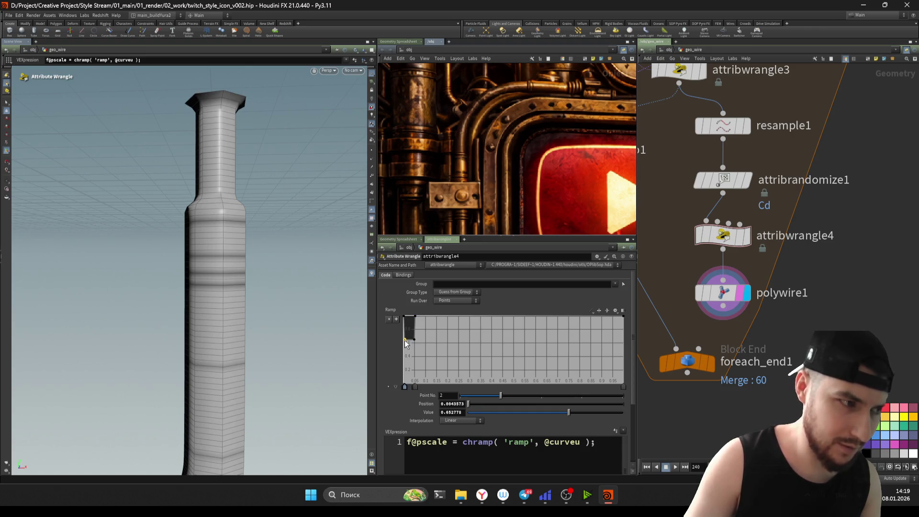
{"action": "left_click_drag", "start_coordinate": [413, 388], "coordinate": [406, 387]}
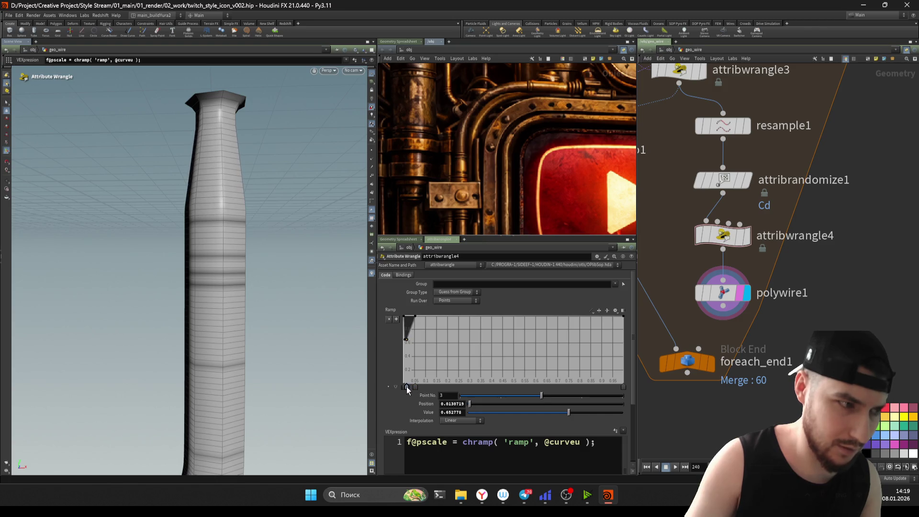
{"action": "left_click", "coordinate": [408, 322]}
{"action": "left_click_drag", "start_coordinate": [411, 320], "coordinate": [411, 343]}
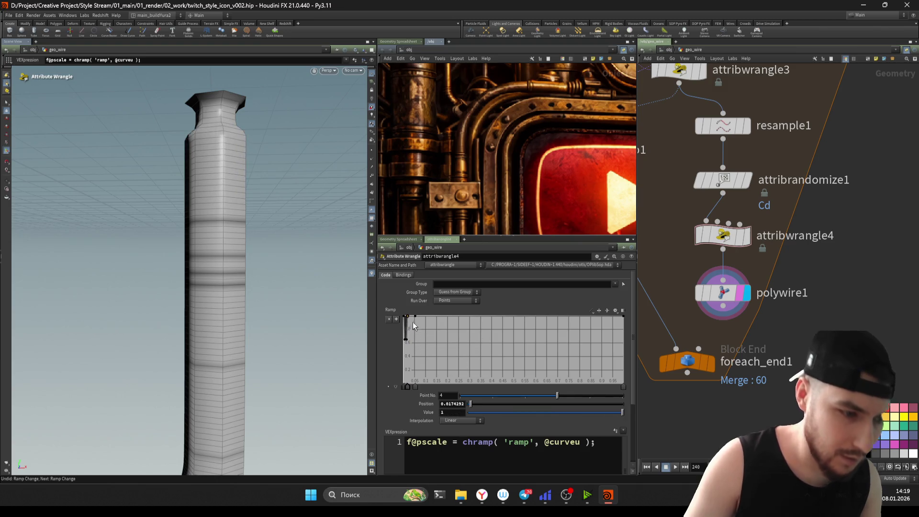
{"action": "left_click", "coordinate": [412, 338]}
{"action": "mouse_move", "coordinate": [413, 338]}
{"action": "left_mouse_down"}
{"action": "mouse_move", "coordinate": [414, 345]}
{"action": "mouse_move", "coordinate": [411, 317]}
{"action": "left_mouse_up"}
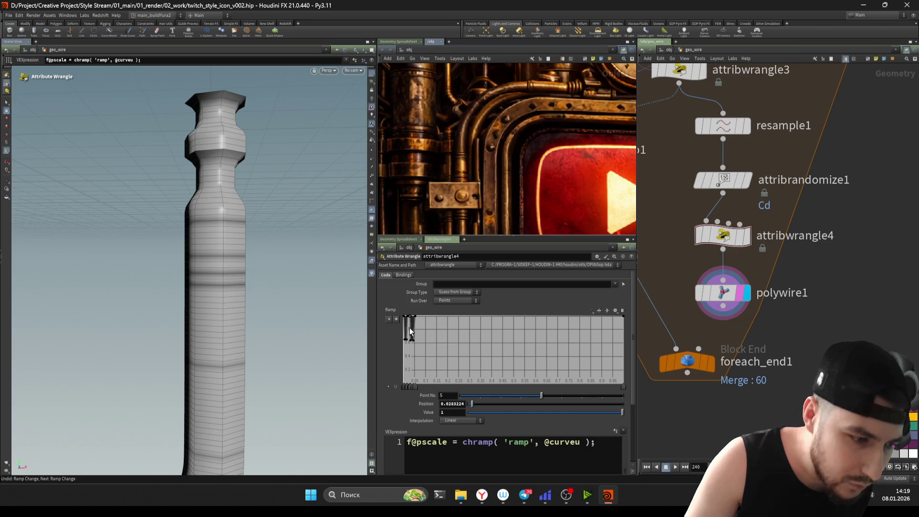
{"action": "mouse_move", "coordinate": [406, 320]}
{"action": "left_mouse_down"}
{"action": "mouse_move", "coordinate": [413, 346]}
{"action": "mouse_move", "coordinate": [392, 340]}
{"action": "mouse_move", "coordinate": [404, 340]}
{"action": "left_mouse_up"}
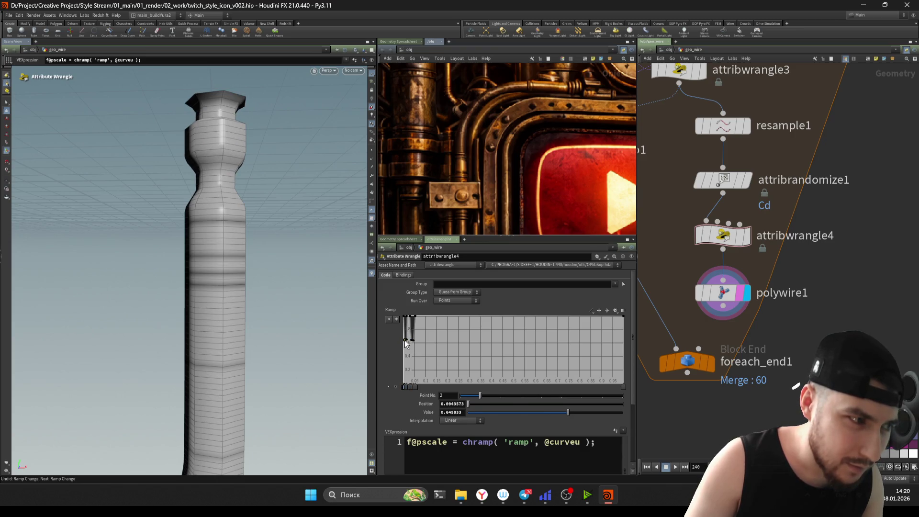
{"action": "key", "text": "ctrl+s"}
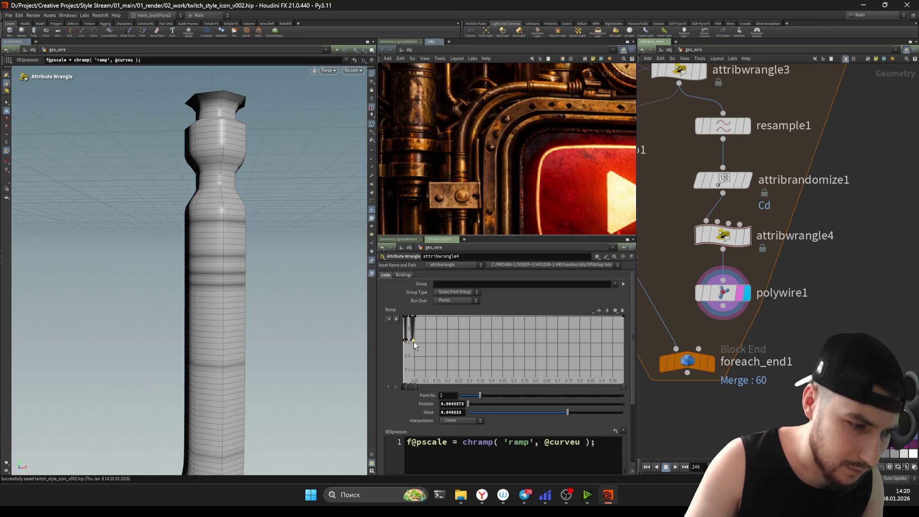
Add further ramp points at about 0.667 and full value to extend the stepped bands.
{"action": "left_click", "coordinate": [418, 341]}
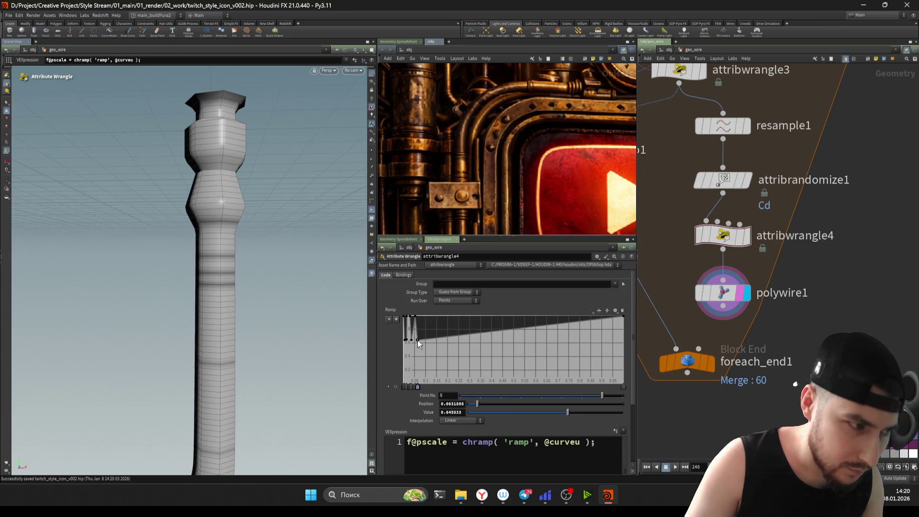
{"action": "key", "text": "ctrl+z"}
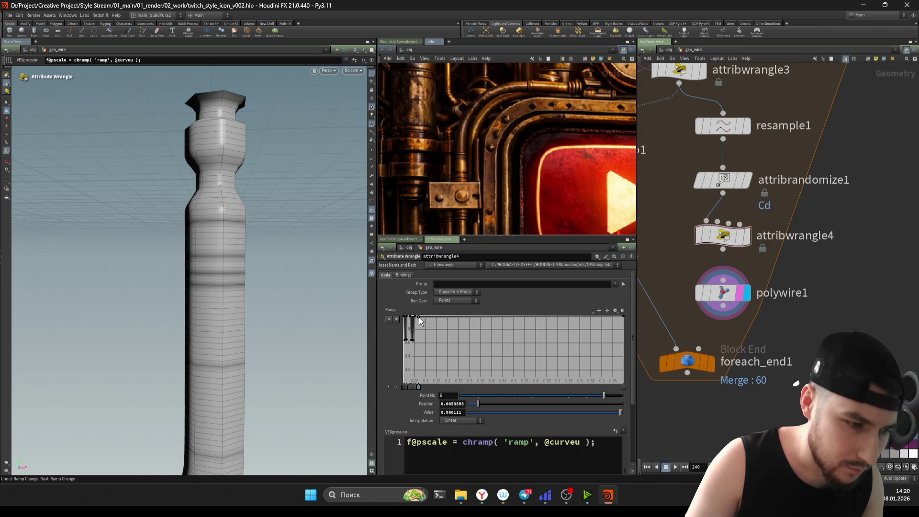
{"action": "left_click_drag", "start_coordinate": [423, 314], "coordinate": [425, 340]}
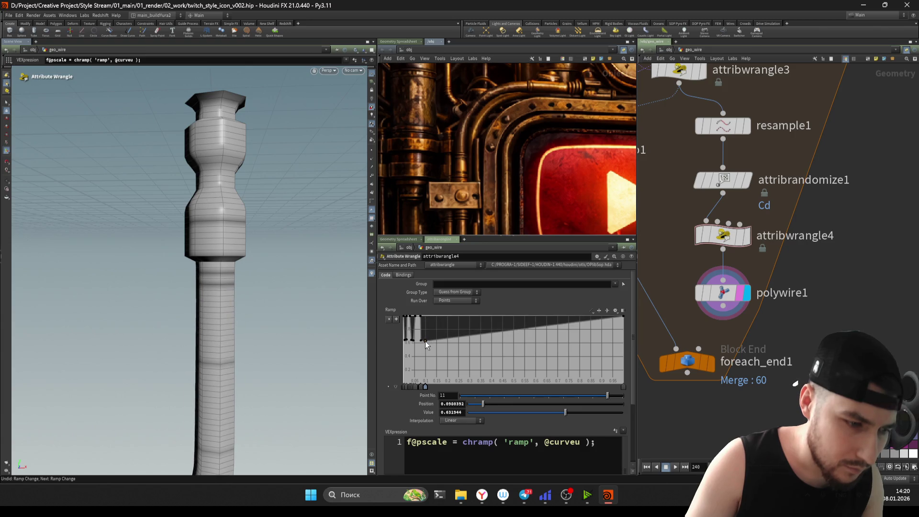
{"action": "left_click", "coordinate": [428, 316]}
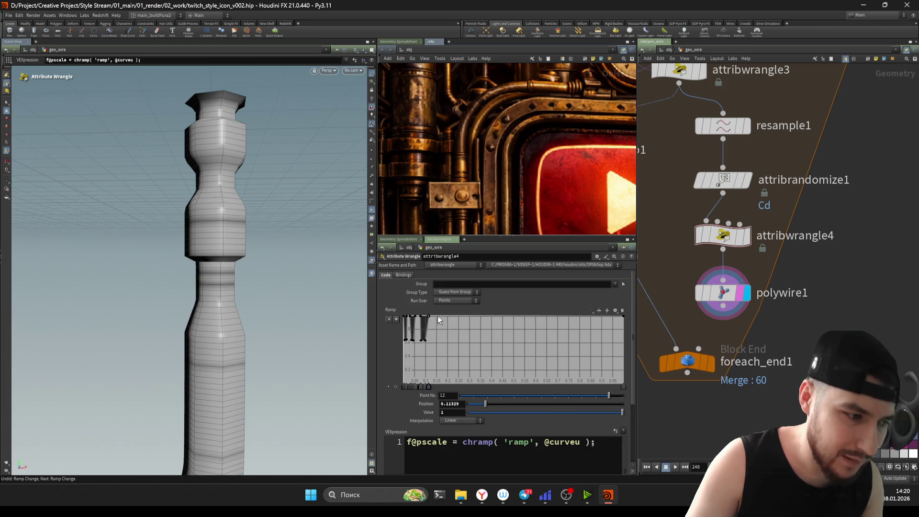
{"action": "mouse_move", "coordinate": [428, 316]}
{"action": "left_mouse_down"}
{"action": "mouse_move", "coordinate": [438, 326]}
{"action": "mouse_move", "coordinate": [442, 313]}
{"action": "mouse_move", "coordinate": [437, 338]}
{"action": "mouse_move", "coordinate": [452, 338]}
{"action": "mouse_move", "coordinate": [447, 308]}
{"action": "left_mouse_up"}
{"action": "left_click", "coordinate": [437, 338]}
Add a Subdivide node after polywire1 and check its geometry info.
{"action": "key", "text": "Escape"}
{"action": "scroll", "coordinate": [221, 340], "scroll_direction": "down", "scroll_amount": 5}
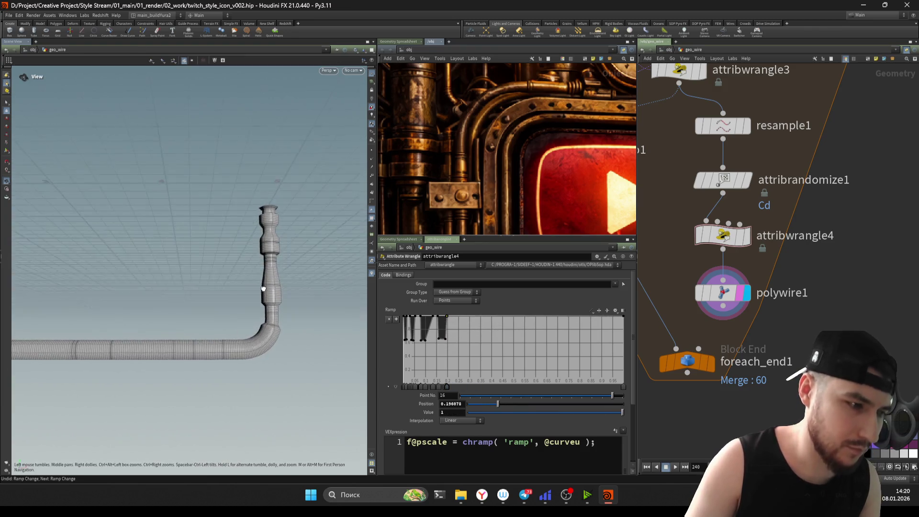
{"action": "key", "text": "Return"}
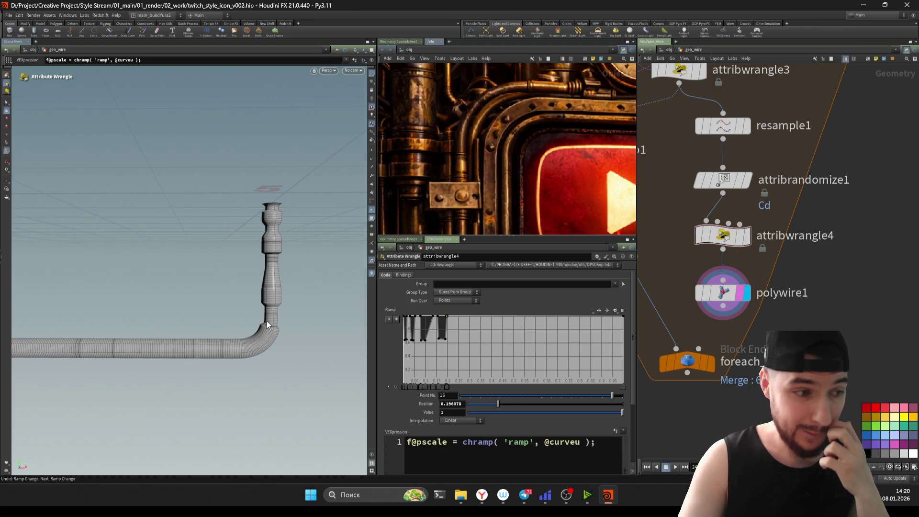
{"action": "scroll", "coordinate": [308, 273], "scroll_direction": "down", "scroll_amount": 2}
{"action": "scroll", "coordinate": [790, 324], "scroll_direction": "up", "scroll_amount": 2}
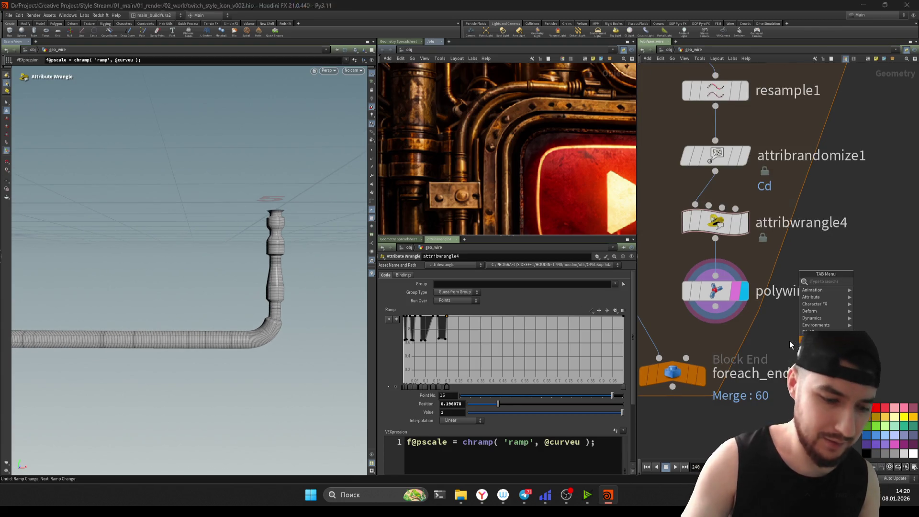
{"action": "key", "text": "Tab"}
{"action": "type", "text": "subd"}
{"action": "key", "text": "Return"}
{"action": "left_click", "coordinate": [757, 330]}
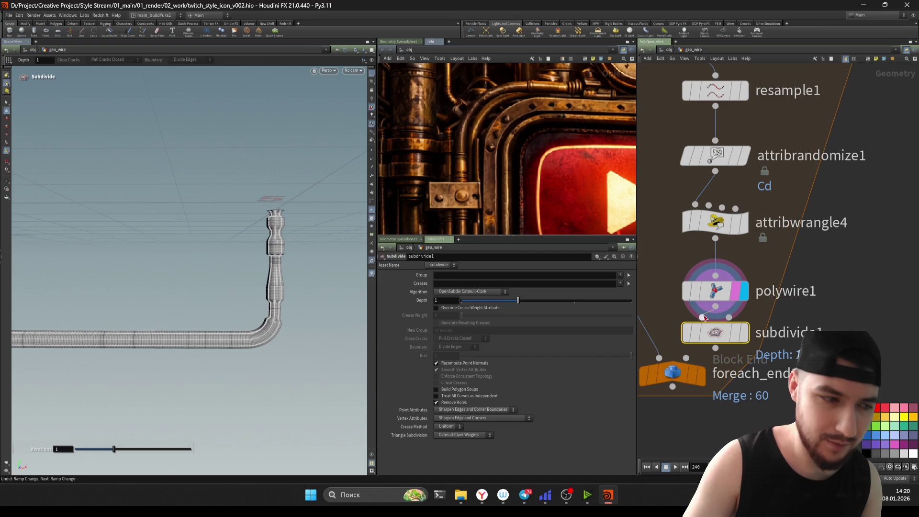
{"action": "key", "text": "Escape"}
{"action": "scroll", "coordinate": [283, 252], "scroll_direction": "up", "scroll_amount": 5}
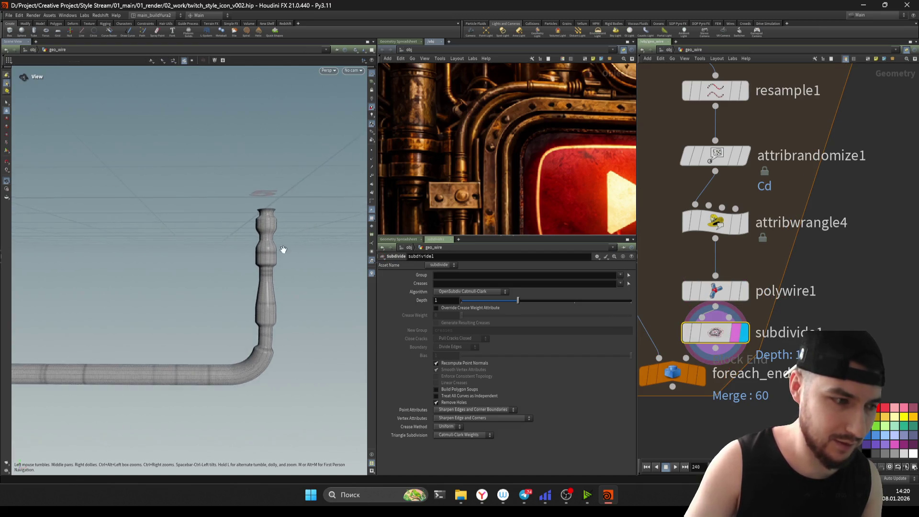
{"action": "middle_click", "coordinate": [708, 329]}
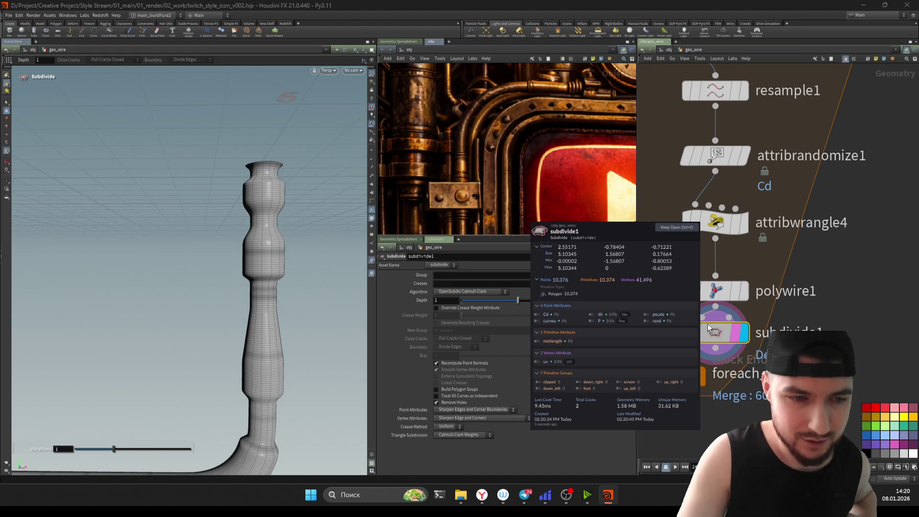
{"action": "scroll", "coordinate": [718, 187], "scroll_direction": "down", "scroll_amount": 5}
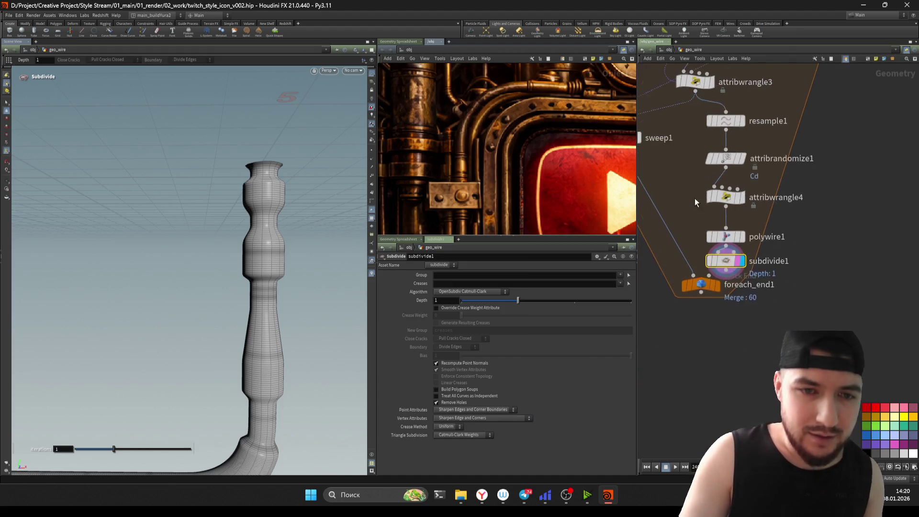
{"action": "key", "text": "ctrl+s"}
{"action": "scroll", "coordinate": [717, 283], "scroll_direction": "up", "scroll_amount": 2}
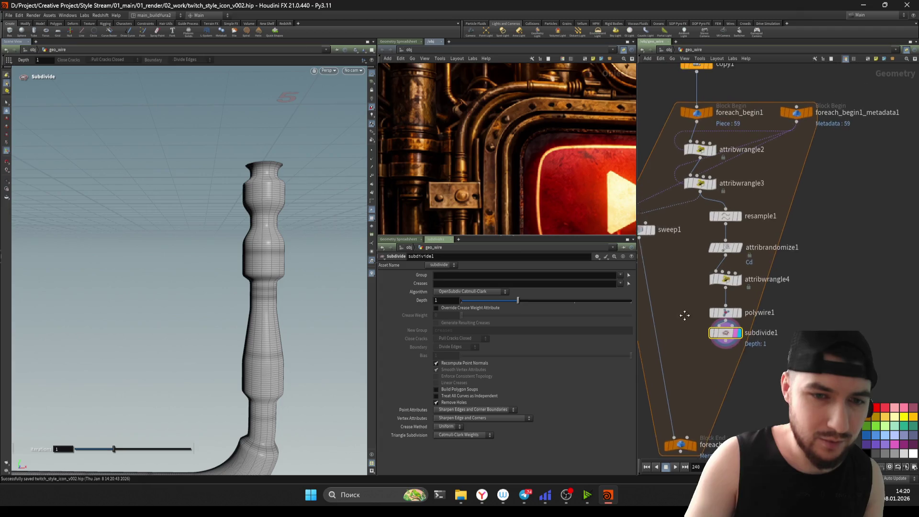
Set polywire1 Divisions to 4 and orbit to check the smoothed wire.
{"action": "left_click", "coordinate": [731, 239]}
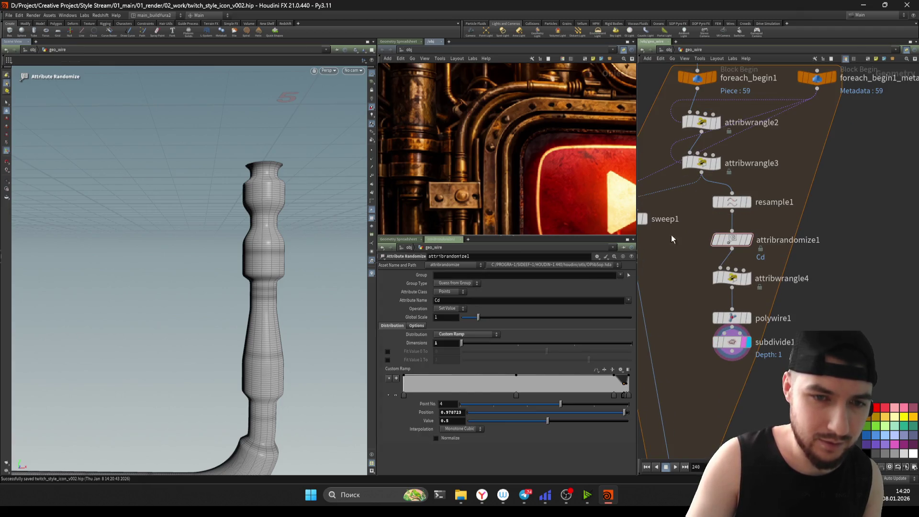
{"action": "scroll", "coordinate": [679, 251], "scroll_direction": "down", "scroll_amount": 3}
{"action": "scroll", "coordinate": [688, 291], "scroll_direction": "up", "scroll_amount": 2}
{"action": "key", "text": "Down"}
{"action": "key", "text": "Down"}
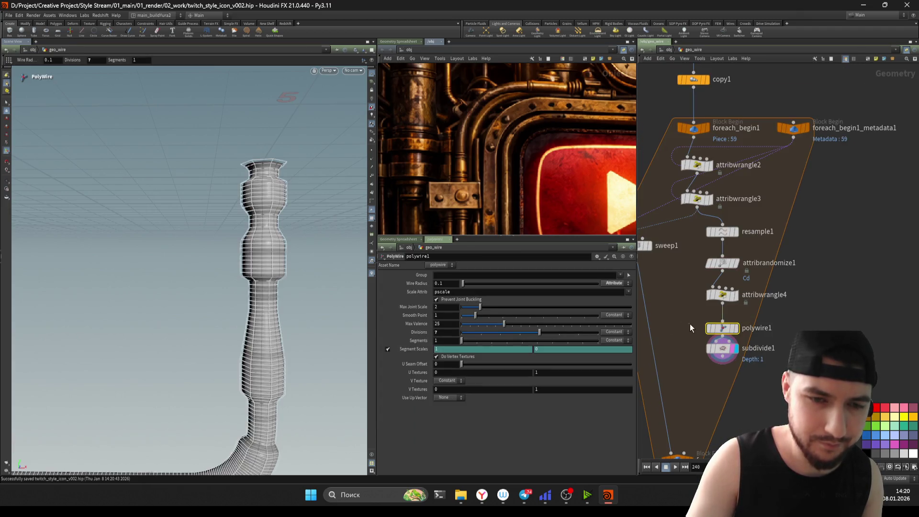
{"action": "key", "text": "Return"}
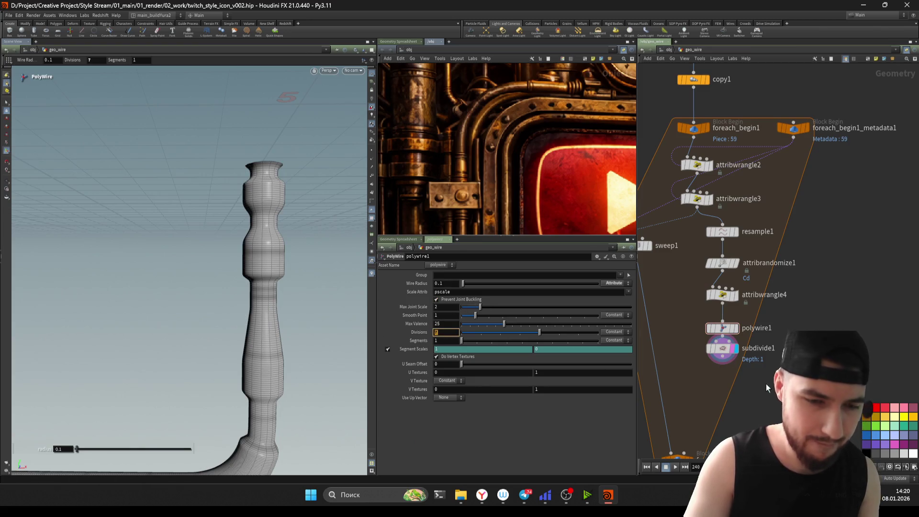
{"action": "type", "text": "4"}
{"action": "key", "text": "Return"}
{"action": "middle_click_drag", "start_coordinate": [768, 381], "coordinate": [763, 348]}
{"action": "left_click_drag", "start_coordinate": [215, 318], "coordinate": [292, 304]}
{"action": "scroll", "coordinate": [690, 344], "scroll_direction": "down", "scroll_amount": 2}
{"action": "scroll", "coordinate": [690, 344], "scroll_direction": "up", "scroll_amount": 3}
Pull attribrandomize1 out of the chain so it moves below attribwrangle4.
{"action": "left_click_drag", "start_coordinate": [699, 363], "coordinate": [713, 213]}
{"action": "key", "text": "ctrl+s"}
{"action": "left_click", "coordinate": [732, 213]}
{"action": "scroll", "coordinate": [756, 235], "scroll_direction": "up", "scroll_amount": 2}
{"action": "middle_click_drag", "start_coordinate": [829, 271], "coordinate": [829, 251]}
{"action": "middle_click_drag", "start_coordinate": [691, 222], "coordinate": [726, 227]}
{"action": "mouse_move", "coordinate": [729, 223]}
{"action": "left_mouse_down"}
{"action": "mouse_move", "coordinate": [803, 297]}
{"action": "mouse_move", "coordinate": [773, 280]}
{"action": "mouse_move", "coordinate": [730, 279]}
{"action": "left_mouse_up"}
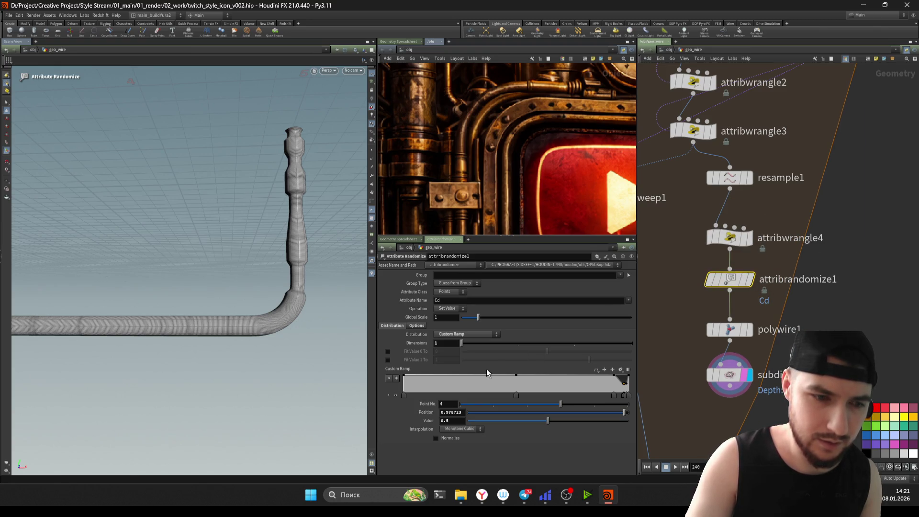
Make attribrandomize1 randomize pscale with the Multiply operation, keeping Global Scale at 1.
{"action": "double_click", "coordinate": [470, 304]}
{"action": "type", "text": "pscale"}
{"action": "key", "text": "Return"}
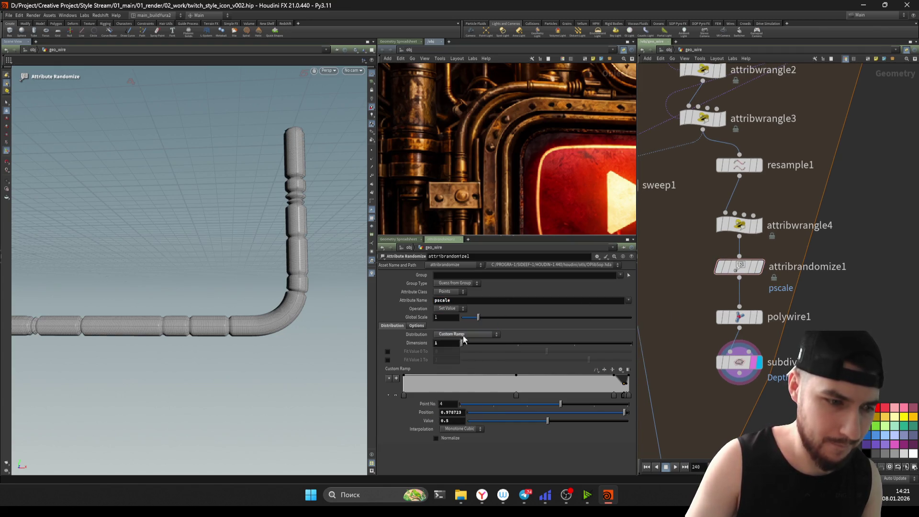
{"action": "left_click", "coordinate": [446, 322]}
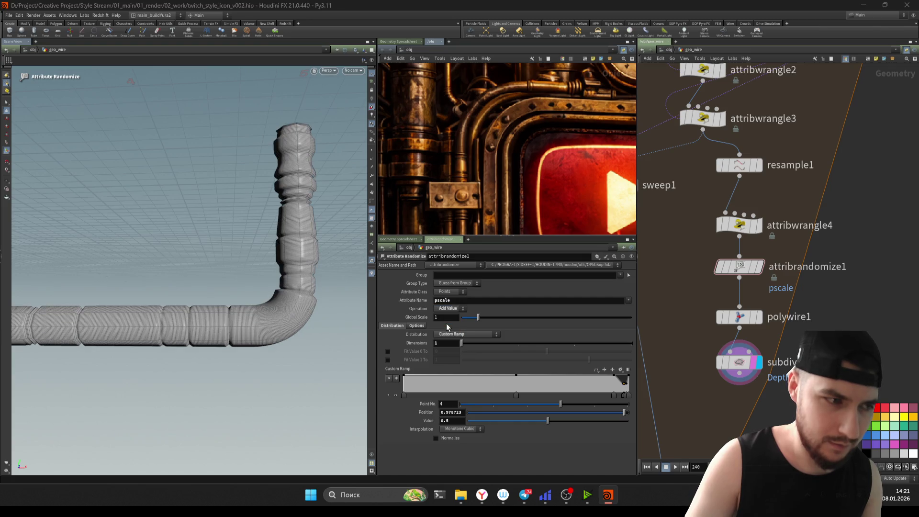
{"action": "key", "text": "Escape"}
{"action": "scroll", "coordinate": [295, 293], "scroll_direction": "up", "scroll_amount": 2}
{"action": "key", "text": "ctrl+s"}
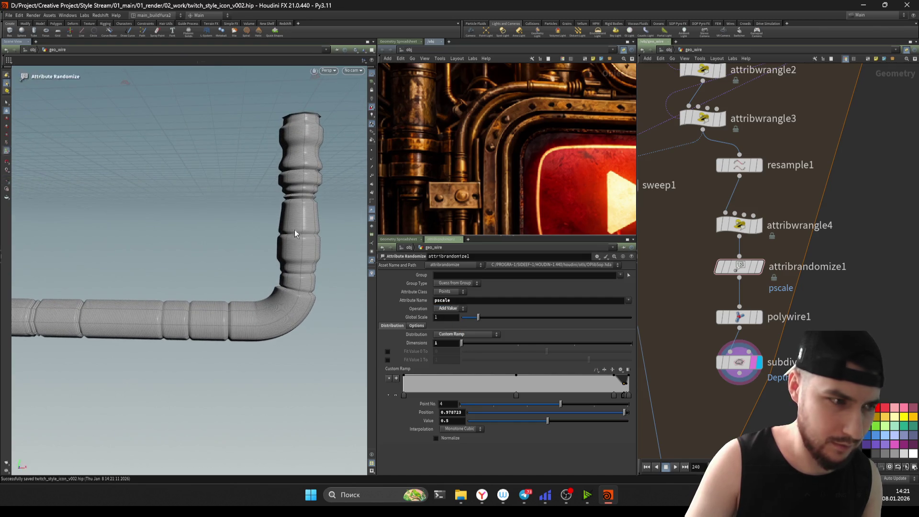
{"action": "scroll", "coordinate": [293, 239], "scroll_direction": "down", "scroll_amount": 2}
{"action": "scroll", "coordinate": [240, 295], "scroll_direction": "down", "scroll_amount": 2}
{"action": "scroll", "coordinate": [316, 235], "scroll_direction": "up", "scroll_amount": 5}
{"action": "key", "text": "Return"}
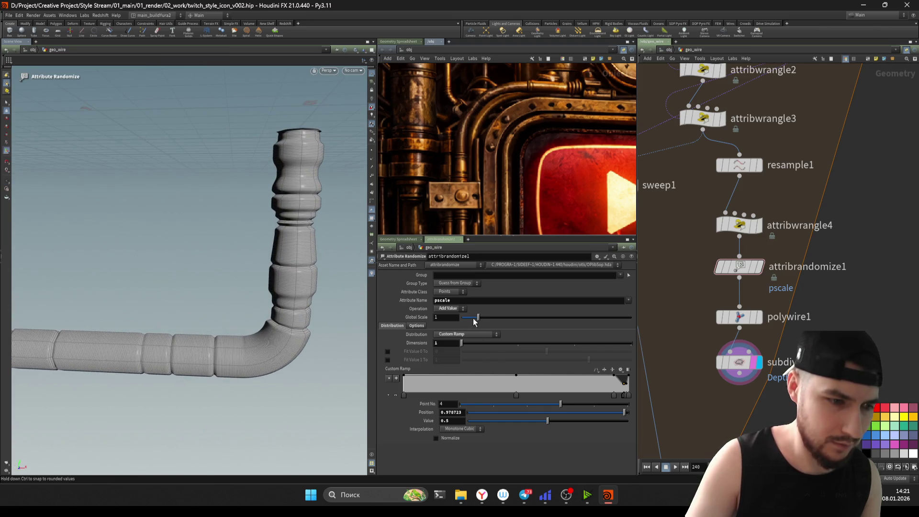
{"action": "left_click_drag", "start_coordinate": [477, 317], "coordinate": [466, 319]}
{"action": "key", "text": "ctrl+z"}
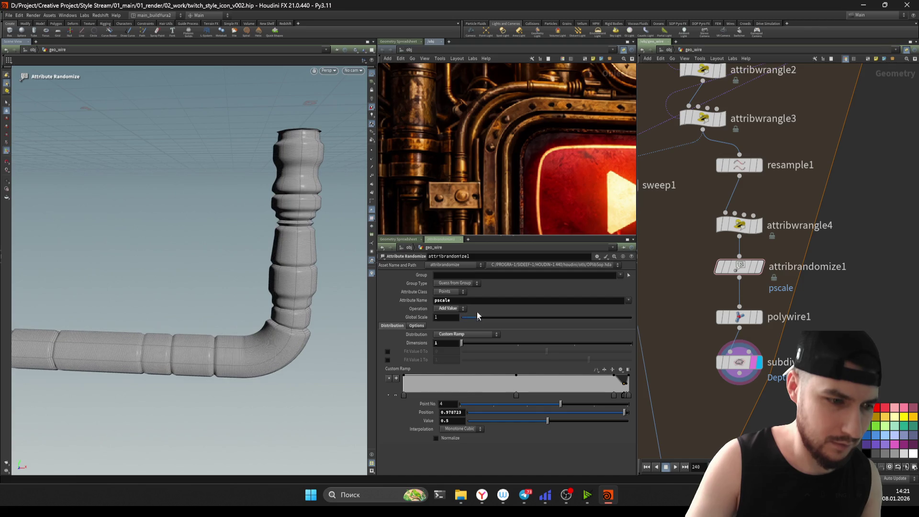
{"action": "left_click", "coordinate": [448, 308]}
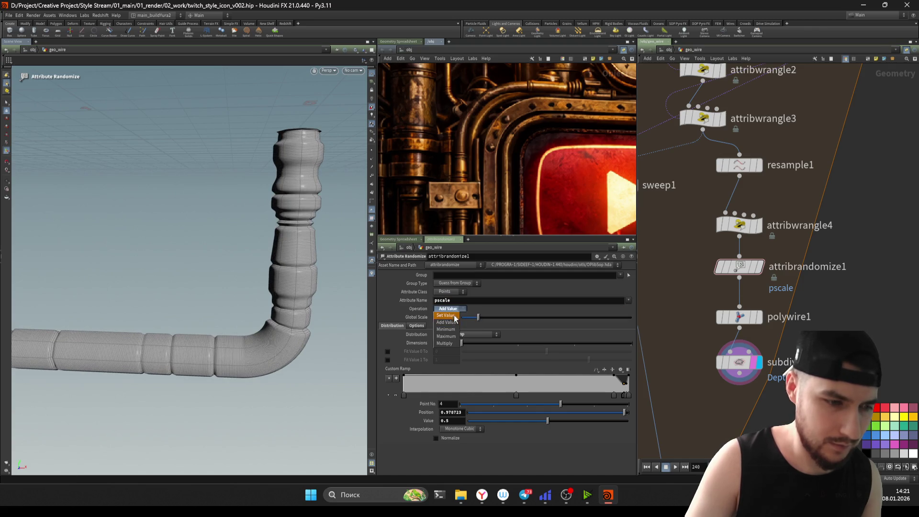
{"action": "left_click", "coordinate": [448, 343]}
{"action": "mouse_move", "coordinate": [477, 317]}
{"action": "left_mouse_down"}
{"action": "mouse_move", "coordinate": [492, 318]}
{"action": "mouse_move", "coordinate": [468, 318]}
{"action": "mouse_move", "coordinate": [482, 318]}
{"action": "left_mouse_up"}
{"action": "key", "text": "ctrl+z"}
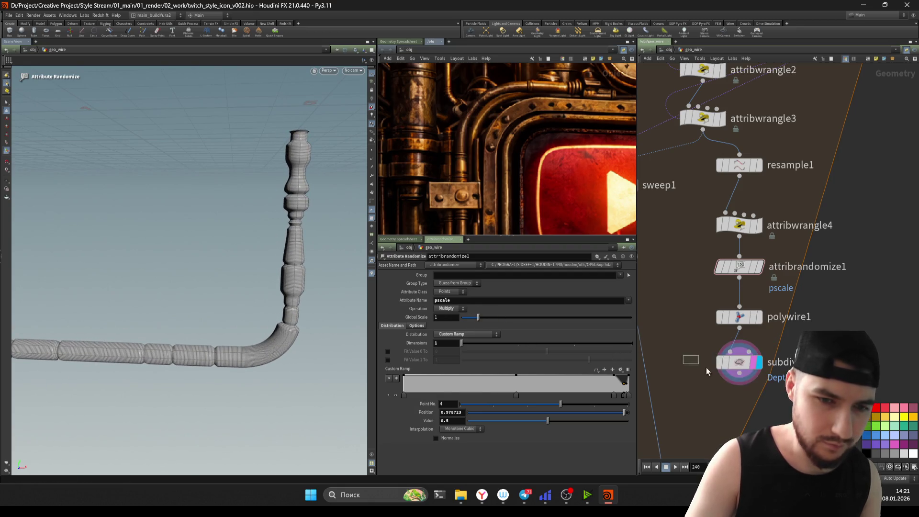
Display foreach_end1 and orbit over the rectangular frame of collared pipes.
{"action": "left_click", "coordinate": [727, 362]}
{"action": "scroll", "coordinate": [691, 373], "scroll_direction": "down", "scroll_amount": 3}
{"action": "scroll", "coordinate": [719, 382], "scroll_direction": "down", "scroll_amount": 3}
{"action": "left_click_drag", "start_coordinate": [665, 352], "coordinate": [706, 401]}
{"action": "key", "text": "r"}
{"action": "key", "text": "Escape"}
{"action": "mouse_move", "coordinate": [249, 249]}
{"action": "left_mouse_down"}
{"action": "mouse_move", "coordinate": [239, 259]}
{"action": "mouse_move", "coordinate": [257, 243]}
{"action": "mouse_move", "coordinate": [212, 279]}
{"action": "mouse_move", "coordinate": [267, 246]}
{"action": "mouse_move", "coordinate": [297, 187]}
{"action": "mouse_move", "coordinate": [238, 244]}
{"action": "mouse_move", "coordinate": [270, 248]}
{"action": "left_mouse_up"}
{"action": "key", "text": "Escape"}
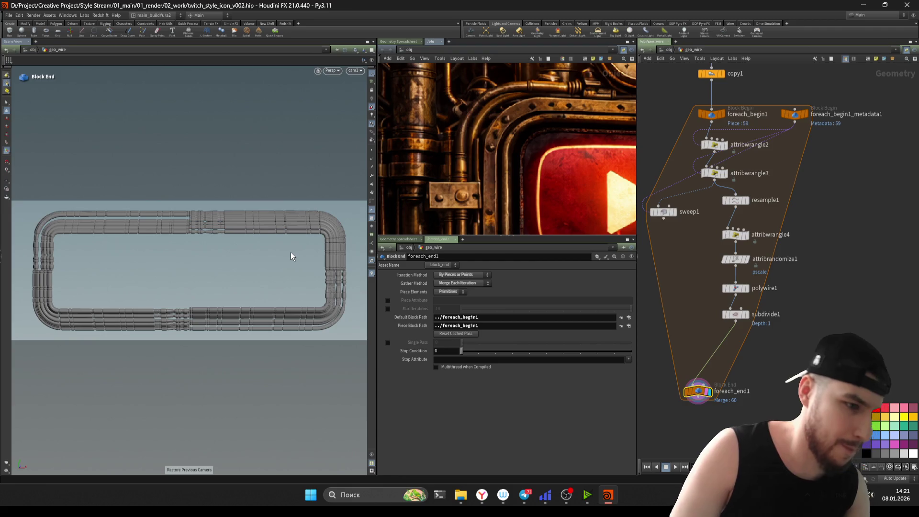
Bypass subdivide1 to compare, review polywire1 and resample1 settings, and save the scene.
{"action": "scroll", "coordinate": [682, 297], "scroll_direction": "up", "scroll_amount": 3}
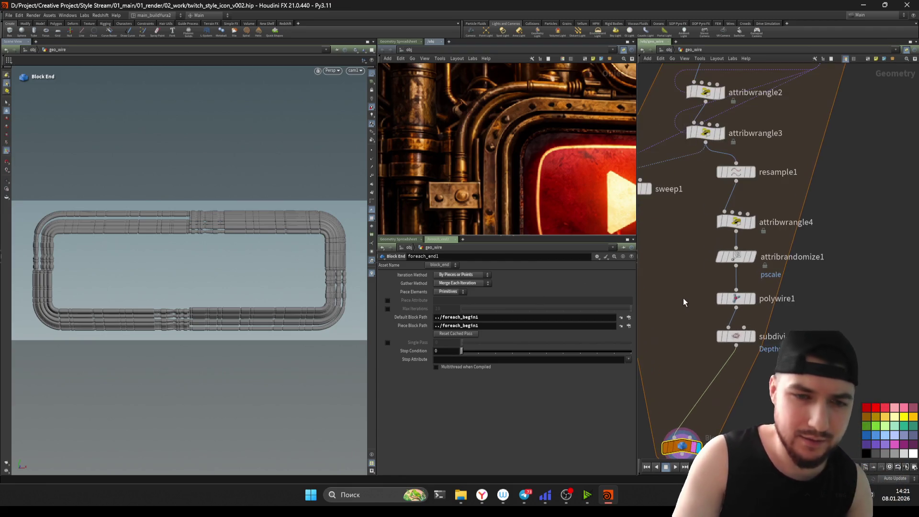
{"action": "left_click", "coordinate": [711, 317]}
{"action": "left_click", "coordinate": [728, 353]}
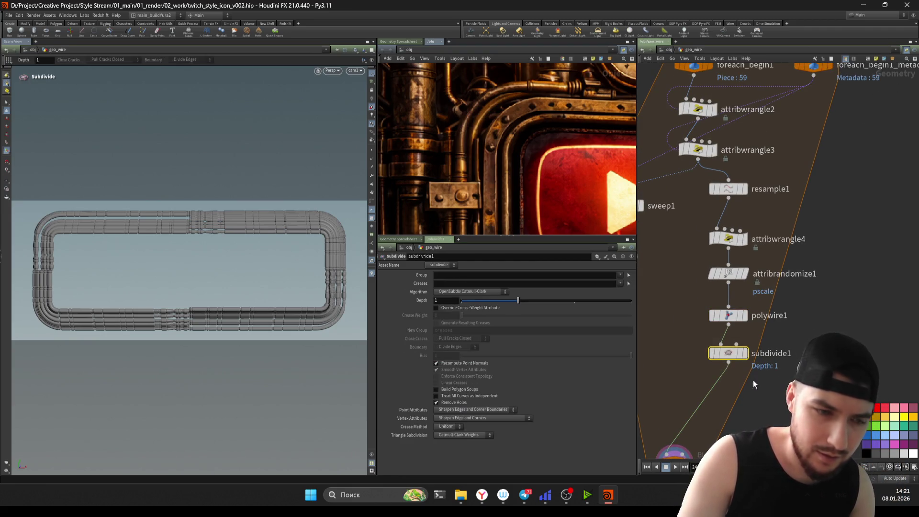
{"action": "key", "text": "b"}
{"action": "left_click", "coordinate": [735, 314]}
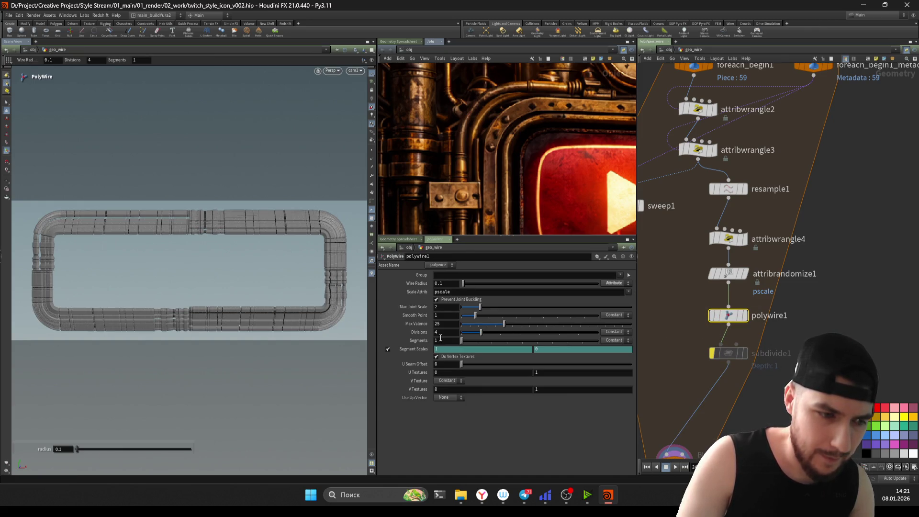
{"action": "left_click", "coordinate": [750, 246]}
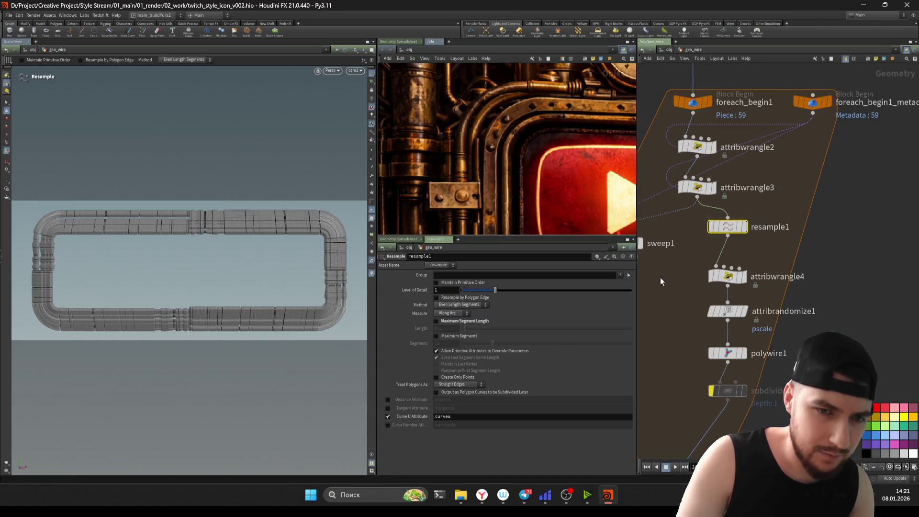
{"action": "scroll", "coordinate": [320, 261], "scroll_direction": "up", "scroll_amount": 5}
{"action": "scroll", "coordinate": [319, 261], "scroll_direction": "up", "scroll_amount": 6}
{"action": "key", "text": "ctrl+s"}
Set polywire1's Wire Radius to 0.05.
{"action": "left_click", "coordinate": [750, 324]}
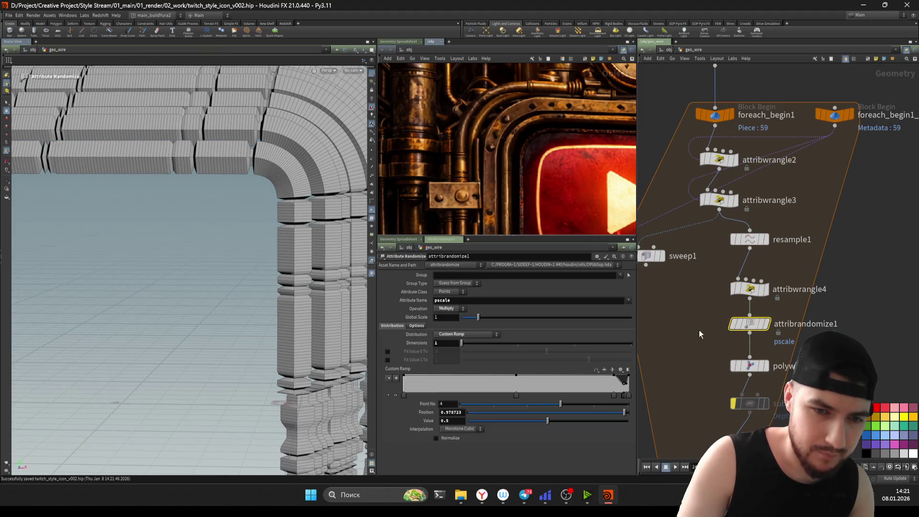
{"action": "left_click", "coordinate": [749, 365]}
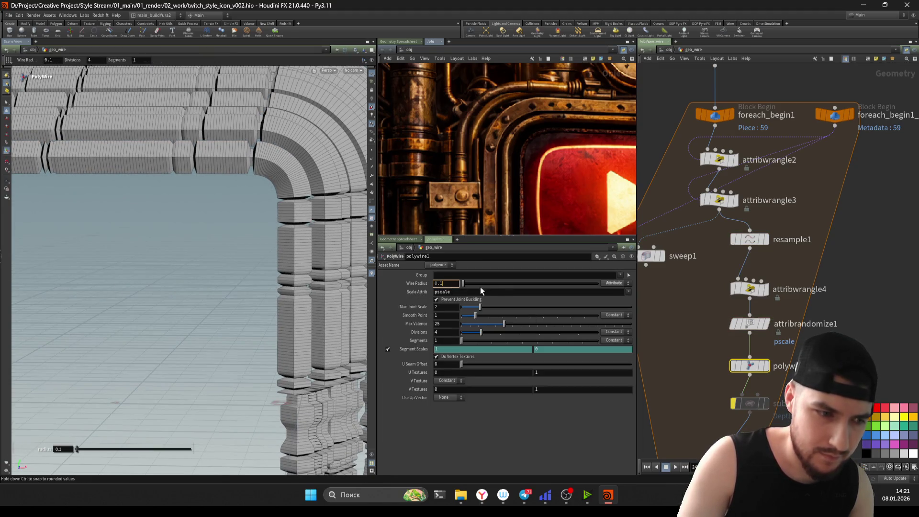
{"action": "key", "text": "BackSpace"}
{"action": "type", "text": "05"}
{"action": "key", "text": "Return"}
Tumble the view to inspect the thinner pipes, save, and reselect attribrandomize1.
{"action": "key", "text": "Escape"}
{"action": "scroll", "coordinate": [165, 237], "scroll_direction": "down", "scroll_amount": 3}
{"action": "mouse_move", "coordinate": [164, 237]}
{"action": "left_mouse_down"}
{"action": "mouse_move", "coordinate": [323, 248]}
{"action": "mouse_move", "coordinate": [216, 245]}
{"action": "left_mouse_up"}
{"action": "key", "text": "ctrl+s"}
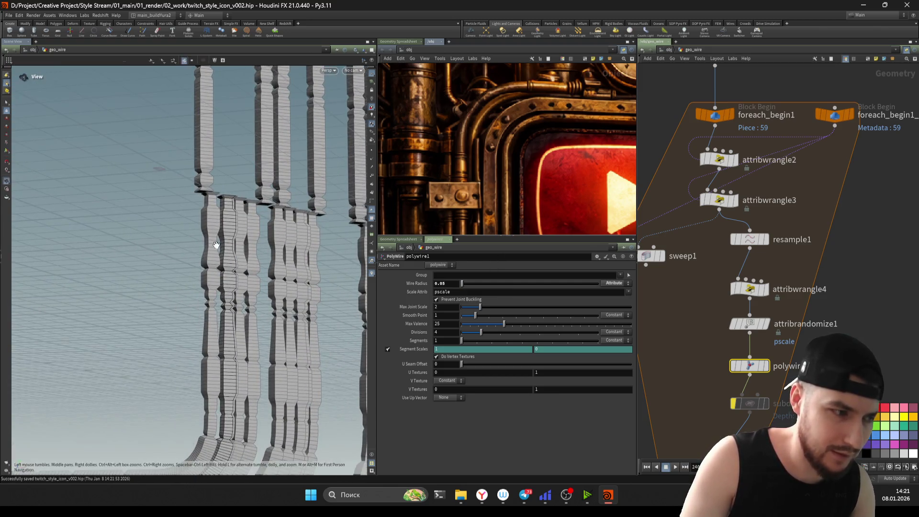
{"action": "scroll", "coordinate": [215, 245], "scroll_direction": "up", "scroll_amount": 5}
{"action": "key", "text": "Return"}
{"action": "left_click_drag", "start_coordinate": [707, 328], "coordinate": [771, 316]}
{"action": "left_click_drag", "start_coordinate": [689, 321], "coordinate": [744, 345]}
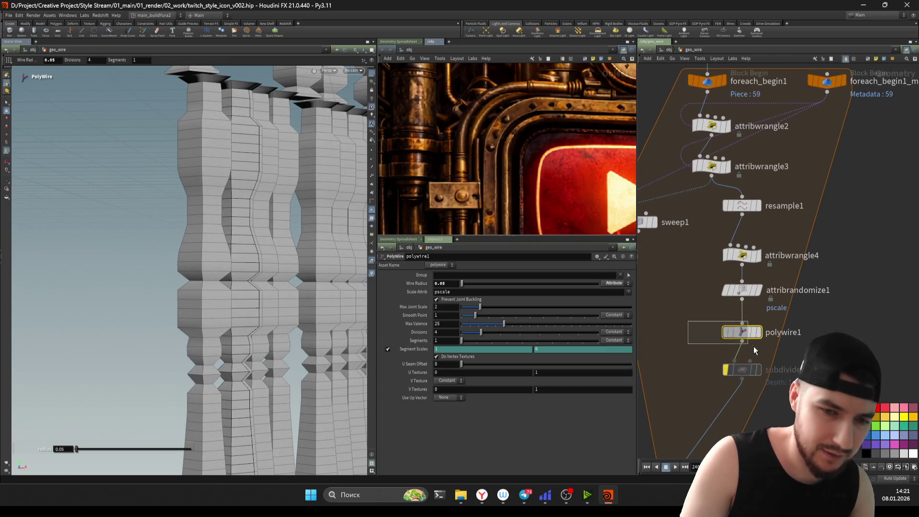
{"action": "middle_click_drag", "start_coordinate": [679, 322], "coordinate": [681, 314]}
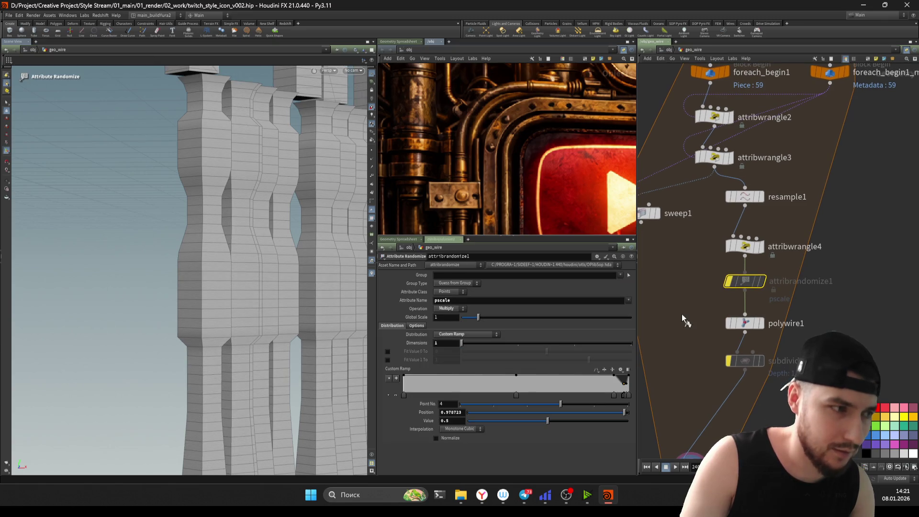
Toggle attribrandomize1's bypass to compare shapes, and undo a trial shift of the last ramp key.
{"action": "key", "text": "q"}
{"action": "key", "text": "q"}
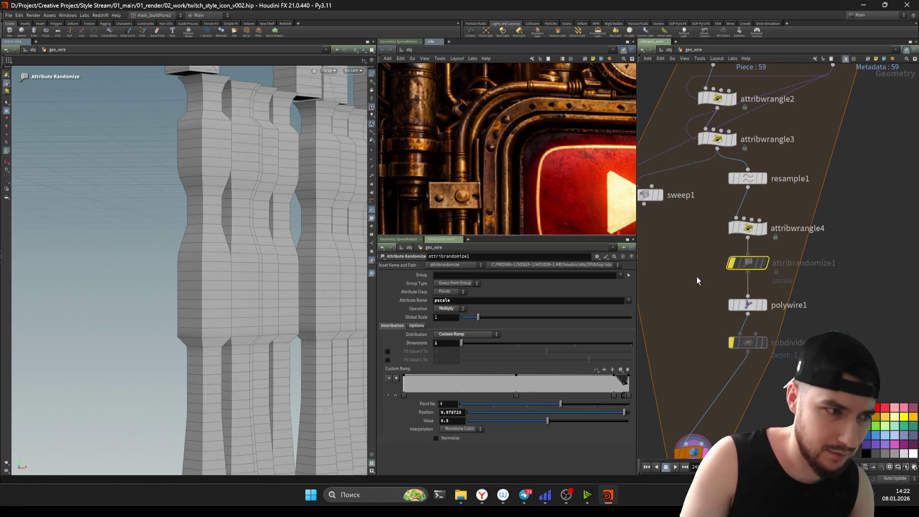
{"action": "key", "text": "q"}
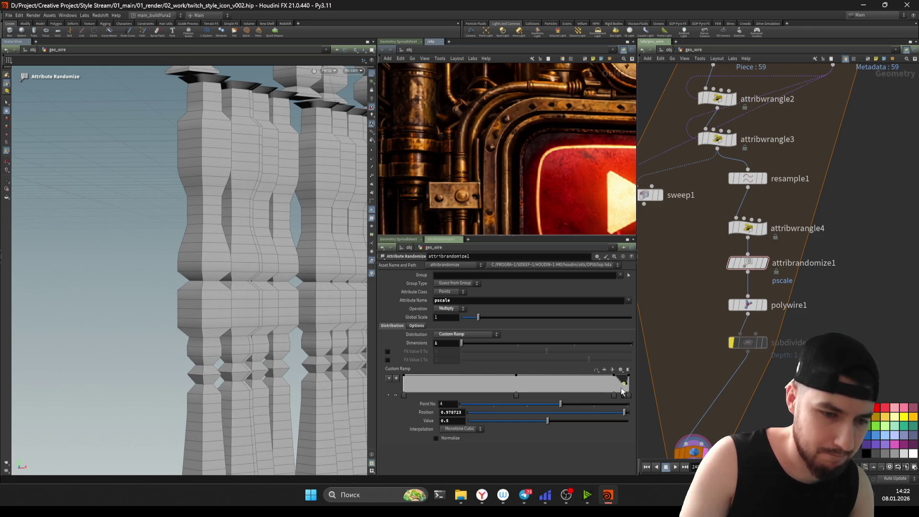
{"action": "left_click_drag", "start_coordinate": [624, 395], "coordinate": [616, 396]}
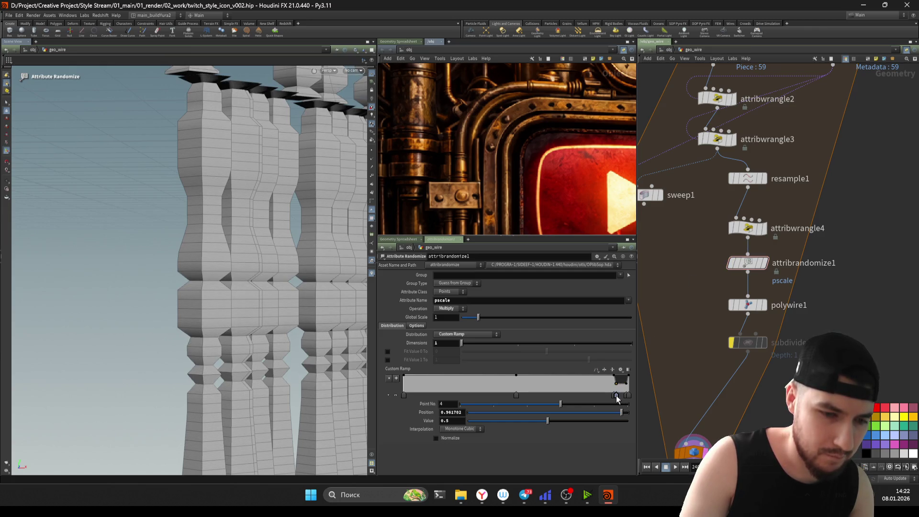
{"action": "key", "text": "ctrl+z"}
Try the Hill and Smooth ramp presets, then settle on the Steps preset.
{"action": "left_click", "coordinate": [621, 370]}
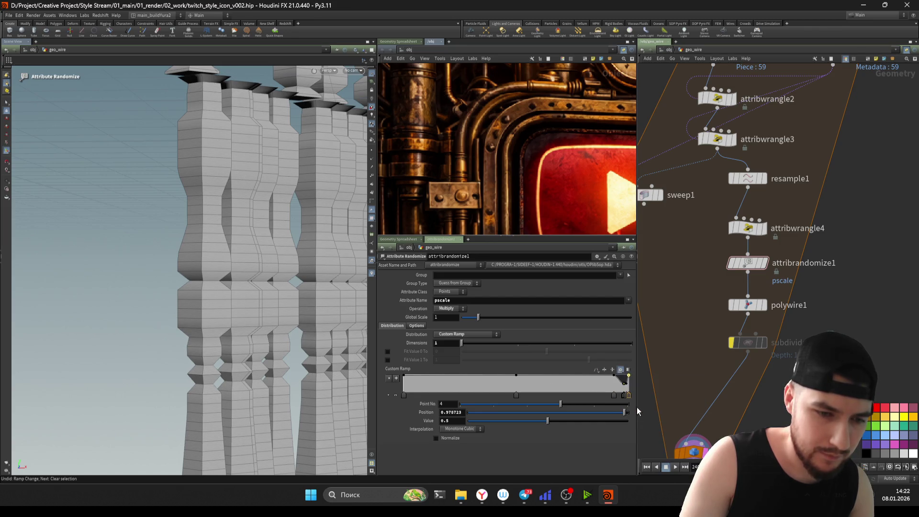
{"action": "left_click", "coordinate": [638, 408]}
{"action": "left_click", "coordinate": [621, 369]}
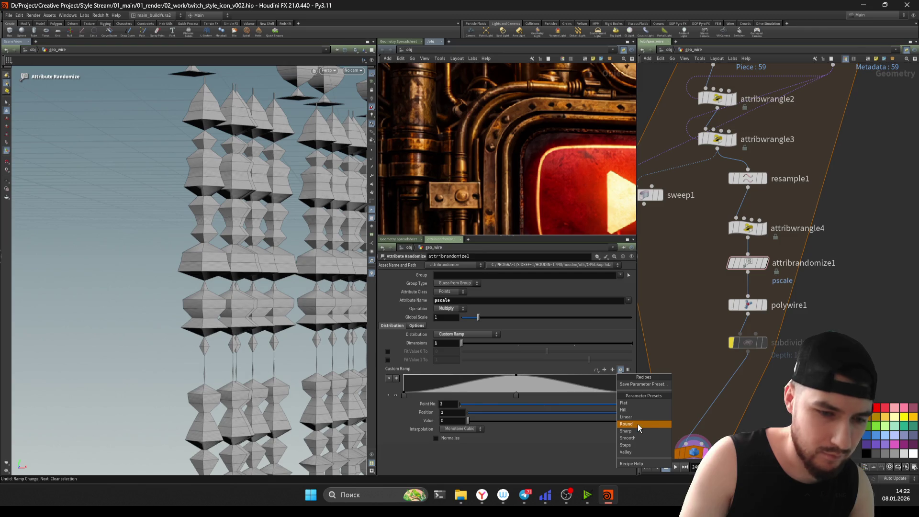
{"action": "left_click", "coordinate": [635, 437]}
{"action": "left_click", "coordinate": [621, 370]}
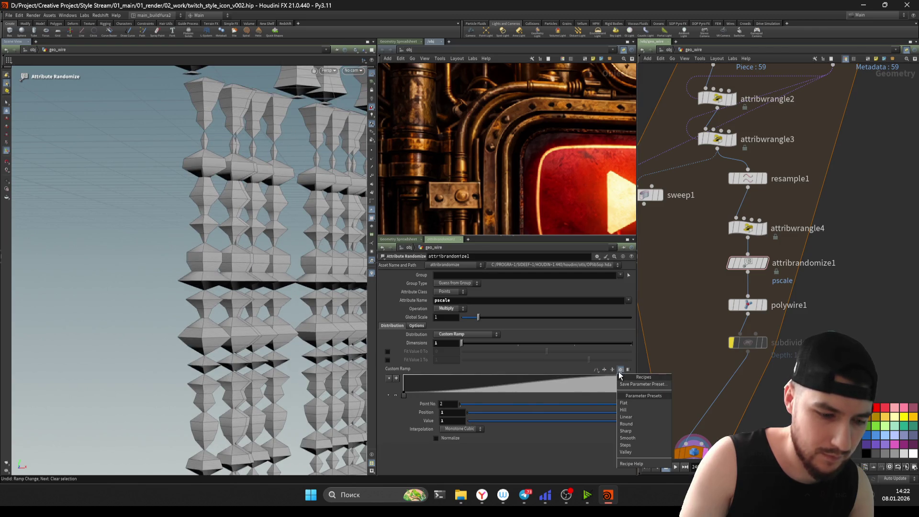
{"action": "left_click", "coordinate": [636, 445]}
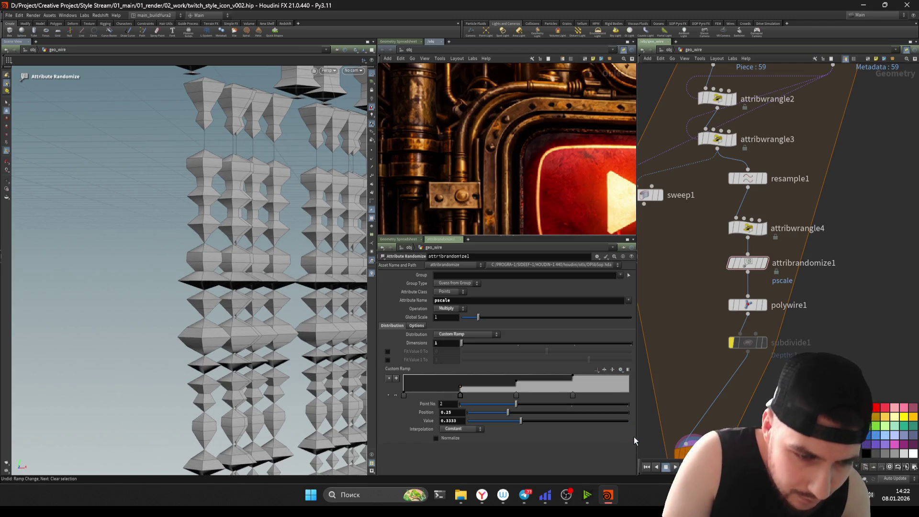
Raise the first two ramp steps to about 0.72 and 0.78, then inspect the banded pipes.
{"action": "left_click", "coordinate": [401, 391]}
{"action": "left_click_drag", "start_coordinate": [400, 389], "coordinate": [397, 382]}
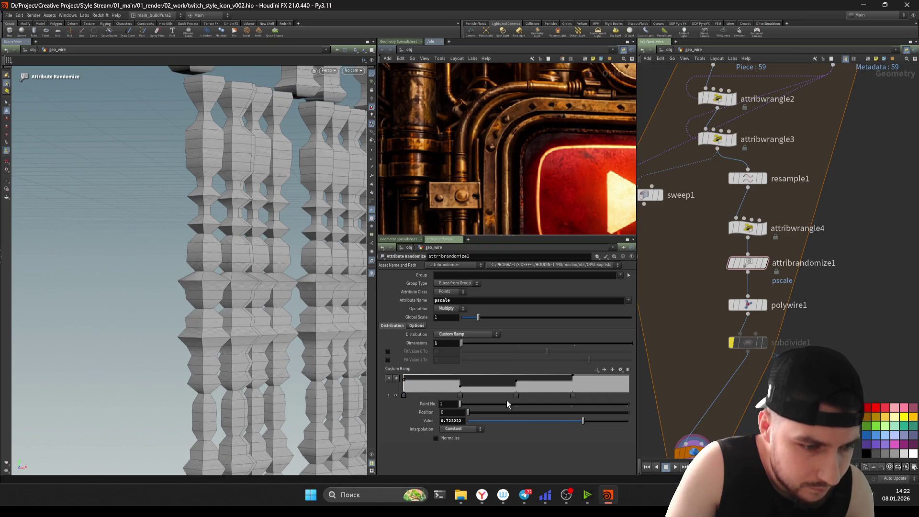
{"action": "left_click_drag", "start_coordinate": [459, 391], "coordinate": [461, 378]}
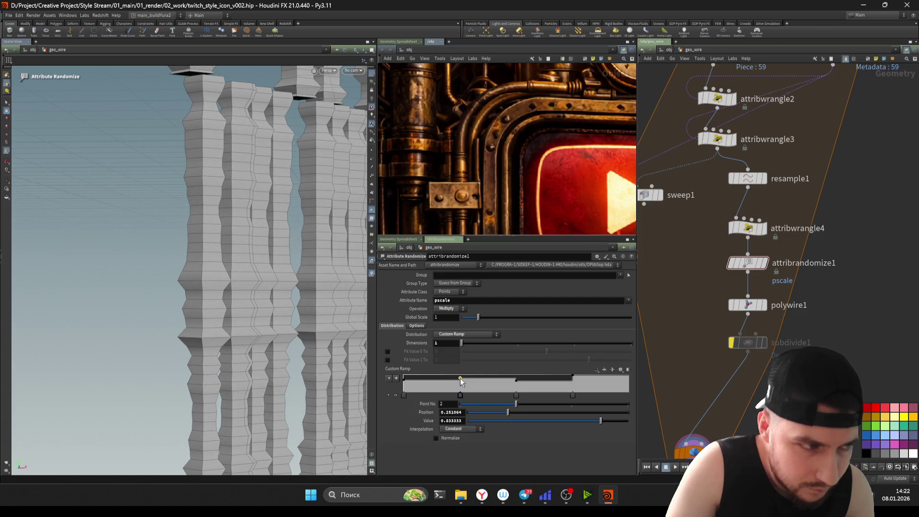
{"action": "left_click", "coordinate": [516, 397]}
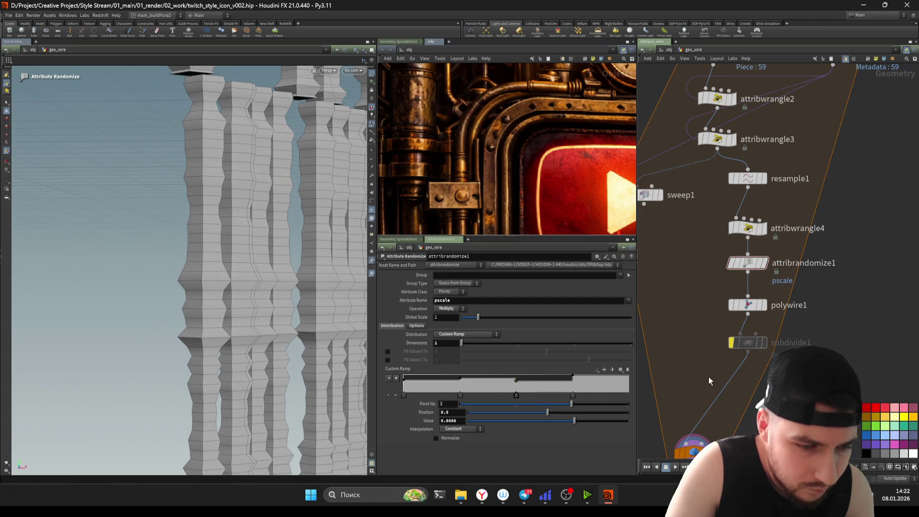
{"action": "left_click", "coordinate": [620, 369]}
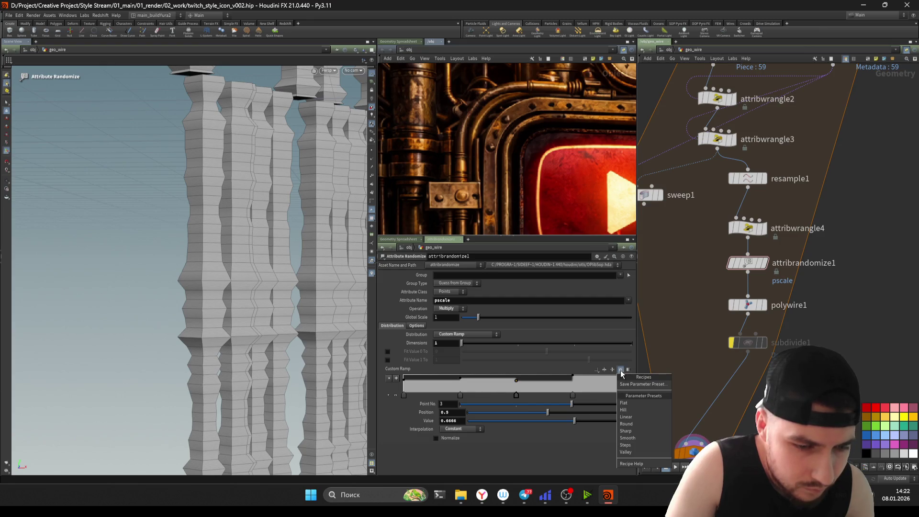
{"action": "key", "text": "Escape"}
{"action": "mouse_move", "coordinate": [277, 262]}
{"action": "left_mouse_down"}
{"action": "mouse_move", "coordinate": [237, 311]}
{"action": "mouse_move", "coordinate": [298, 273]}
{"action": "mouse_move", "coordinate": [256, 310]}
{"action": "left_mouse_up"}
{"action": "left_click", "coordinate": [747, 305]}
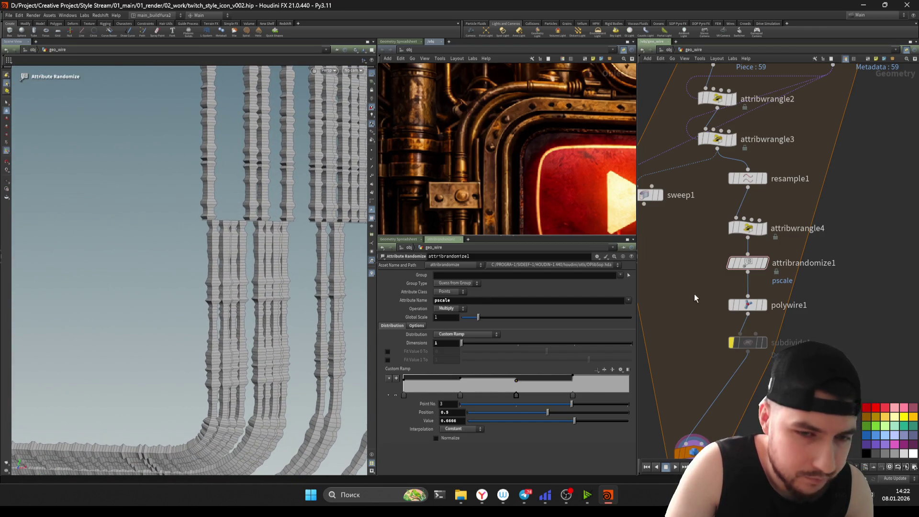
{"action": "scroll", "coordinate": [693, 294], "scroll_direction": "up", "scroll_amount": 1}
{"action": "mouse_move", "coordinate": [754, 308]}
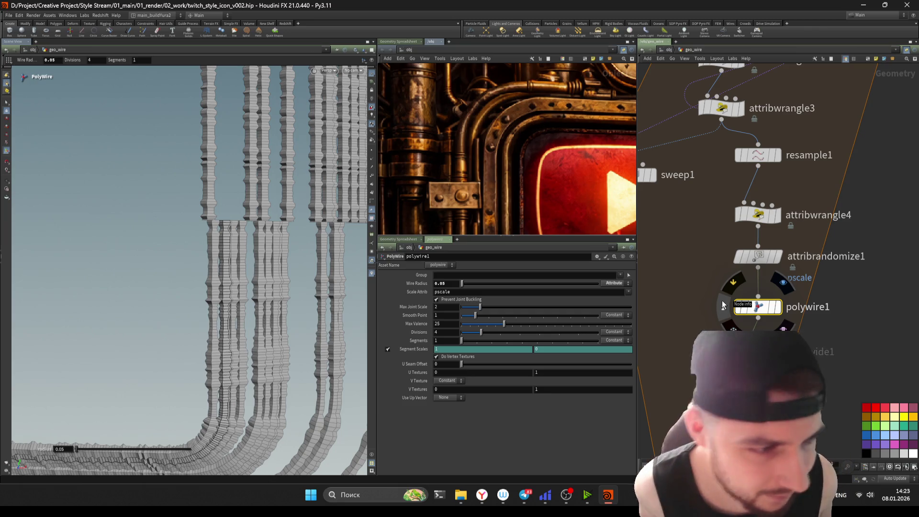
Bypass the wrangle and randomize nodes, display sweep1, and turn off Apply Scale Along Curve.
{"action": "double_click", "coordinate": [680, 175]}
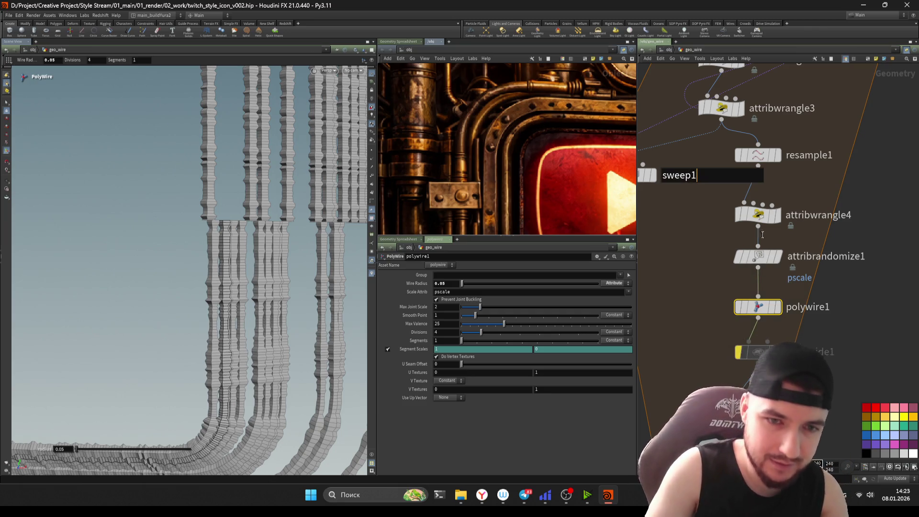
{"action": "left_click", "coordinate": [747, 215]}
{"action": "key", "text": "q"}
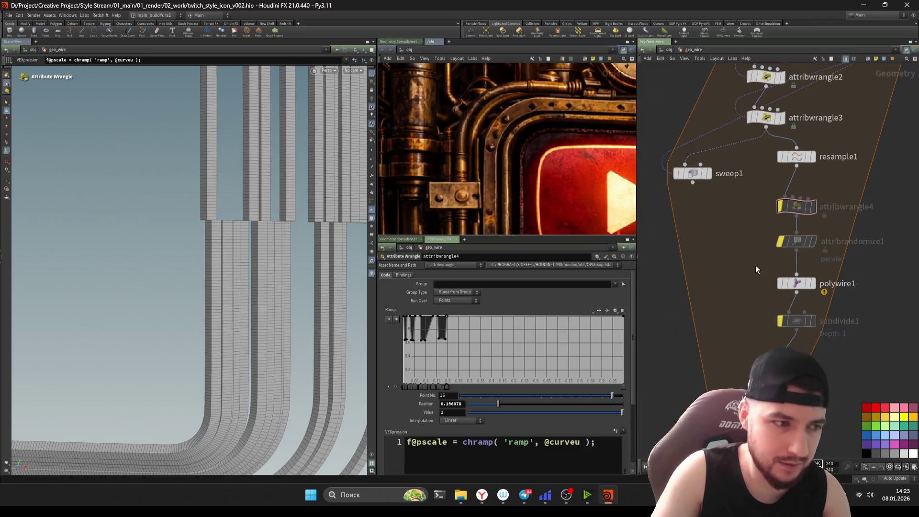
{"action": "left_click", "coordinate": [749, 197]}
{"action": "left_click", "coordinate": [773, 199]}
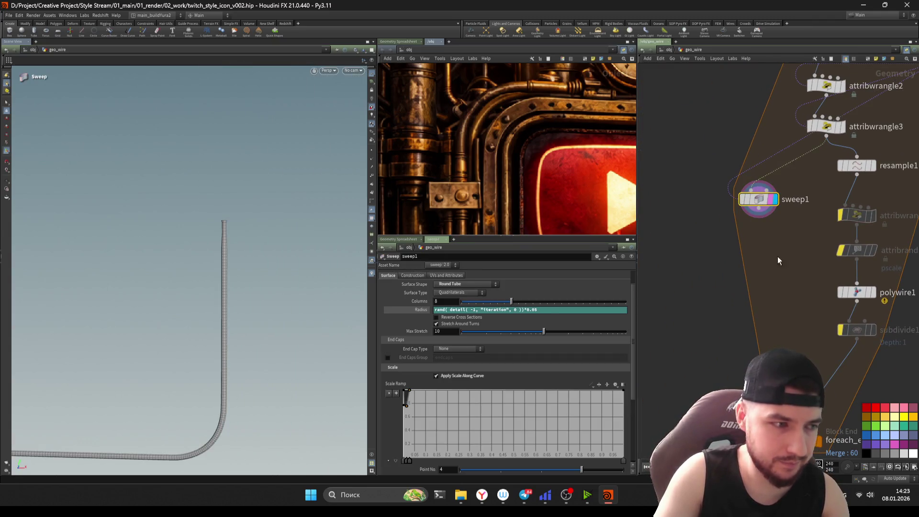
{"action": "left_click", "coordinate": [461, 375]}
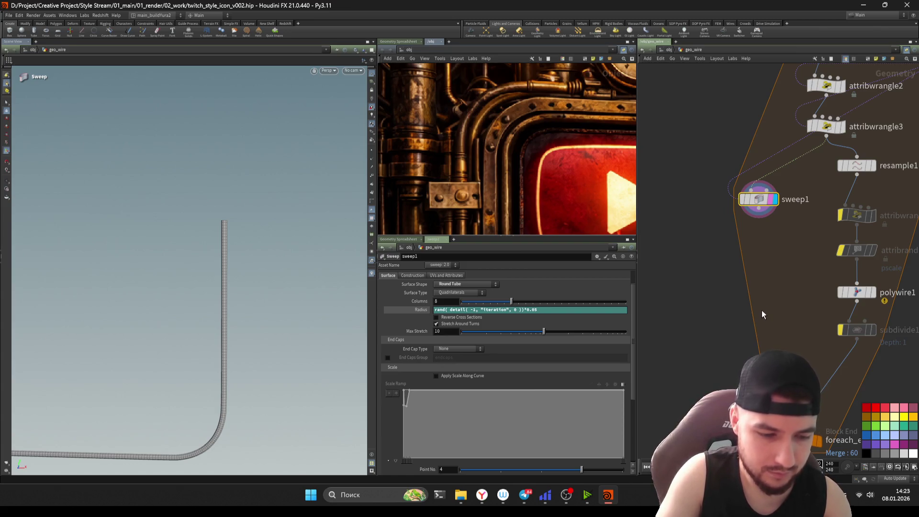
Save, line sweep1 up with attribwrangle4, check its node info, and tumble the curve flat.
{"action": "mouse_move", "coordinate": [811, 268]}
{"action": "middle_mouse_down"}
{"action": "mouse_move", "coordinate": [797, 286]}
{"action": "mouse_move", "coordinate": [770, 292]}
{"action": "middle_mouse_up"}
{"action": "key", "text": "ctrl+s"}
{"action": "scroll", "coordinate": [197, 240], "scroll_direction": "up", "scroll_amount": 5}
{"action": "middle_click_drag", "start_coordinate": [788, 301], "coordinate": [762, 280]}
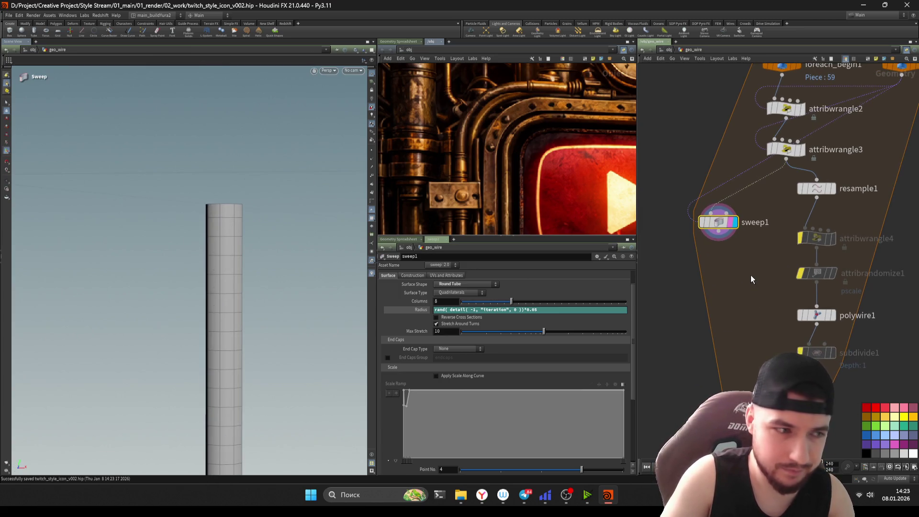
{"action": "left_click", "coordinate": [750, 276]}
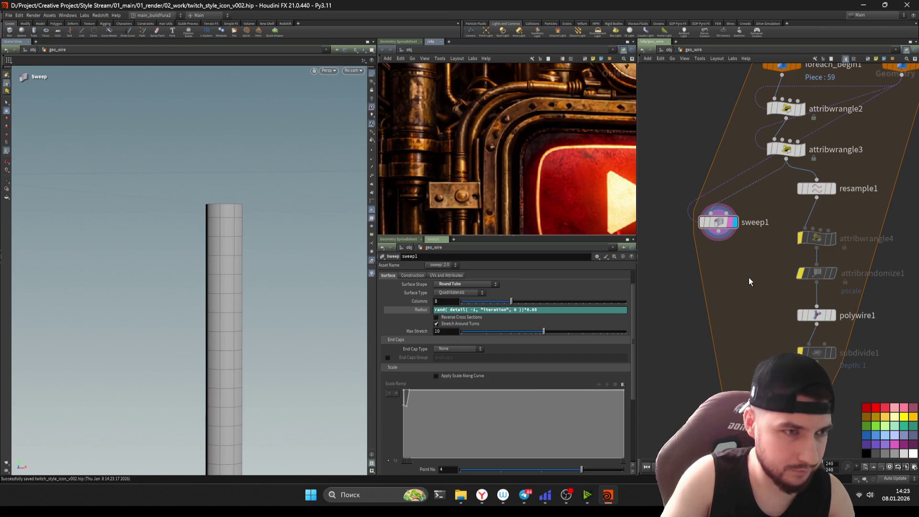
{"action": "left_click_drag", "start_coordinate": [715, 229], "coordinate": [711, 246]}
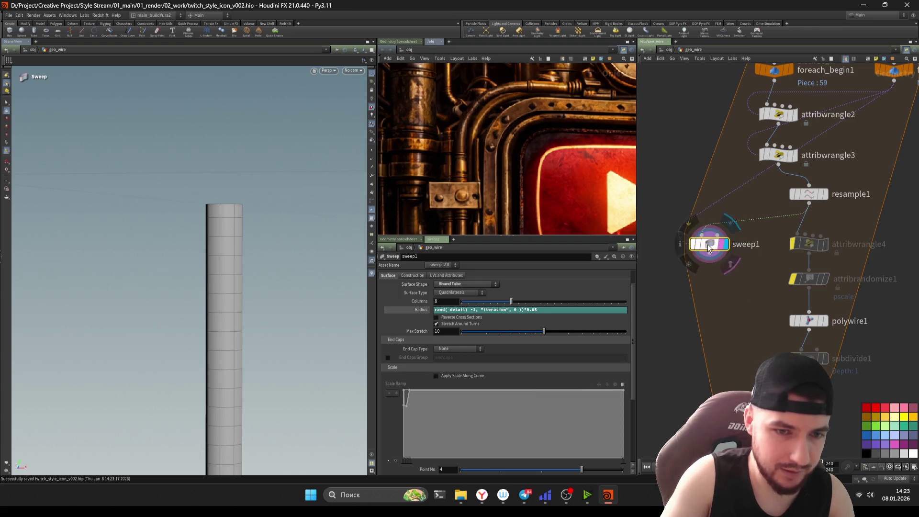
{"action": "middle_click", "coordinate": [709, 244]}
{"action": "key", "text": "Escape"}
{"action": "mouse_move", "coordinate": [297, 277]}
{"action": "left_mouse_down"}
{"action": "mouse_move", "coordinate": [249, 339]}
{"action": "mouse_move", "coordinate": [203, 354]}
{"action": "mouse_move", "coordinate": [195, 338]}
{"action": "mouse_move", "coordinate": [287, 321]}
{"action": "mouse_move", "coordinate": [211, 311]}
{"action": "mouse_move", "coordinate": [292, 300]}
{"action": "left_mouse_up"}
Delete the PolyWire branch below resample1 and pull a new connection from sweep1's output.
{"action": "scroll", "coordinate": [772, 328], "scroll_direction": "down", "scroll_amount": 2}
{"action": "left_click_drag", "start_coordinate": [856, 260], "coordinate": [777, 378]}
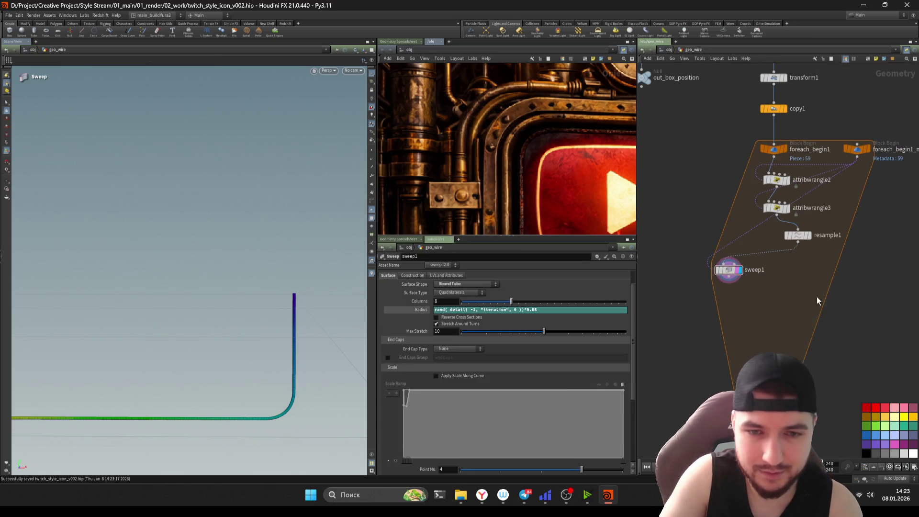
{"action": "key", "text": "Delete"}
{"action": "scroll", "coordinate": [741, 303], "scroll_direction": "up", "scroll_amount": 2}
{"action": "left_click_drag", "start_coordinate": [724, 277], "coordinate": [785, 278]}
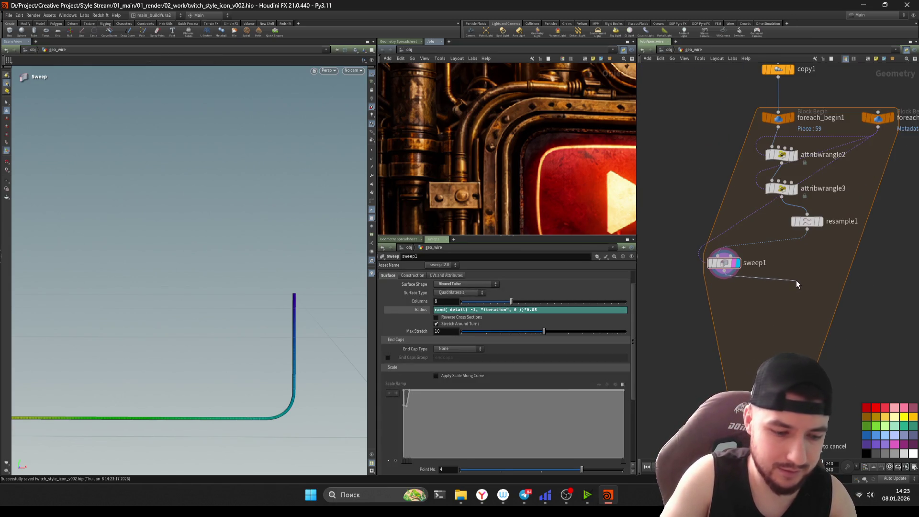
{"action": "key", "text": "Tab"}
Add an Attribute Remap below sweep1 that remaps curveu into a new curveu01 attribute.
{"action": "type", "text": "attribremap"}
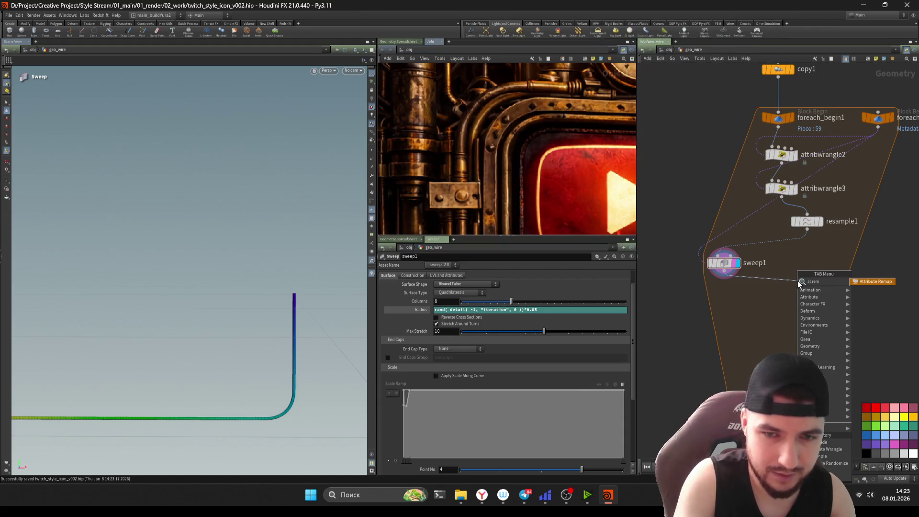
{"action": "key", "text": "Return"}
{"action": "left_click", "coordinate": [629, 300]}
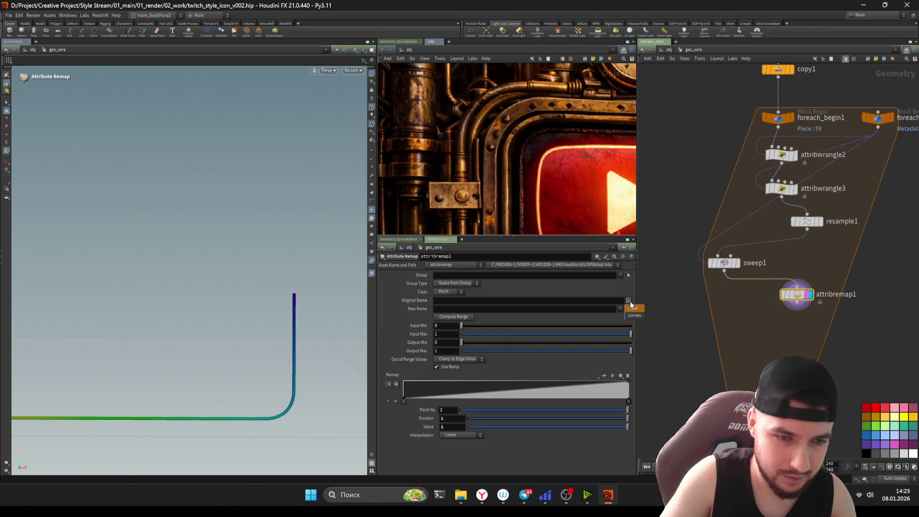
{"action": "left_click", "coordinate": [636, 309]}
{"action": "left_click", "coordinate": [620, 309]}
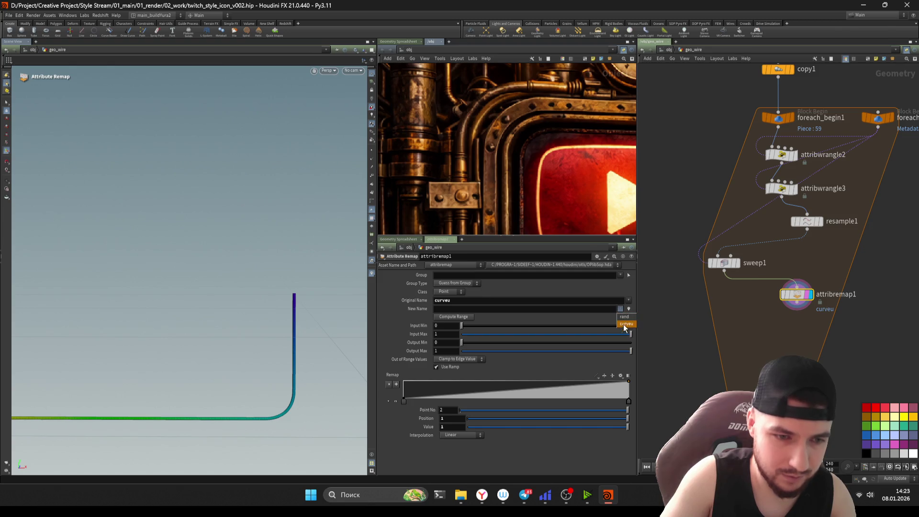
{"action": "left_click", "coordinate": [526, 308]}
{"action": "type", "text": "curveu01"}
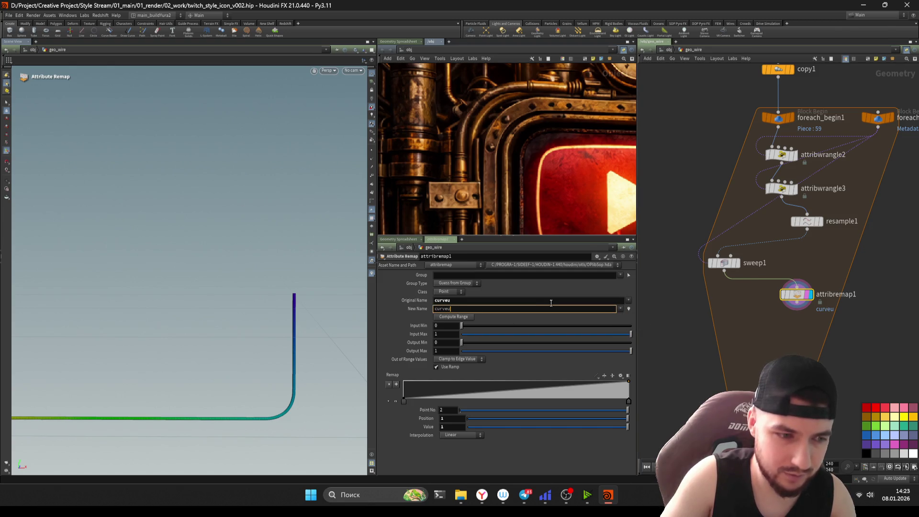
{"action": "key", "text": "Return"}
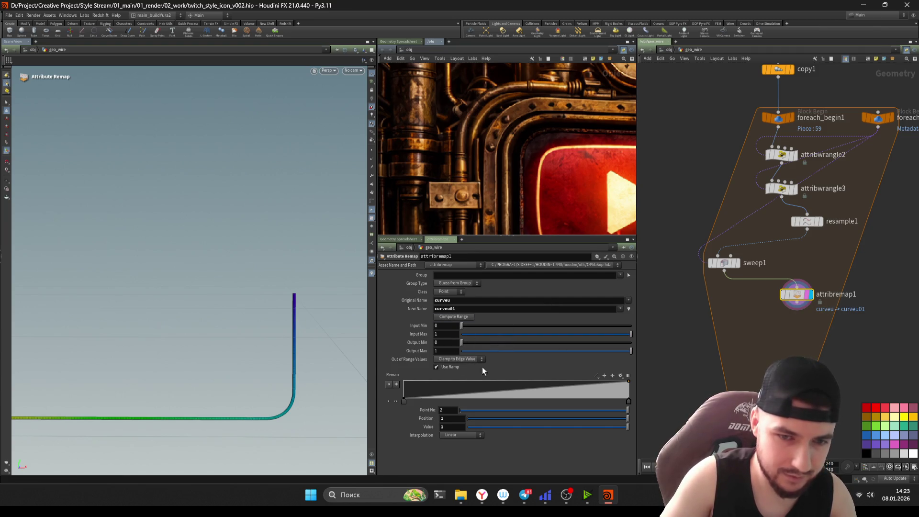
Add and drag remap ramp points so high values are confined near the tube's end.
{"action": "left_click_drag", "start_coordinate": [404, 396], "coordinate": [397, 378]}
{"action": "middle_click", "coordinate": [795, 294]}
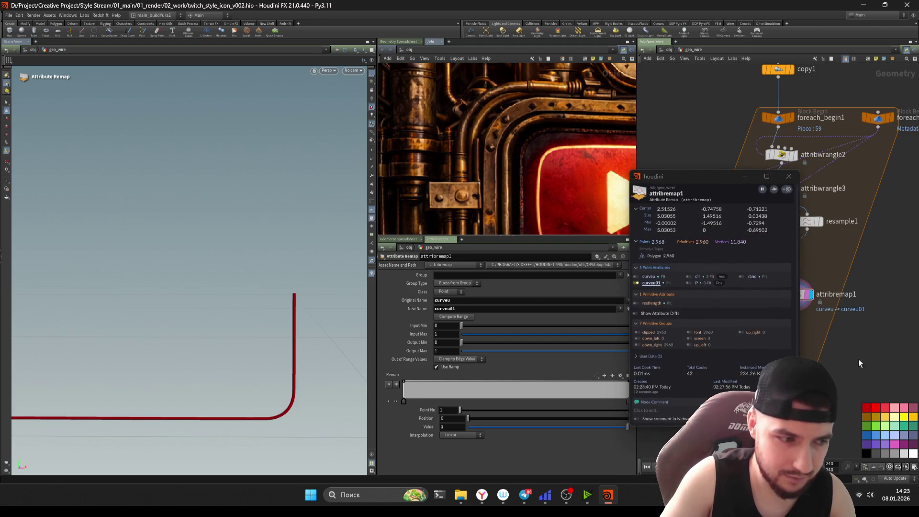
{"action": "mouse_move", "coordinate": [215, 314]}
{"action": "middle_mouse_down"}
{"action": "mouse_move", "coordinate": [303, 277]}
{"action": "mouse_move", "coordinate": [246, 294]}
{"action": "middle_mouse_up"}
{"action": "left_click_drag", "start_coordinate": [246, 294], "coordinate": [287, 282]}
{"action": "scroll", "coordinate": [328, 273], "scroll_direction": "up", "scroll_amount": 3}
{"action": "left_click_drag", "start_coordinate": [424, 386], "coordinate": [437, 403]}
{"action": "left_click_drag", "start_coordinate": [636, 381], "coordinate": [635, 415]}
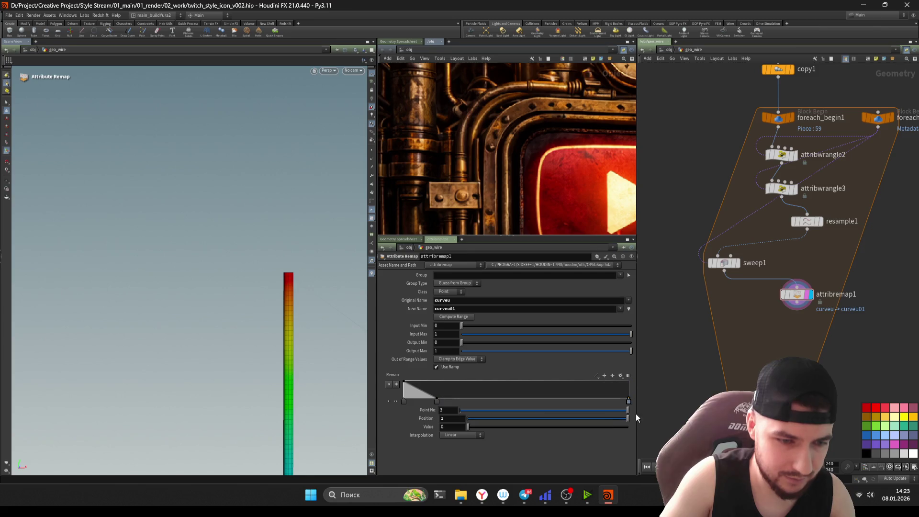
{"action": "mouse_move", "coordinate": [436, 400]}
{"action": "left_mouse_down"}
{"action": "mouse_move", "coordinate": [442, 364]}
{"action": "mouse_move", "coordinate": [443, 375]}
{"action": "mouse_move", "coordinate": [436, 370]}
{"action": "left_mouse_up"}
{"action": "scroll", "coordinate": [248, 372], "scroll_direction": "down", "scroll_amount": 3}
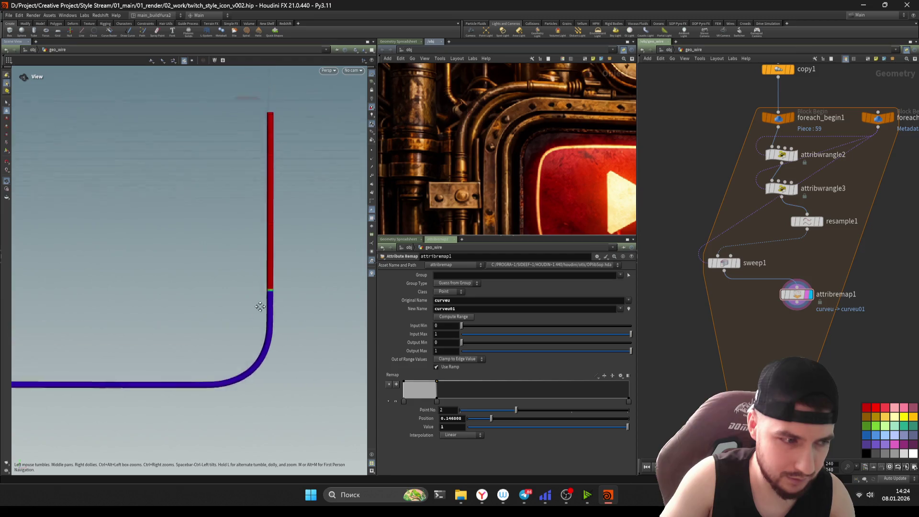
{"action": "mouse_move", "coordinate": [436, 402]}
{"action": "left_mouse_down"}
{"action": "mouse_move", "coordinate": [405, 398]}
{"action": "mouse_move", "coordinate": [415, 399]}
{"action": "left_mouse_up"}
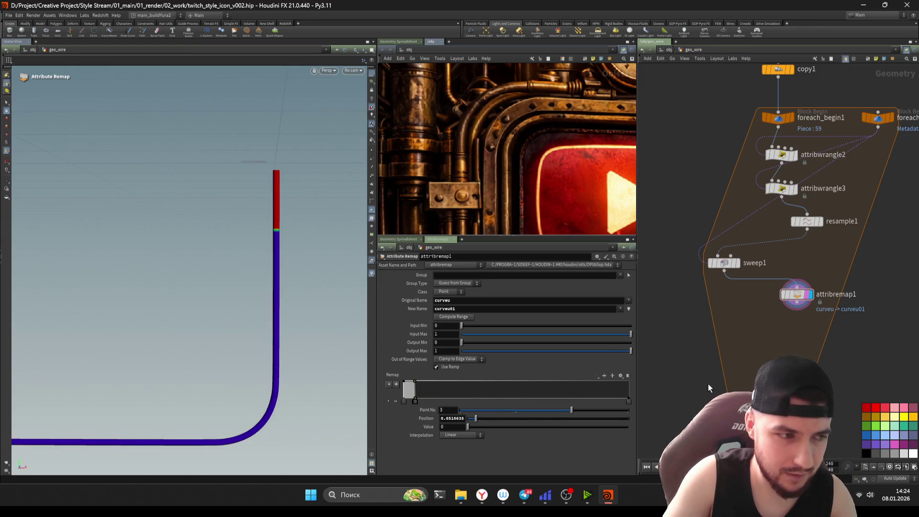
Set Output Min to 0.185, save the scene, then delete the remap node.
{"action": "mouse_move", "coordinate": [461, 342]}
{"action": "left_mouse_down"}
{"action": "mouse_move", "coordinate": [495, 346]}
{"action": "mouse_move", "coordinate": [366, 352]}
{"action": "left_mouse_up"}
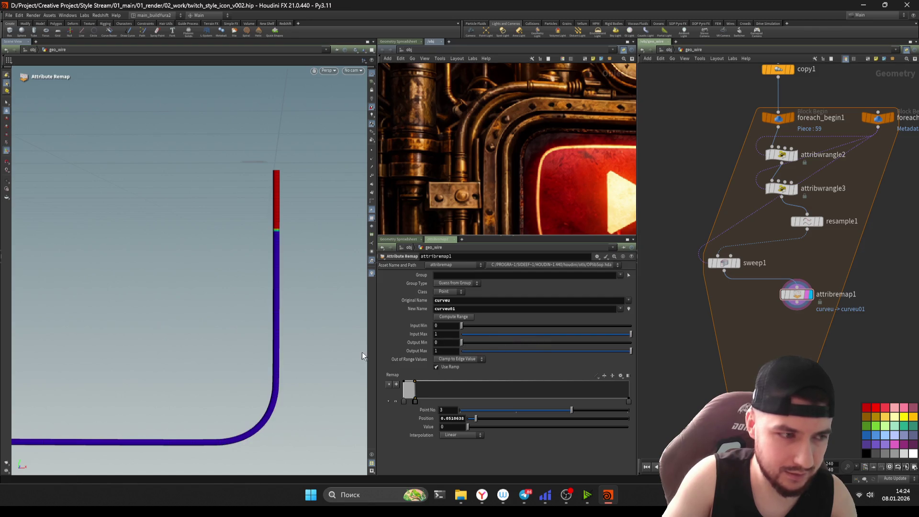
{"action": "key", "text": "ctrl+s"}
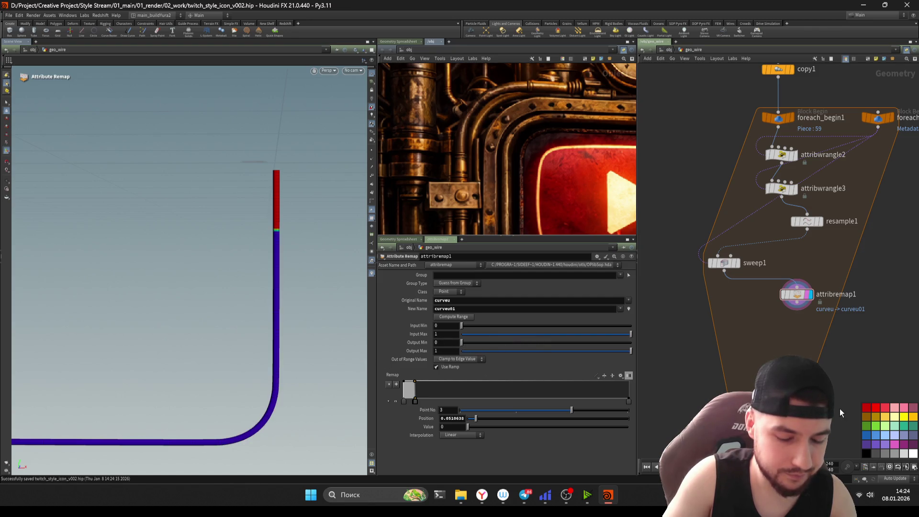
{"action": "key", "text": "Delete"}
{"action": "key", "text": "Tab"}
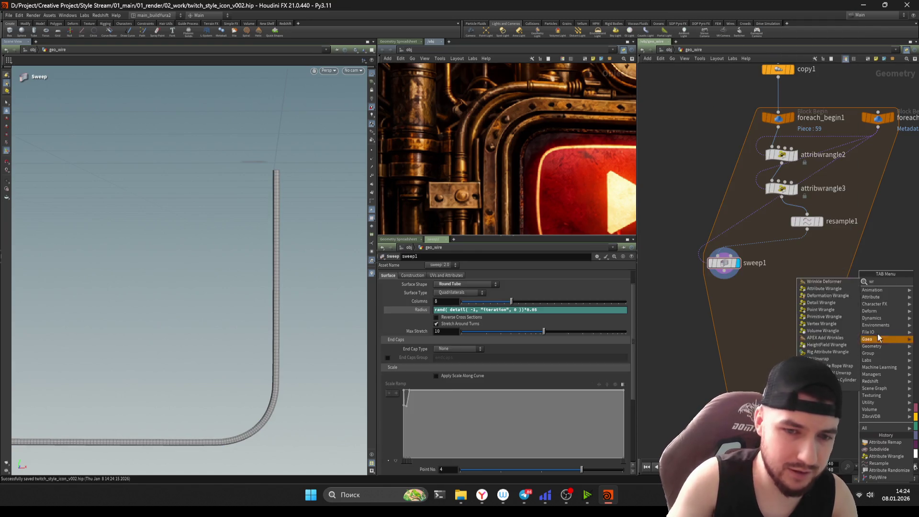
Add an Attribute Wrangle below sweep1 and make it the displayed node.
{"action": "left_click", "coordinate": [838, 280]}
{"action": "left_click", "coordinate": [757, 286]}
{"action": "mouse_move", "coordinate": [757, 287]}
{"action": "left_mouse_down"}
{"action": "mouse_move", "coordinate": [786, 315]}
{"action": "mouse_move", "coordinate": [766, 292]}
{"action": "mouse_move", "coordinate": [796, 304]}
{"action": "left_mouse_up"}
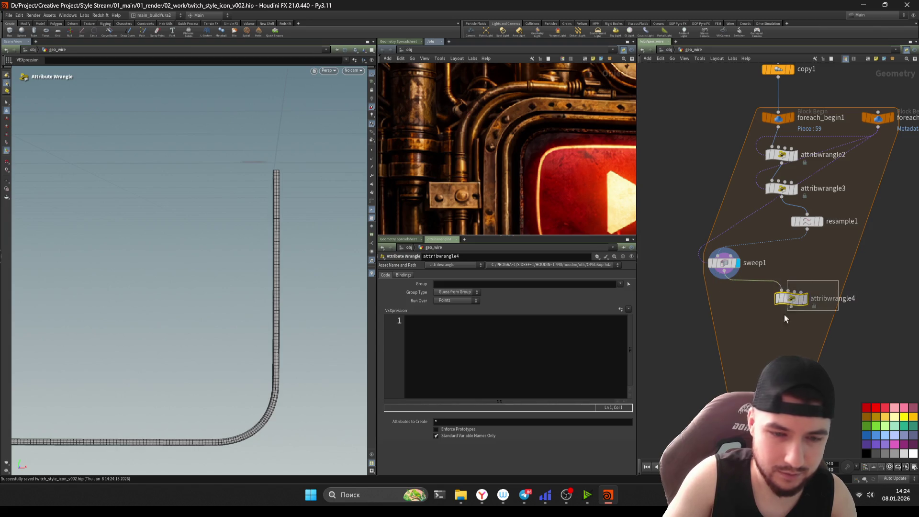
{"action": "key", "text": "r"}
Write VEX offsetting curveu by chf('add'), fitting it through chramp into curveu01, and create spare parameters.
{"action": "left_click", "coordinate": [475, 341]}
{"action": "type", "text": "float add = "}
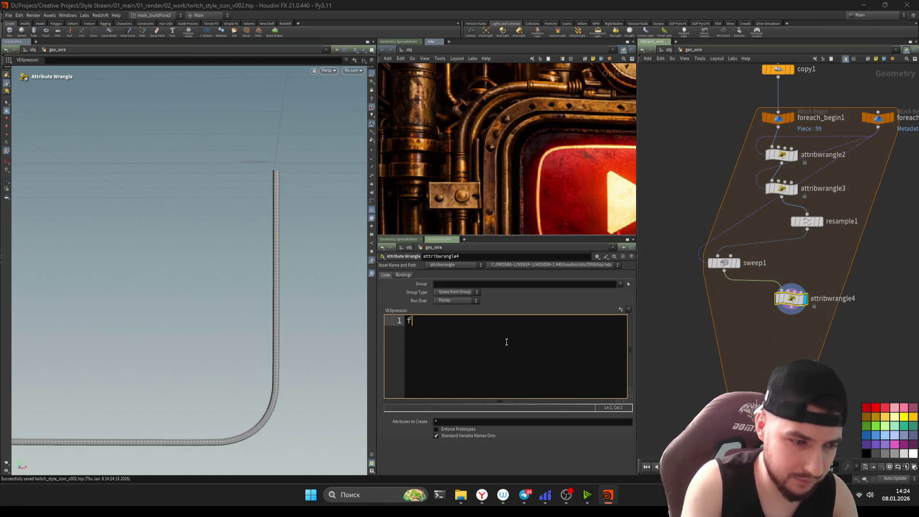
{"action": "type", "text": "chf( 'add' );"}
{"action": "key", "text": "Return"}
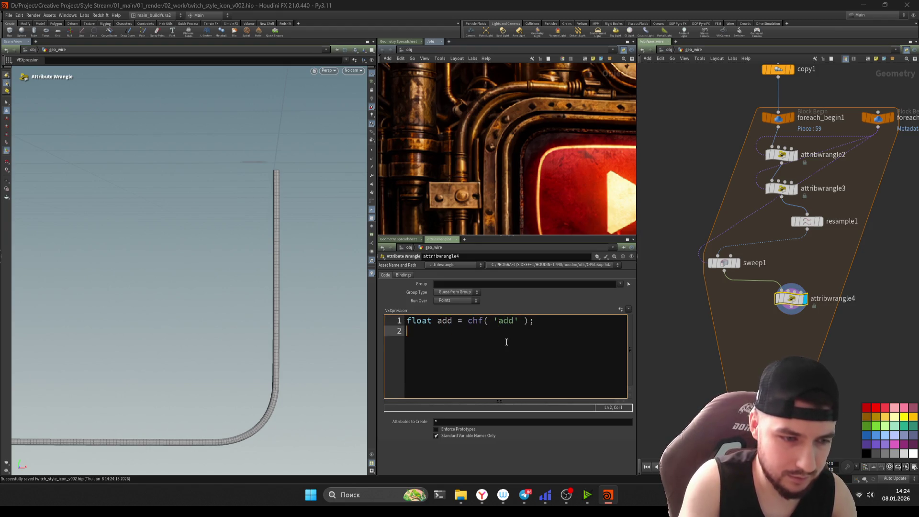
{"action": "type", "text": "float curveu = "}
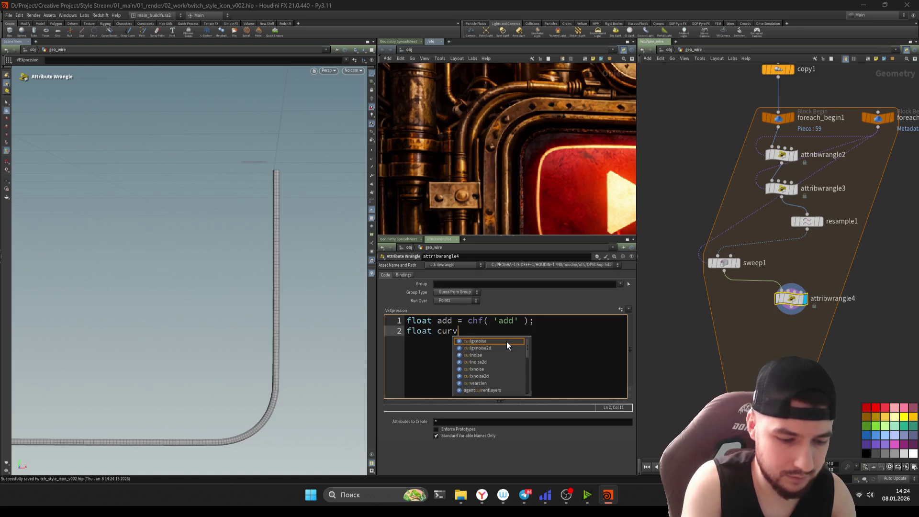
{"action": "type", "text": "@curveu;"}
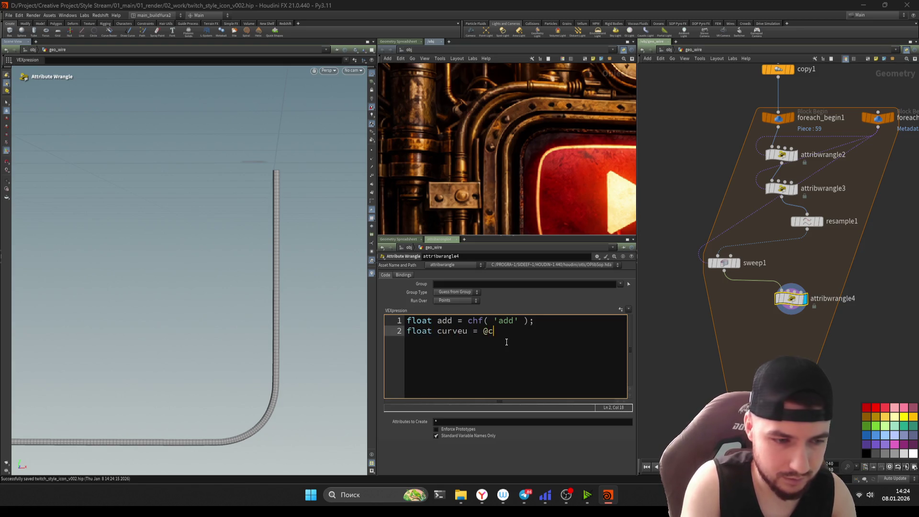
{"action": "key", "text": "Return"}
{"action": "type", "text": "curveu = "}
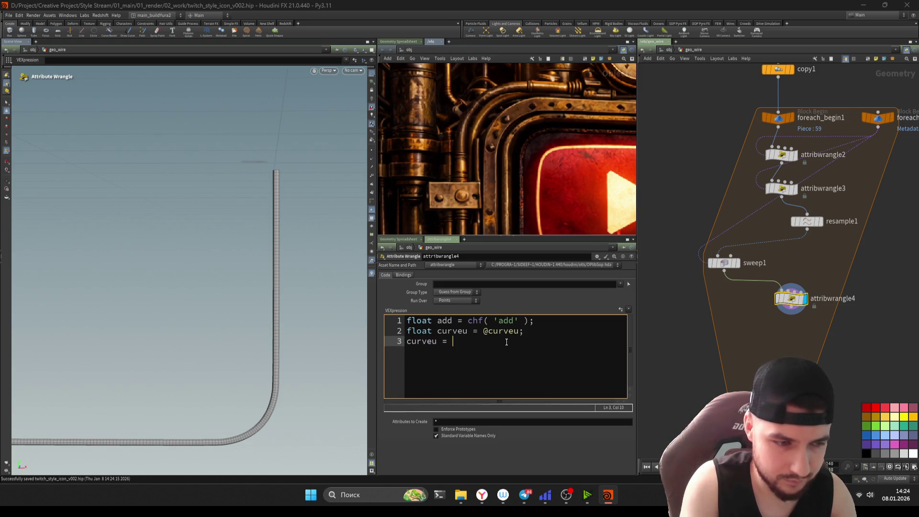
{"action": "type", "text": "add+cu"}
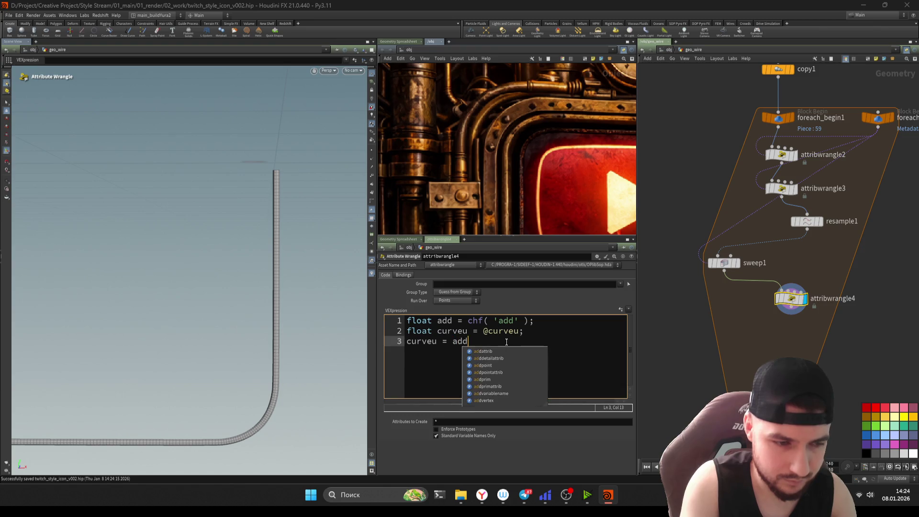
{"action": "type", "text": "rveu; cu"}
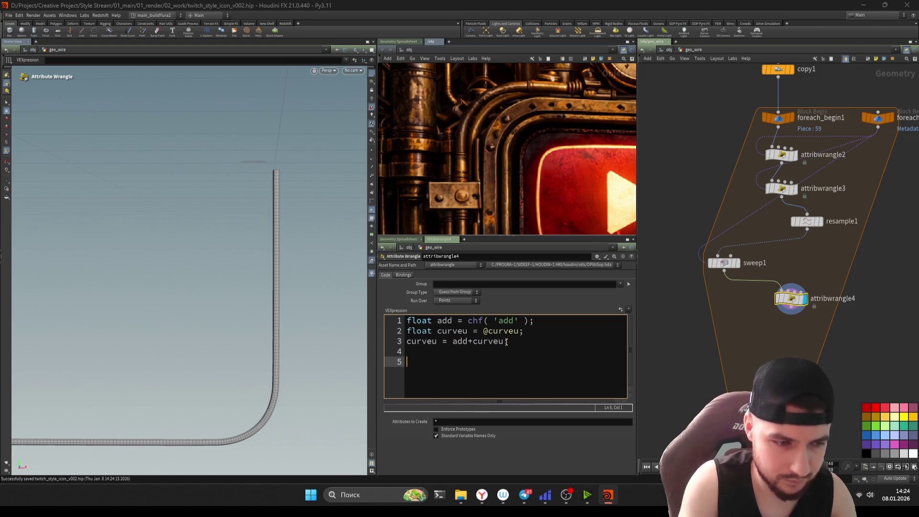
{"action": "type", "text": "rveu = fi"}
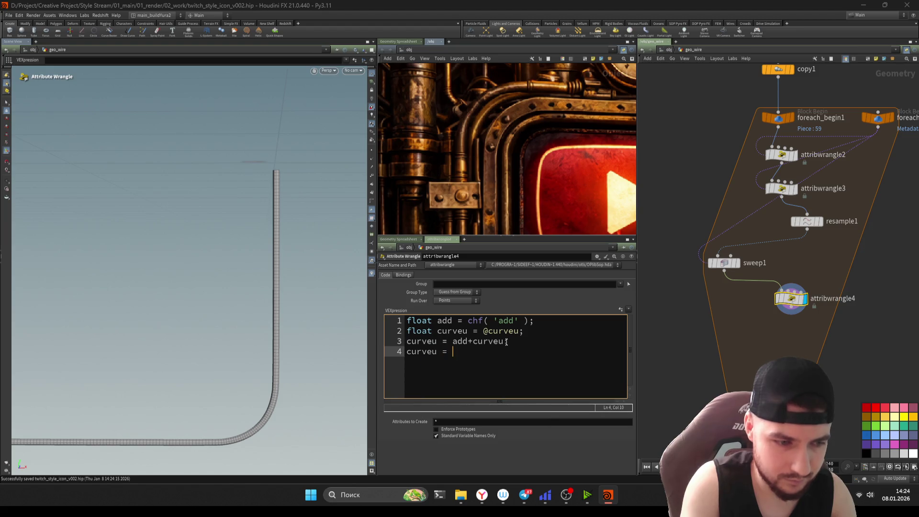
{"action": "type", "text": "t( curveu, 0, 1, 0, 1"}
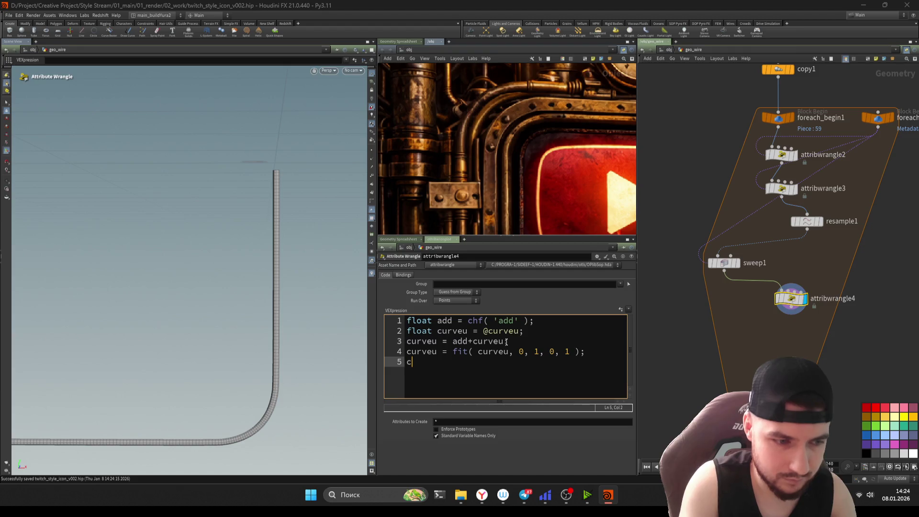
{"action": "type", "text": "urveu = c"}
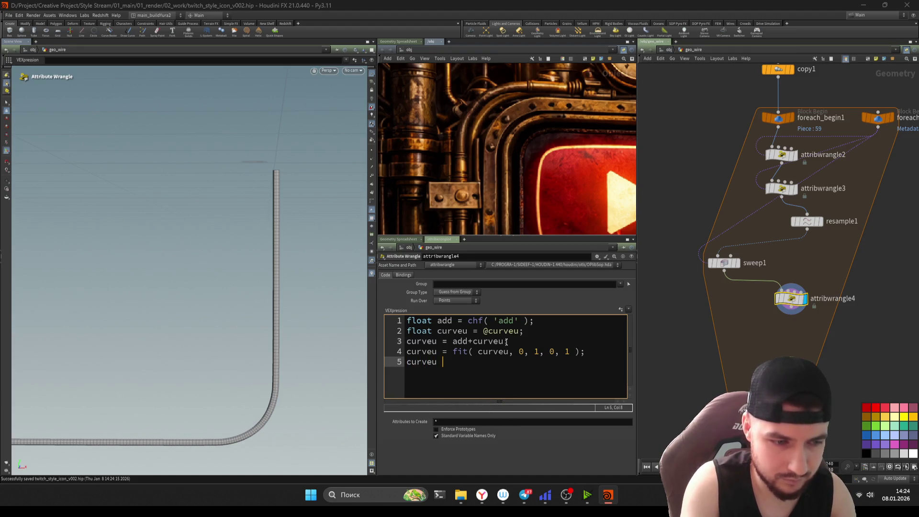
{"action": "type", "text": "hramp( 'ramp', @"}
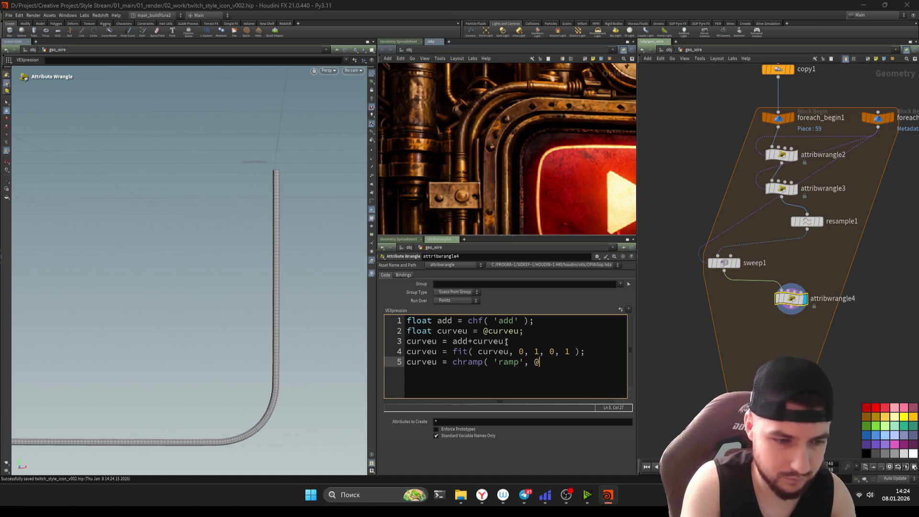
{"action": "type", "text": "curveu );"}
{"action": "key", "text": "Return"}
{"action": "key", "text": "Return"}
{"action": "type", "text": "f@curveu01"}
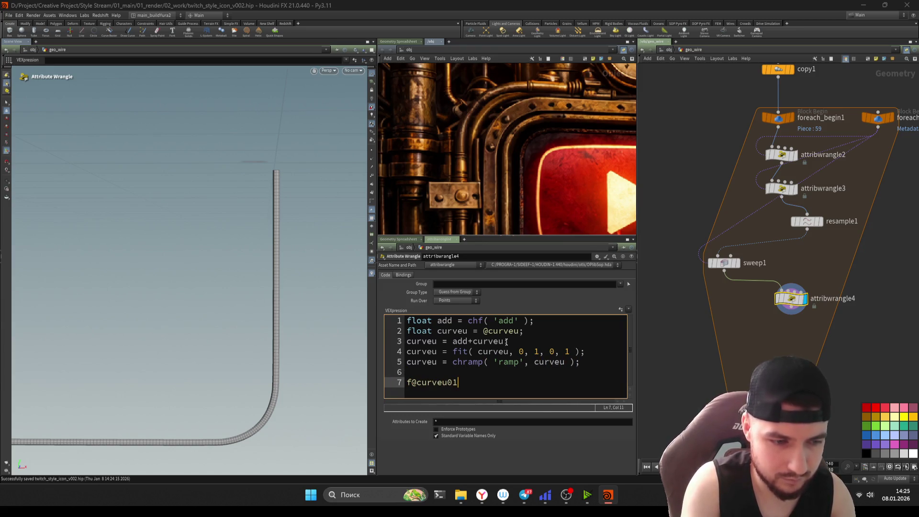
{"action": "type", "text": "rveu"}
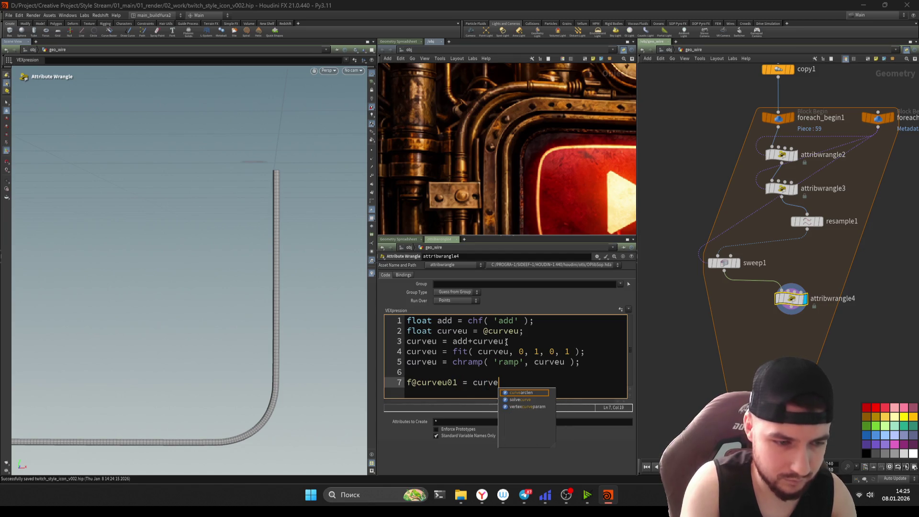
{"action": "type", "text": ";"}
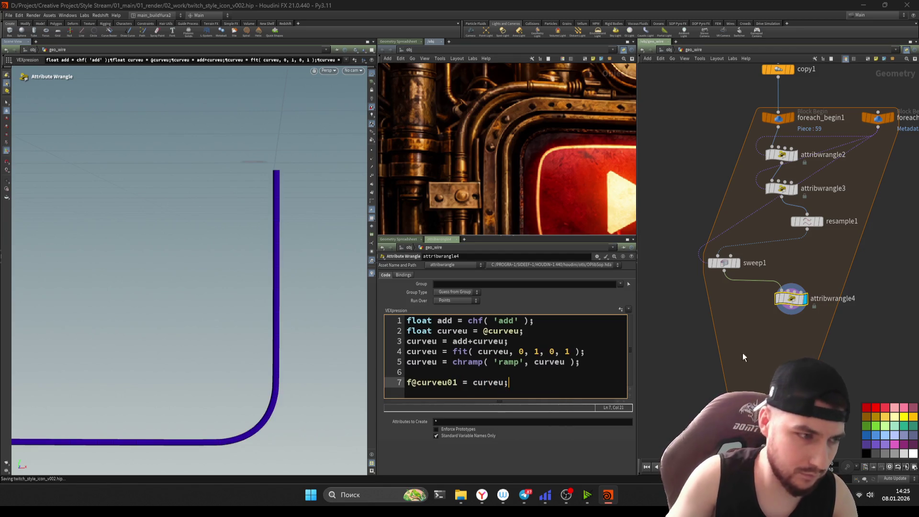
{"action": "left_click", "coordinate": [621, 309]}
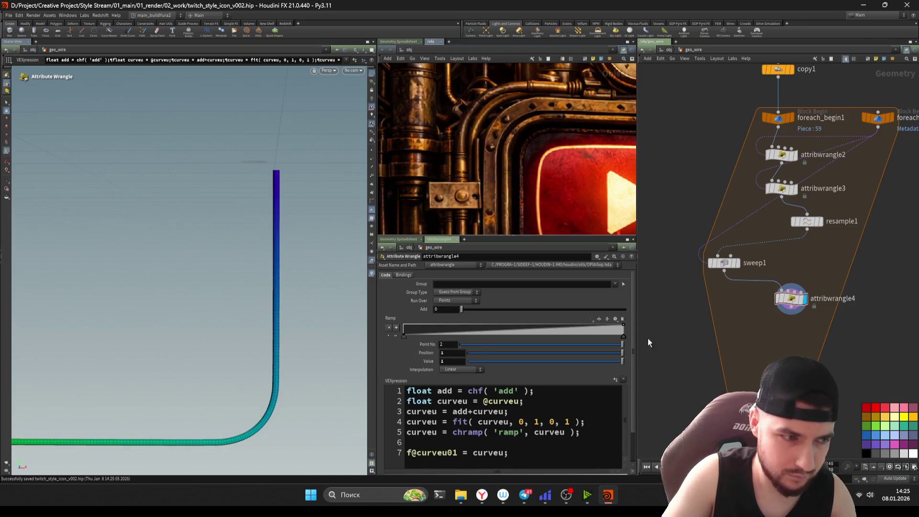
Set the wrangle's Add to 0.913 and expand the Ramp graph to edit its first point.
{"action": "left_click_drag", "start_coordinate": [467, 352], "coordinate": [619, 344]}
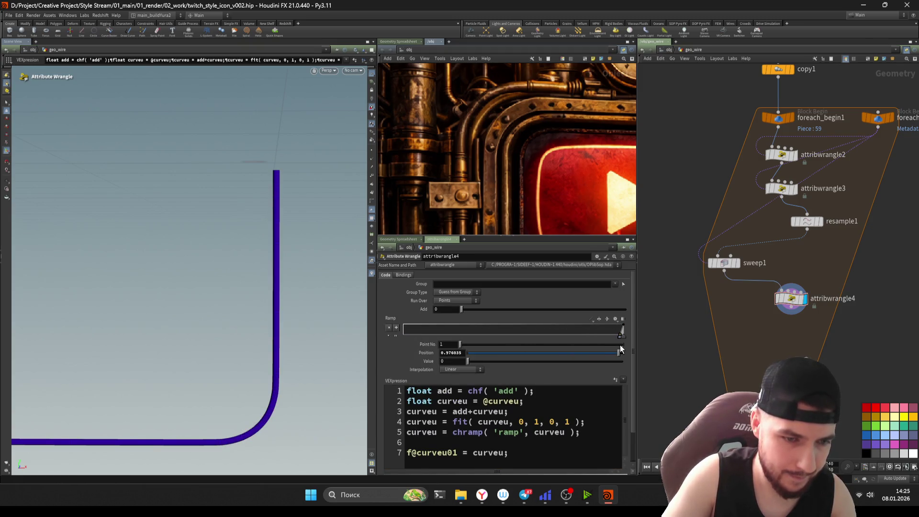
{"action": "mouse_move", "coordinate": [462, 309]}
{"action": "left_mouse_down"}
{"action": "mouse_move", "coordinate": [667, 319]}
{"action": "mouse_move", "coordinate": [599, 316]}
{"action": "mouse_move", "coordinate": [539, 334]}
{"action": "mouse_move", "coordinate": [460, 338]}
{"action": "mouse_move", "coordinate": [612, 338]}
{"action": "mouse_move", "coordinate": [575, 310]}
{"action": "mouse_move", "coordinate": [616, 319]}
{"action": "left_mouse_up"}
{"action": "mouse_move", "coordinate": [588, 314]}
{"action": "left_mouse_down"}
{"action": "mouse_move", "coordinate": [610, 315]}
{"action": "mouse_move", "coordinate": [547, 311]}
{"action": "mouse_move", "coordinate": [611, 312]}
{"action": "left_mouse_up"}
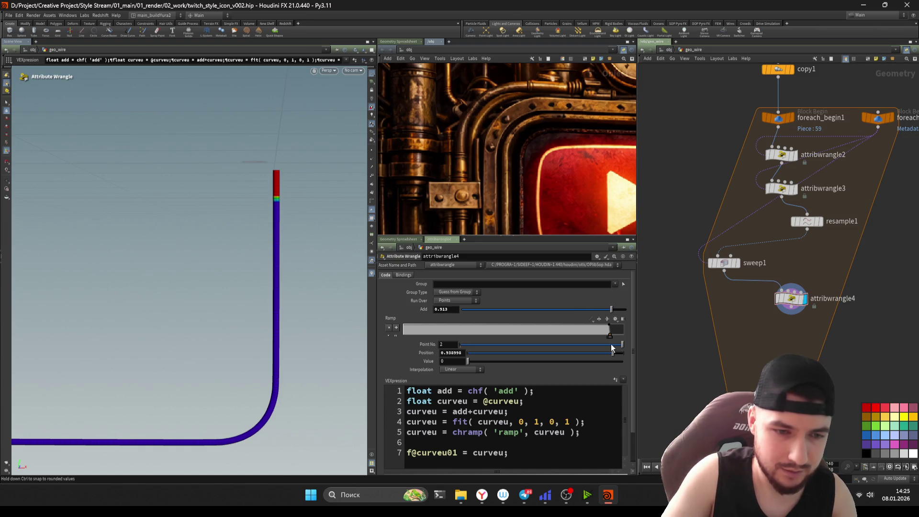
{"action": "left_click", "coordinate": [388, 335]}
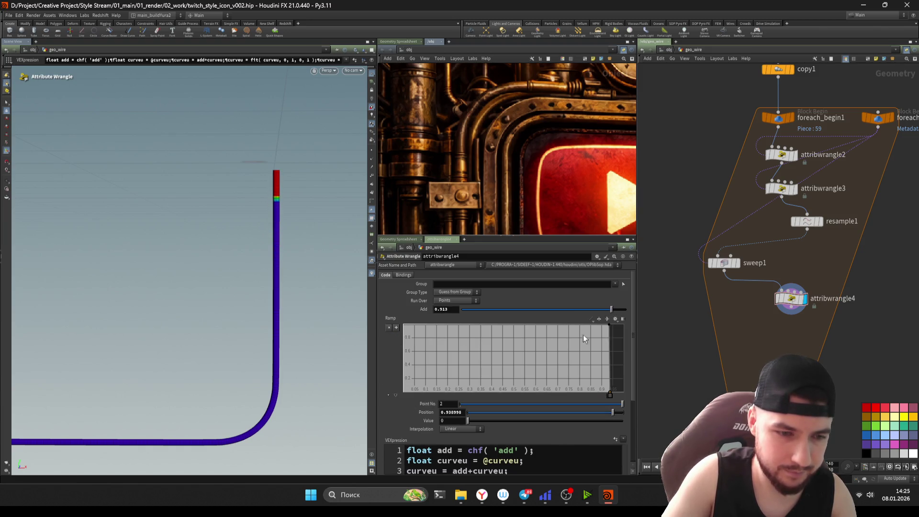
{"action": "left_click", "coordinate": [611, 396]}
{"action": "scroll", "coordinate": [769, 361], "scroll_direction": "up", "scroll_amount": 2}
{"action": "scroll", "coordinate": [769, 361], "scroll_direction": "up", "scroll_amount": 3}
{"action": "key", "text": "Tab"}
{"action": "mouse_move", "coordinate": [773, 348]}
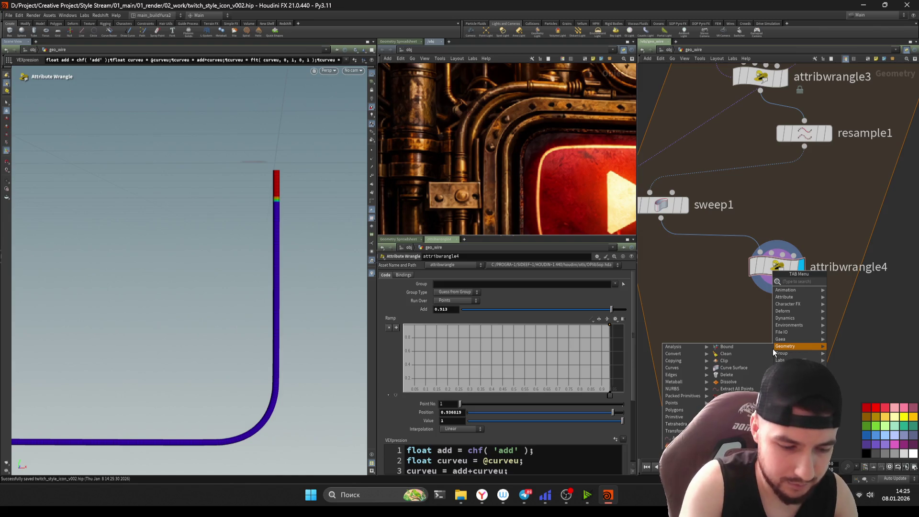
{"action": "type", "text": "p"}
{"action": "key", "text": "BackSpace"}
{"action": "type", "text": "group"}
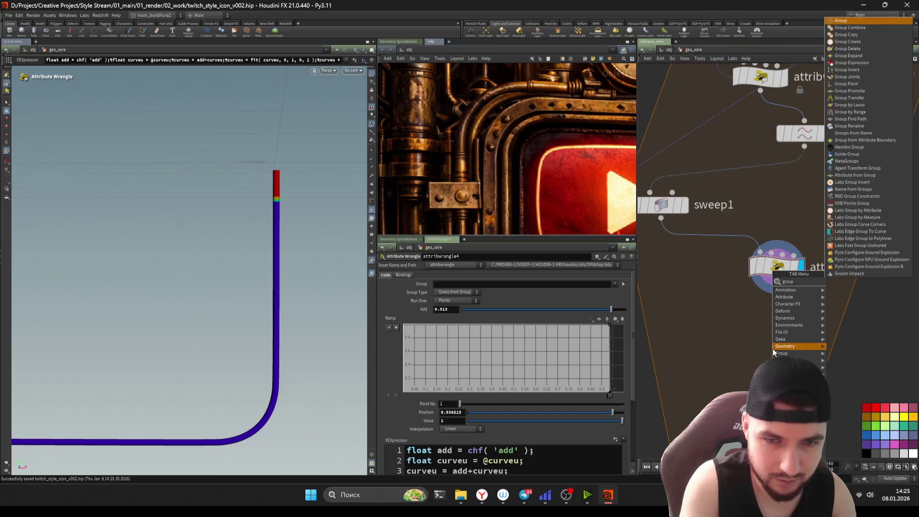
{"action": "key", "text": "Return"}
{"action": "left_click", "coordinate": [770, 339]}
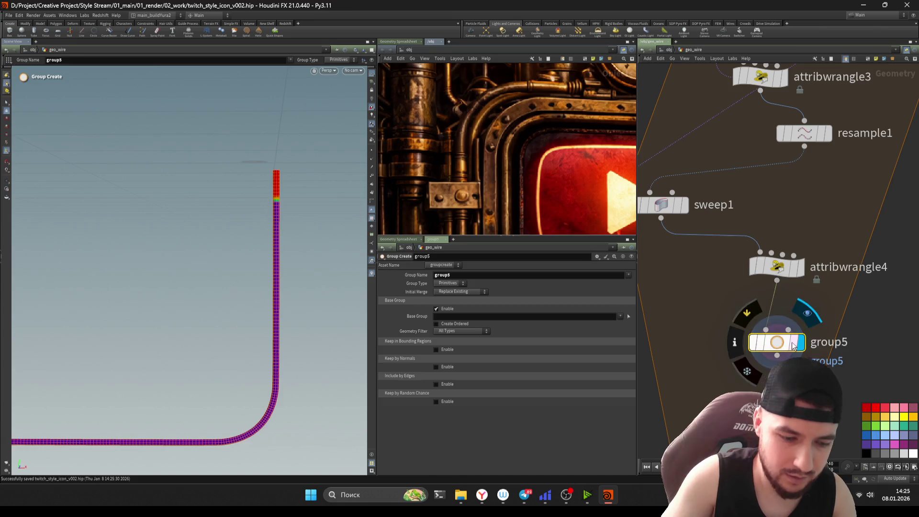
{"action": "key", "text": "Delete"}
{"action": "scroll", "coordinate": [537, 396], "scroll_direction": "down", "scroll_amount": 3}
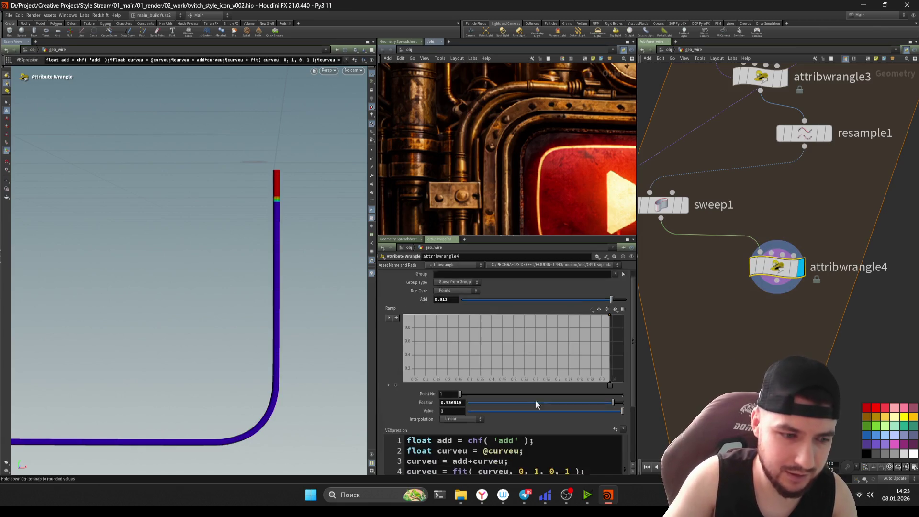
{"action": "left_click", "coordinate": [508, 456]}
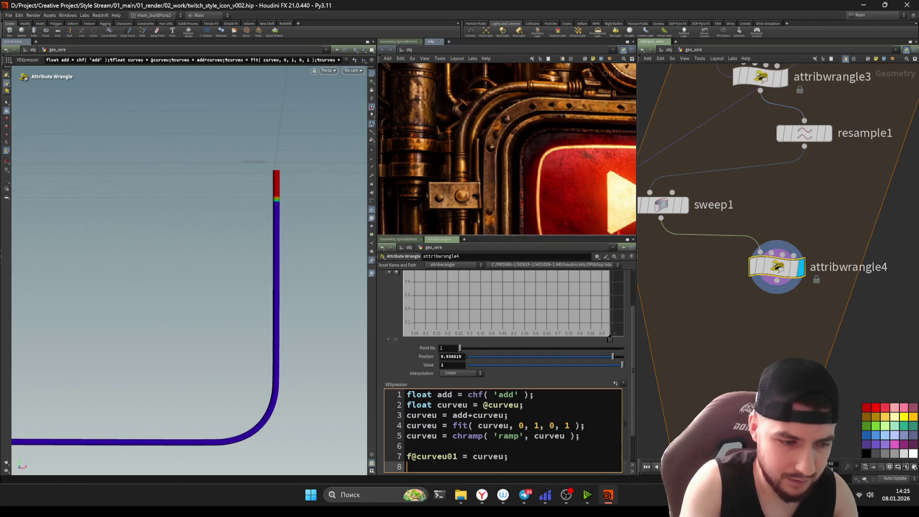
Add 'if( curveu >= 0.1 ) i@group_poleextrude = 1;' to attribwrangle4's code and save.
{"action": "key", "text": "Return"}
{"action": "type", "text": "if( cu"}
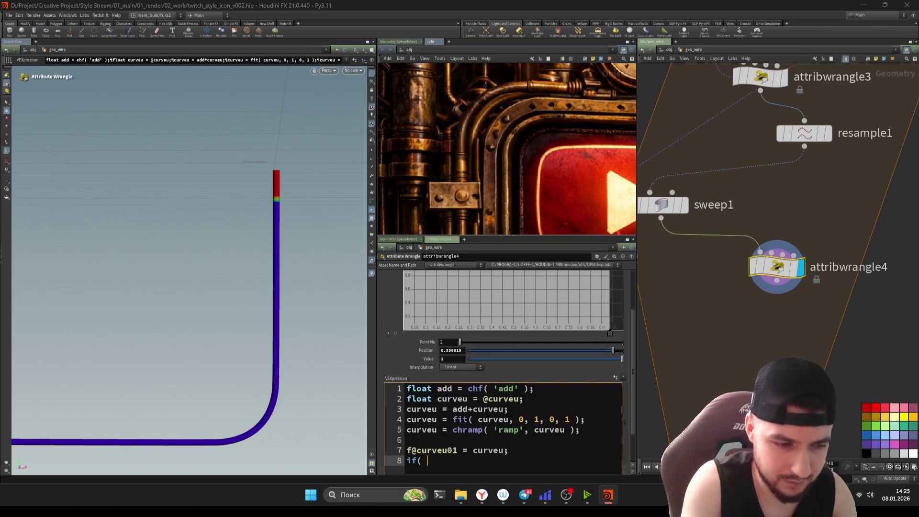
{"action": "type", "text": "rveu >= 0"}
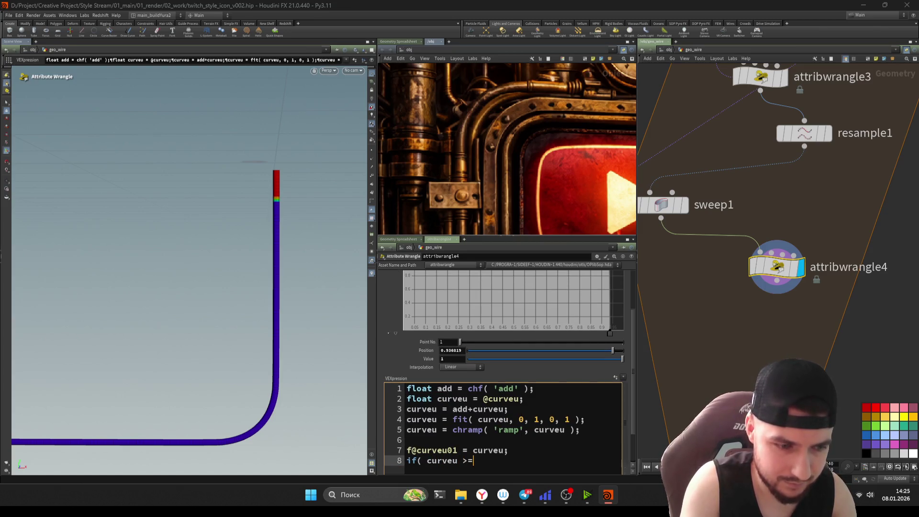
{"action": "type", "text": ",.1"}
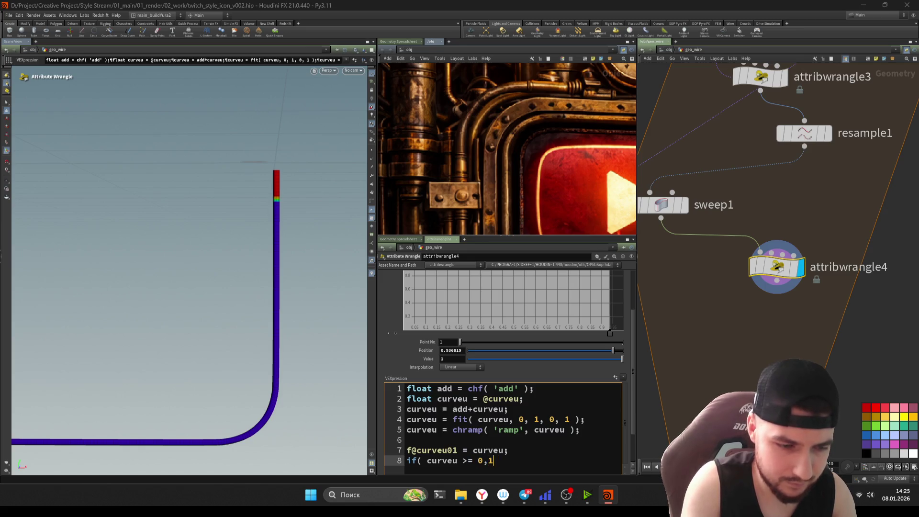
{"action": "scroll", "coordinate": [502, 359], "scroll_direction": "up", "scroll_amount": 1}
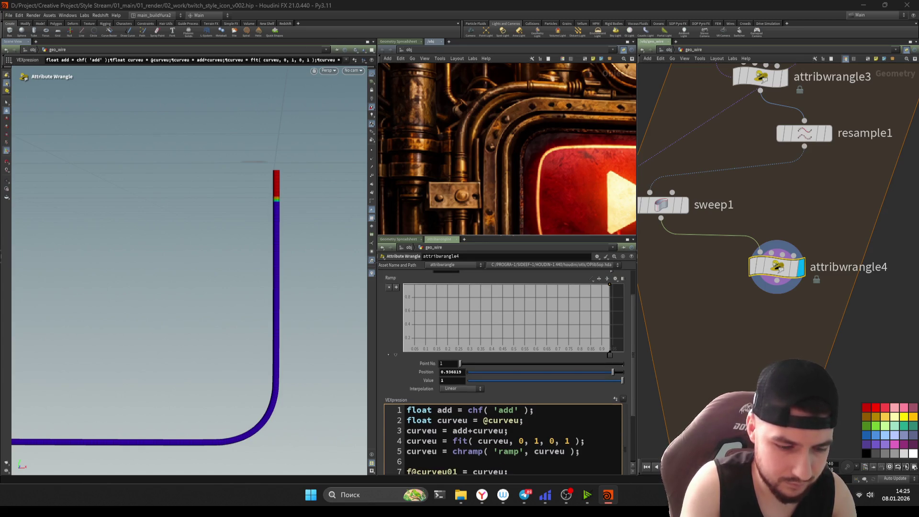
{"action": "scroll", "coordinate": [503, 359], "scroll_direction": "up", "scroll_amount": 1}
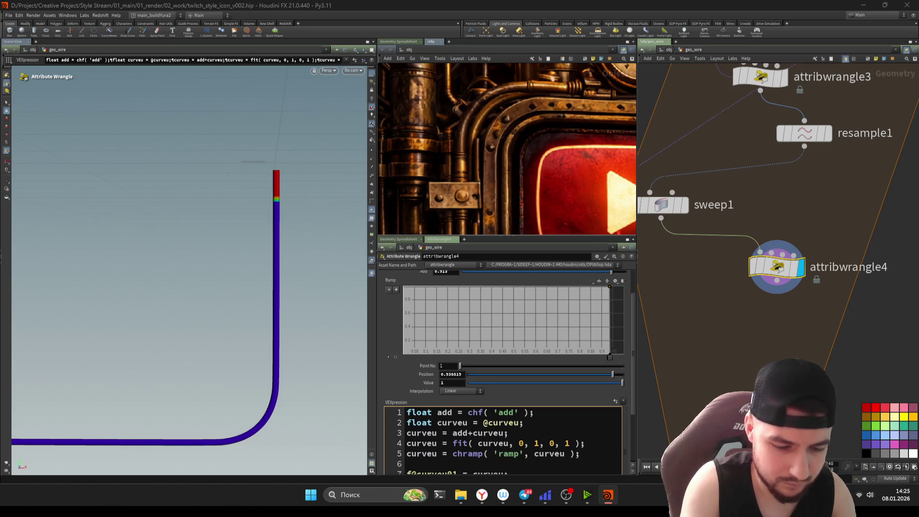
{"action": "scroll", "coordinate": [717, 369], "scroll_direction": "down", "scroll_amount": 1}
{"action": "scroll", "coordinate": [630, 443], "scroll_direction": "down", "scroll_amount": 3}
{"action": "key", "text": "ctrl+s"}
{"action": "key", "text": "Left"}
{"action": "key", "text": "Left"}
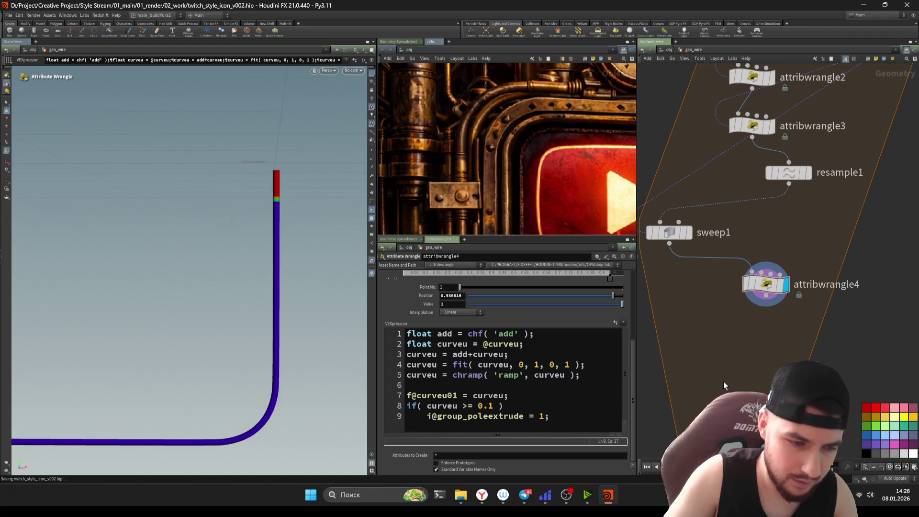
{"action": "key", "text": "Tab"}
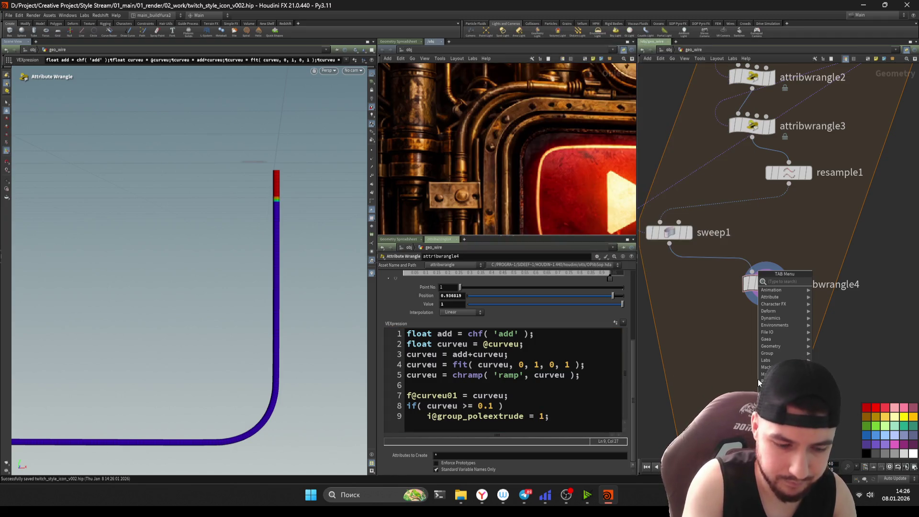
Create a PolyExtrude node under attribwrangle4 via the 'extru' search and save.
{"action": "type", "text": "extr"}
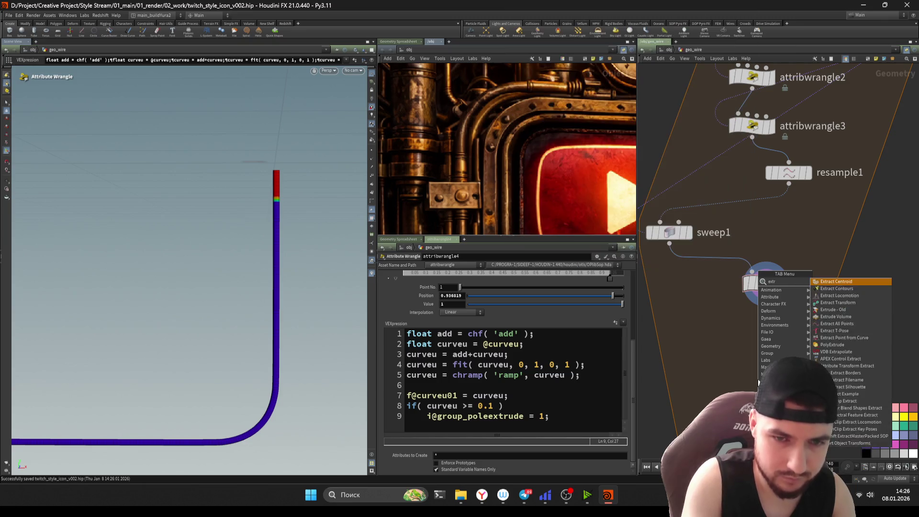
{"action": "type", "text": "u"}
{"action": "key", "text": "Return"}
{"action": "left_click", "coordinate": [744, 388]}
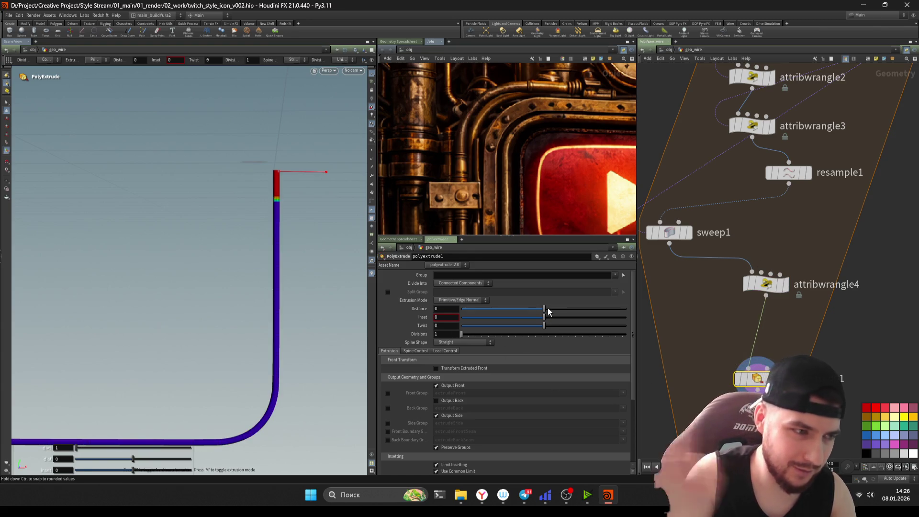
{"action": "key", "text": "ctrl+s"}
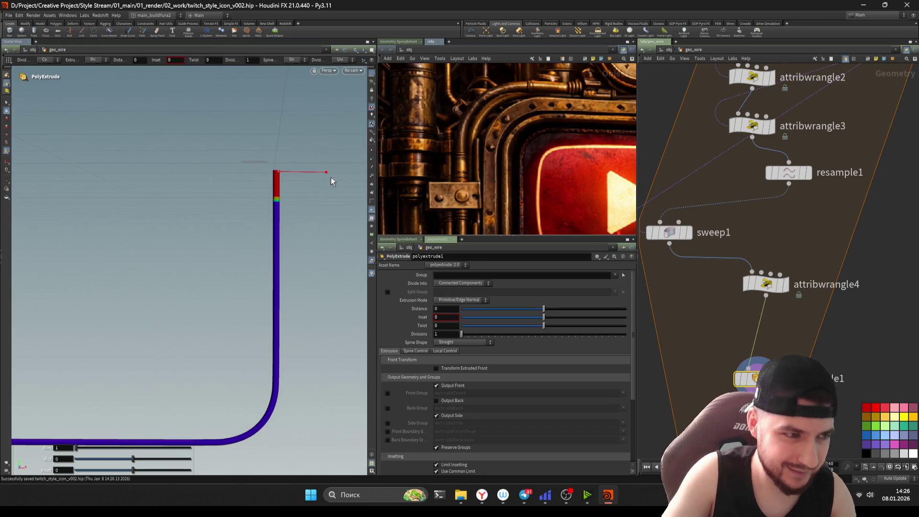
Check polyextrude1's Group list, reframe the network, and display the polyextrude result.
{"action": "left_click", "coordinate": [615, 275]}
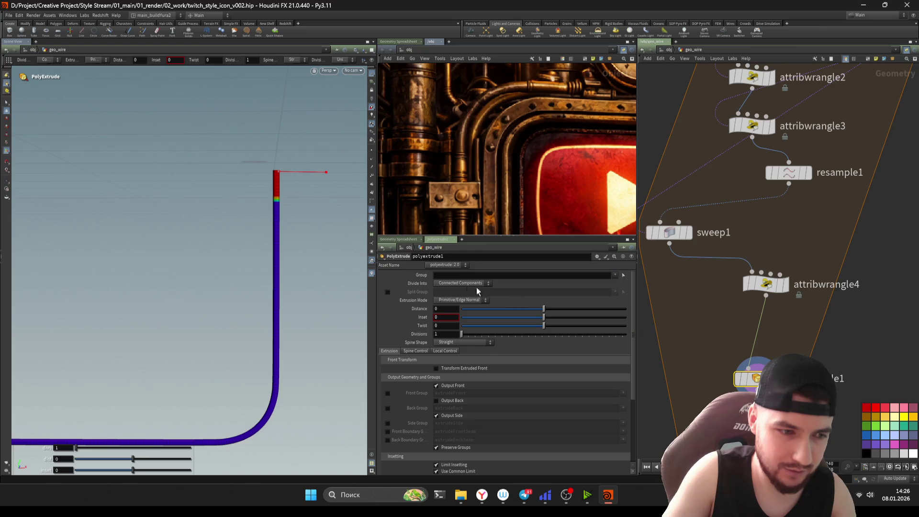
{"action": "key", "text": "ctrl+z"}
{"action": "key", "text": "ctrl+s"}
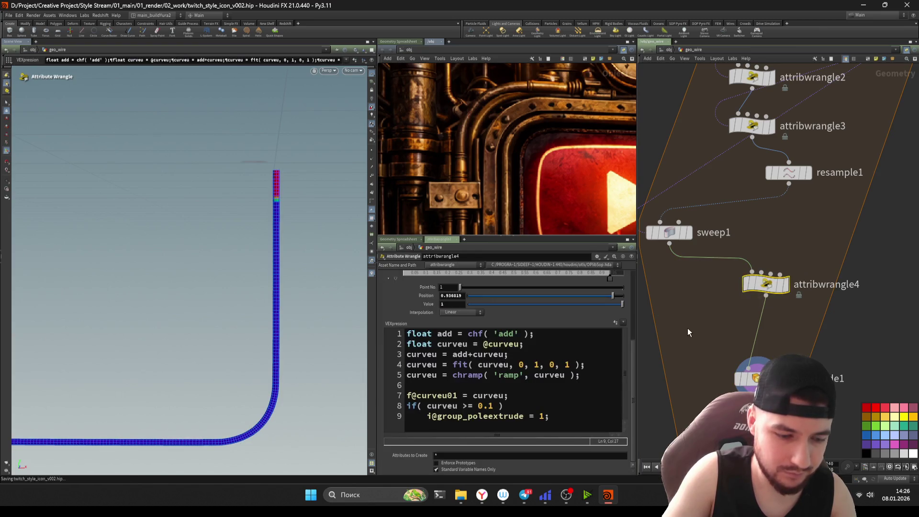
{"action": "scroll", "coordinate": [686, 329], "scroll_direction": "up", "scroll_amount": 2}
{"action": "middle_click_drag", "start_coordinate": [703, 368], "coordinate": [688, 319]}
{"action": "left_click", "coordinate": [736, 380]}
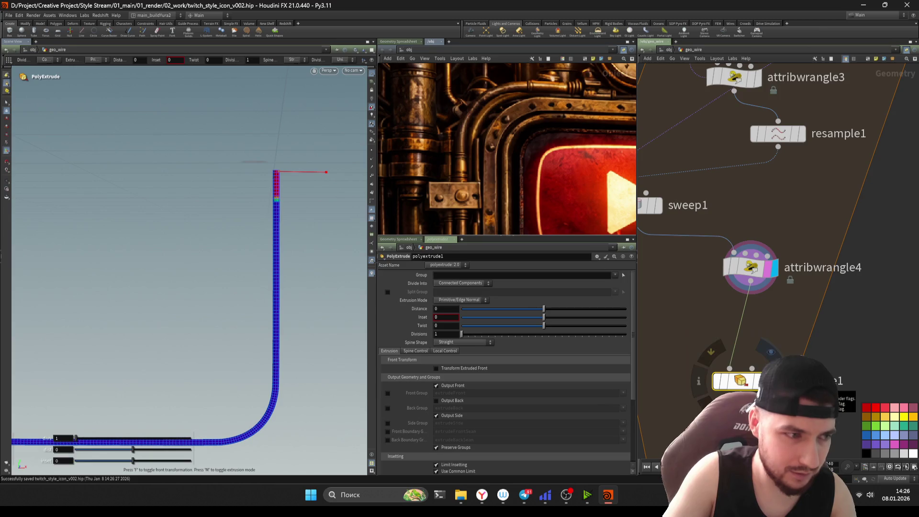
{"action": "left_click_drag", "start_coordinate": [809, 325], "coordinate": [676, 419]}
{"action": "middle_click_drag", "start_coordinate": [669, 343], "coordinate": [656, 376]}
{"action": "left_click", "coordinate": [761, 357]}
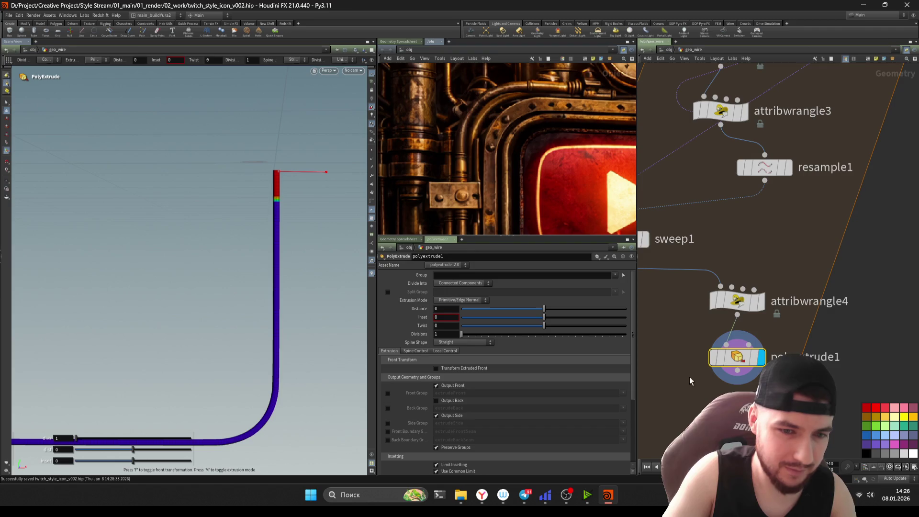
Compare the wrangle's group code with polyextrude1's Group choices, looking for poleextrude.
{"action": "left_click", "coordinate": [747, 300]}
{"action": "left_click", "coordinate": [741, 361]}
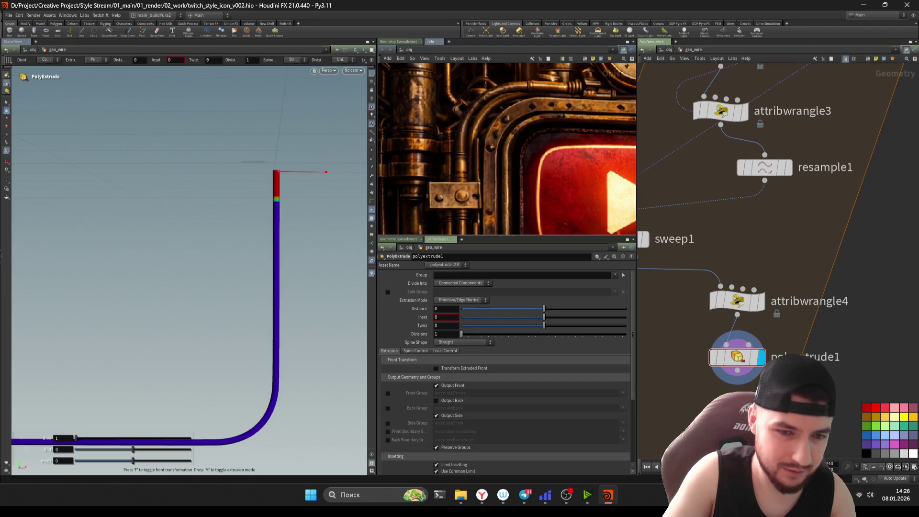
{"action": "scroll", "coordinate": [672, 361], "scroll_direction": "down", "scroll_amount": 2}
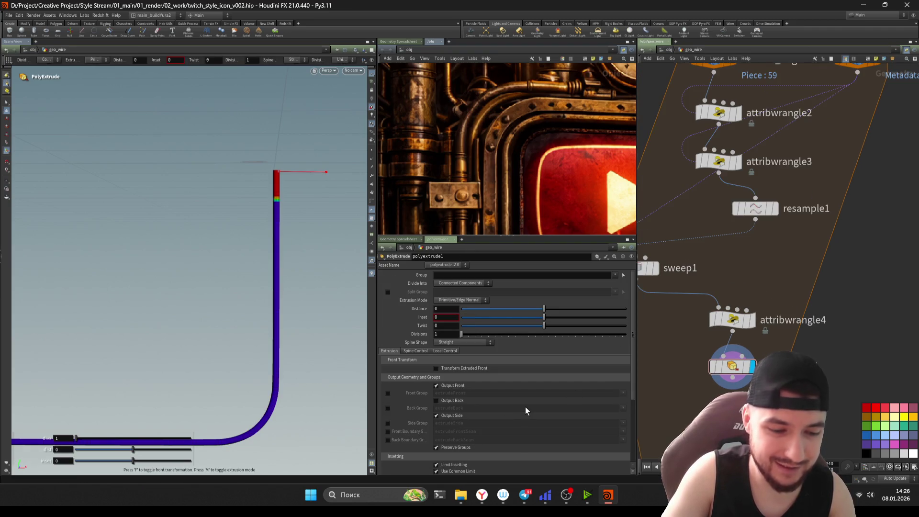
{"action": "left_click", "coordinate": [717, 326]}
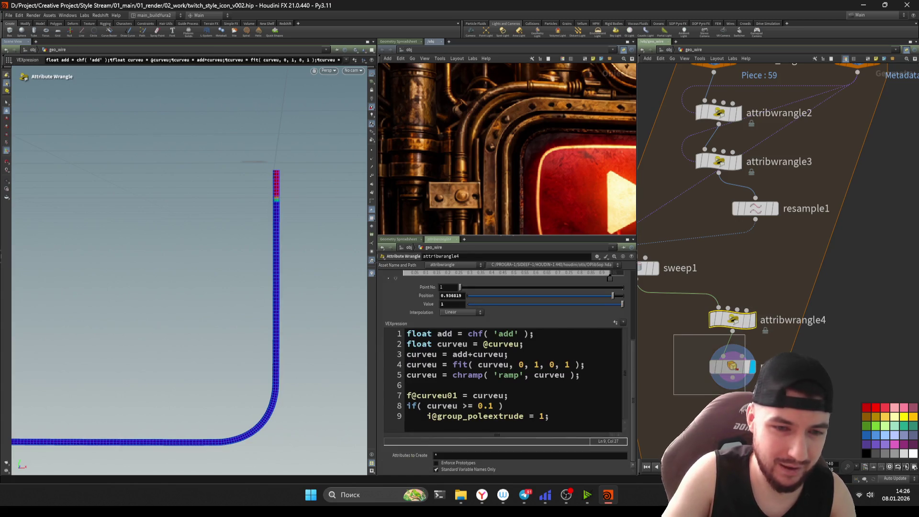
{"action": "left_click", "coordinate": [732, 366]}
{"action": "left_click", "coordinate": [615, 276]}
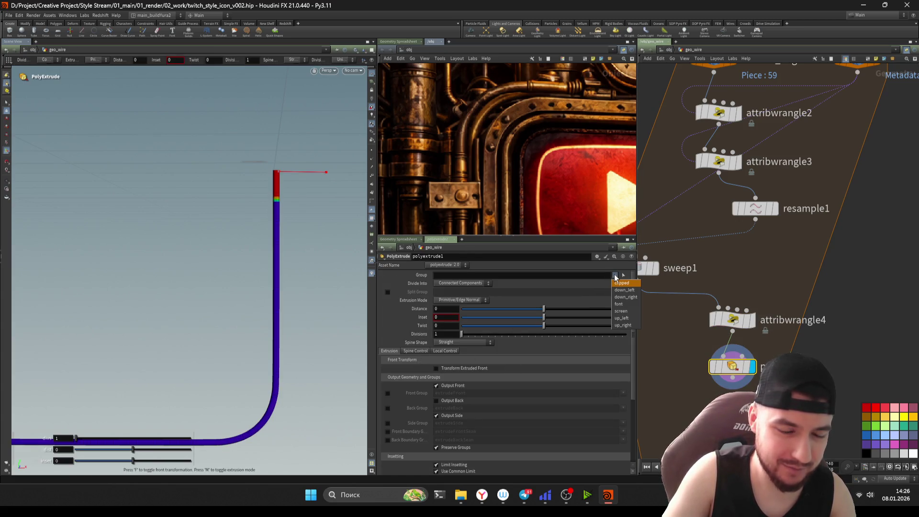
{"action": "left_click", "coordinate": [738, 320]}
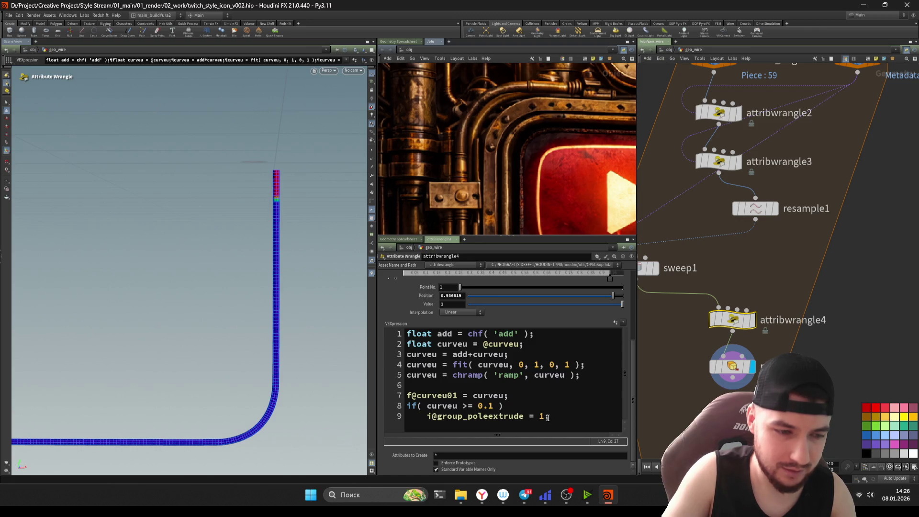
{"action": "scroll", "coordinate": [547, 418], "scroll_direction": "up", "scroll_amount": 1}
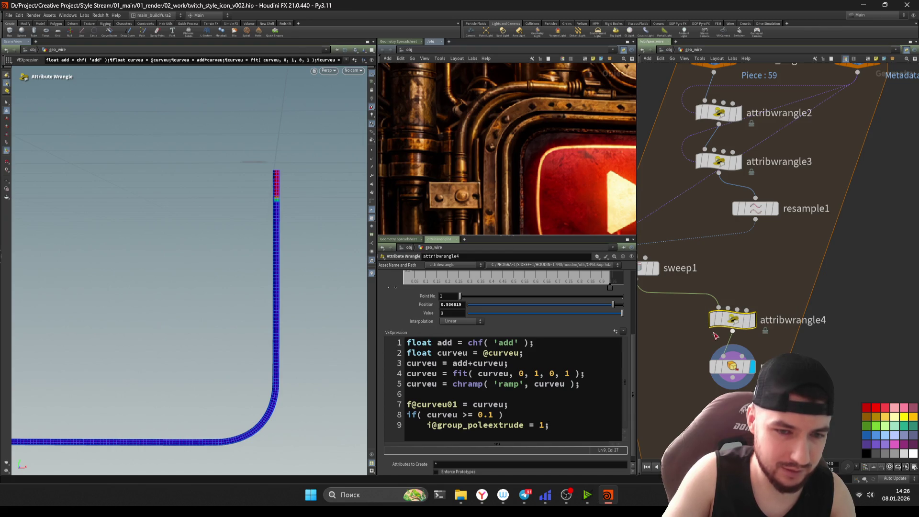
{"action": "key", "text": "Tab"}
Insert a Group Promote above polyextrude1 converting the poleextrude point group to primitives.
{"action": "type", "text": "group"}
{"action": "mouse_move", "coordinate": [680, 348]}
{"action": "key", "text": "Down"}
{"action": "key", "text": "Down"}
{"action": "key", "text": "Down"}
{"action": "key", "text": "Return"}
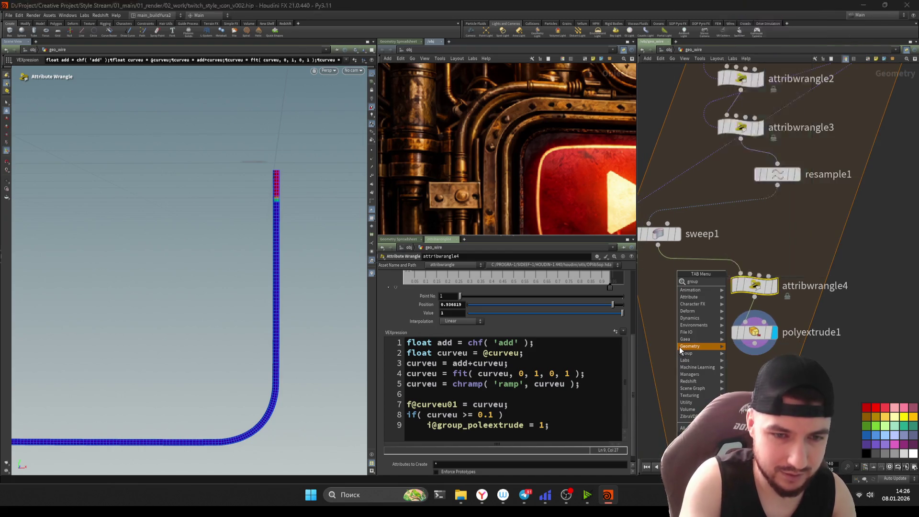
{"action": "left_click", "coordinate": [754, 330]}
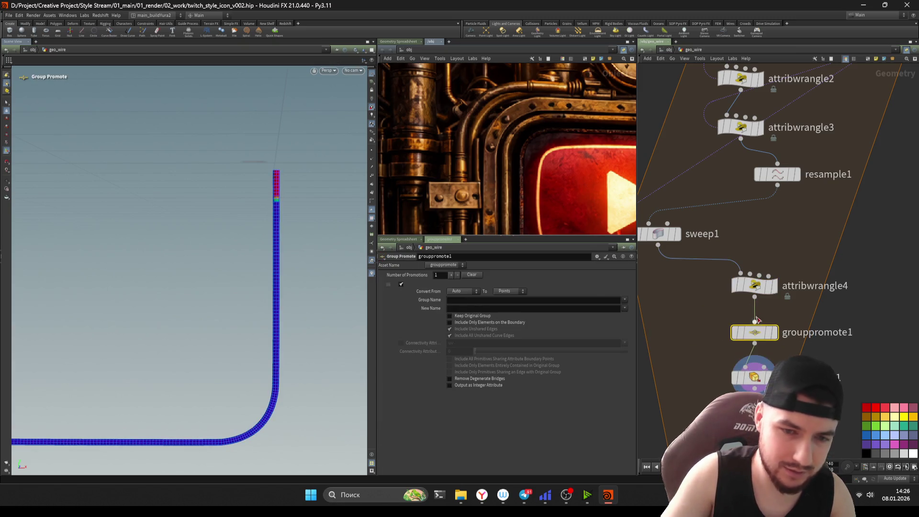
{"action": "left_click", "coordinate": [624, 300]}
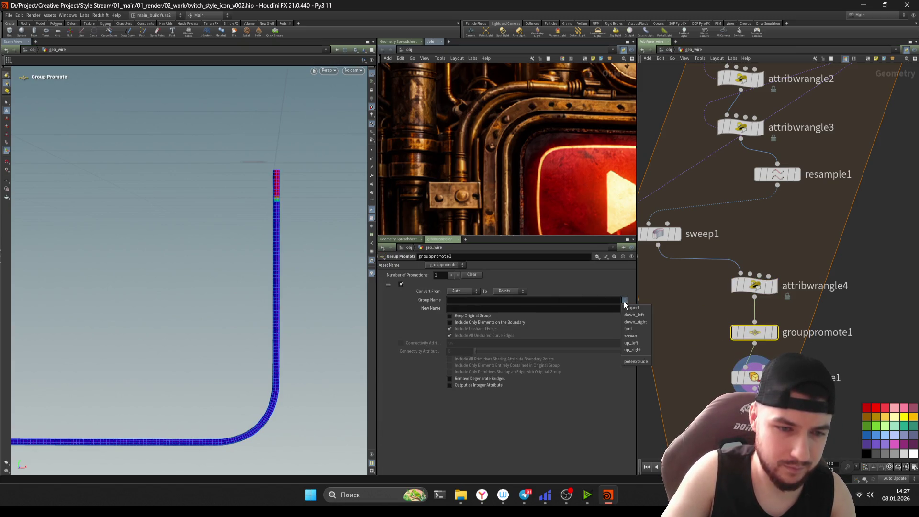
{"action": "left_click", "coordinate": [468, 293]}
{"action": "left_click", "coordinate": [466, 312]}
{"action": "left_click", "coordinate": [514, 293]}
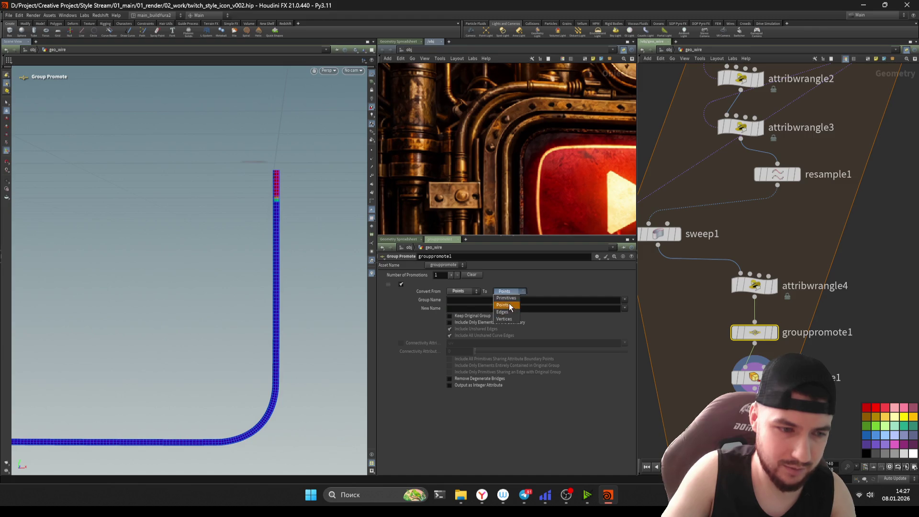
{"action": "left_click", "coordinate": [506, 298]}
{"action": "left_click", "coordinate": [625, 300]}
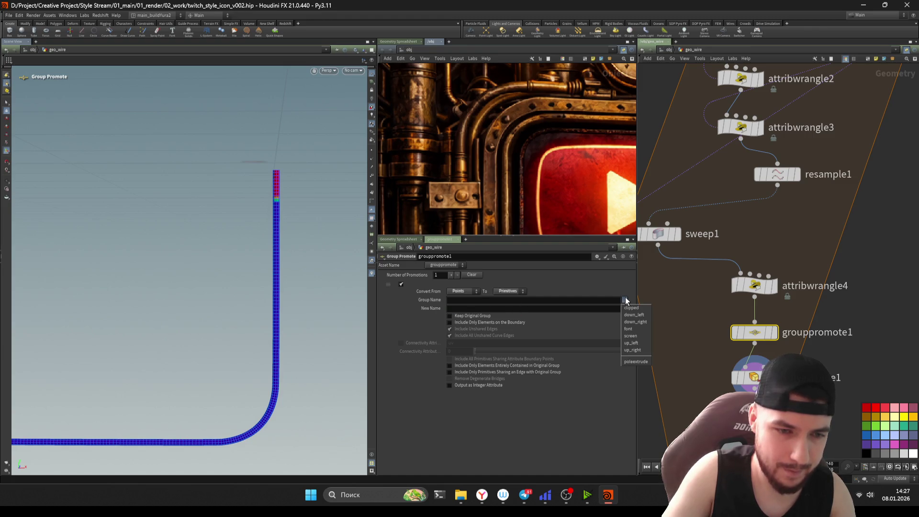
{"action": "left_click", "coordinate": [630, 361]}
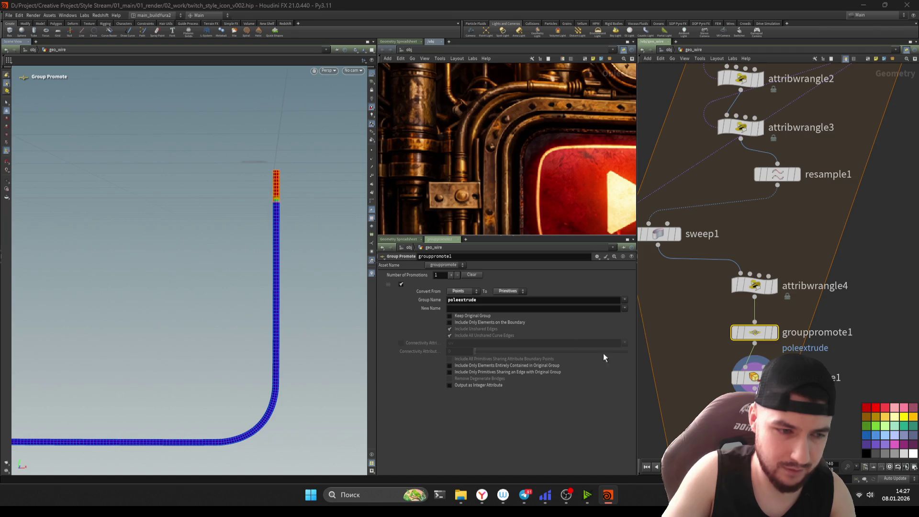
Select polyextrude1 and list the groups available to extrude.
{"action": "middle_click_drag", "start_coordinate": [698, 370], "coordinate": [688, 339]}
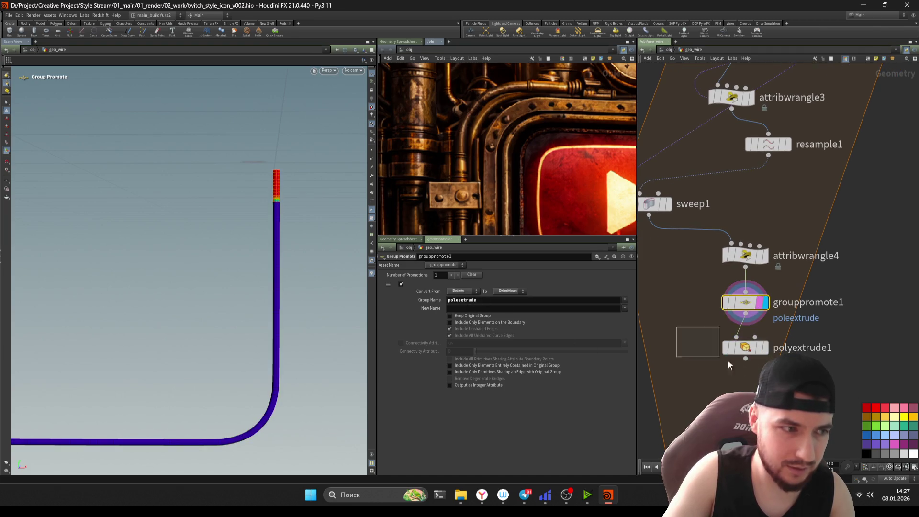
{"action": "left_click", "coordinate": [744, 347]}
{"action": "left_click", "coordinate": [616, 276]}
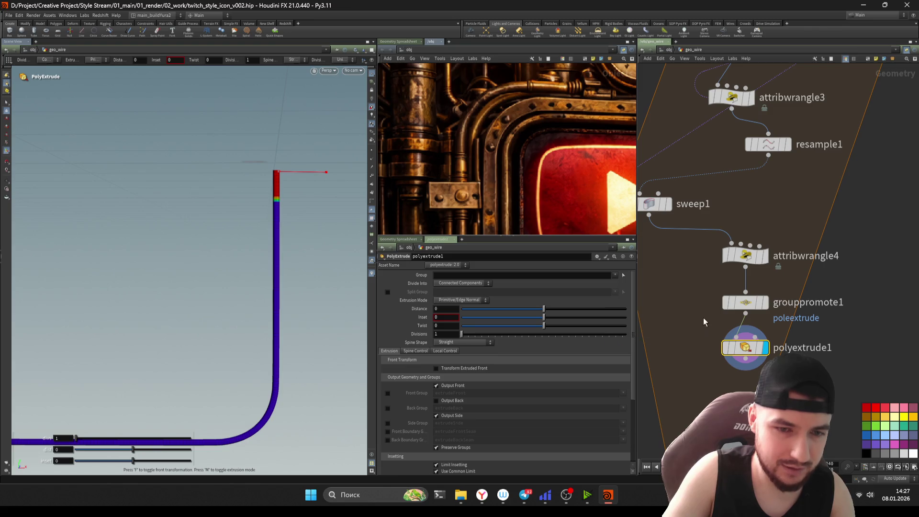
Set polyextrude1's extrusion group to poleextrude.
{"action": "left_click", "coordinate": [726, 302]}
{"action": "left_click", "coordinate": [615, 276]}
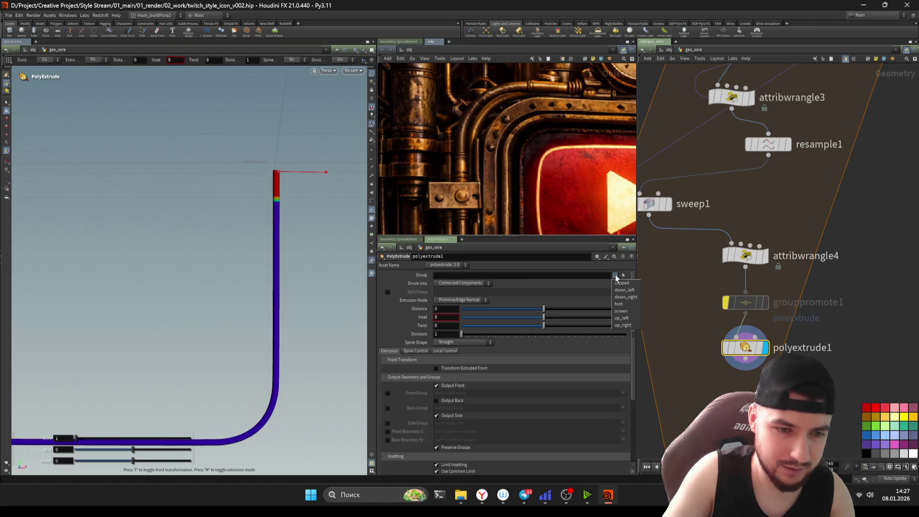
{"action": "left_click", "coordinate": [700, 341]}
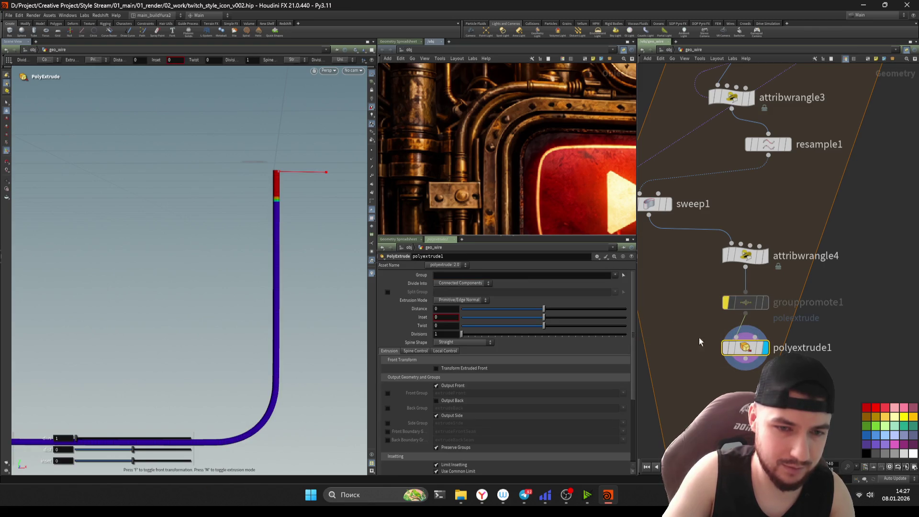
{"action": "left_click", "coordinate": [506, 275]}
{"action": "type", "text": "poleext"}
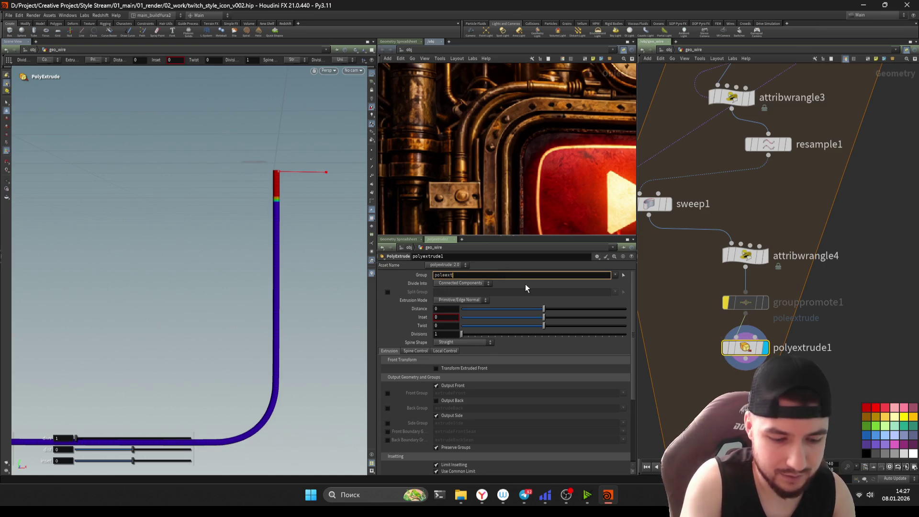
{"action": "type", "text": "rude"}
{"action": "key", "text": "Return"}
Try a large extrusion distance, undo it, then set Distance to 0.015.
{"action": "left_click_drag", "start_coordinate": [544, 309], "coordinate": [549, 309]}
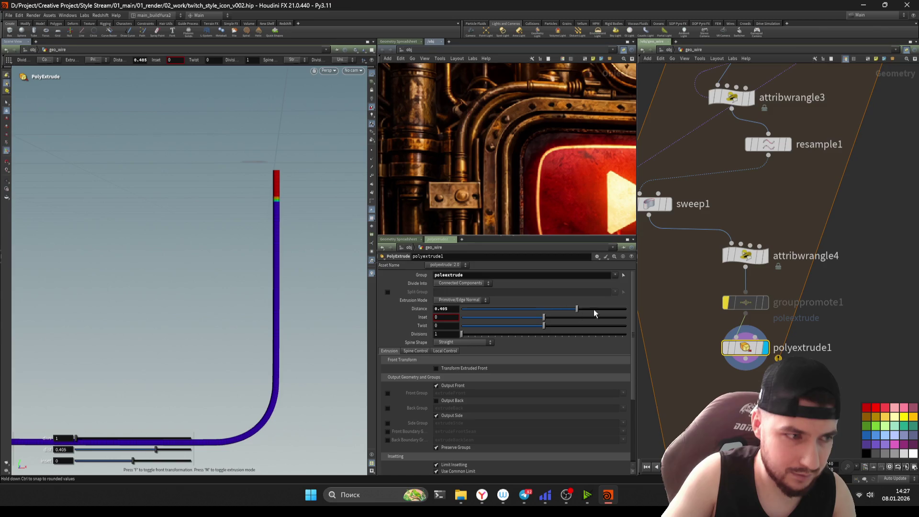
{"action": "left_click", "coordinate": [737, 303]}
{"action": "key", "text": "ctrl+z"}
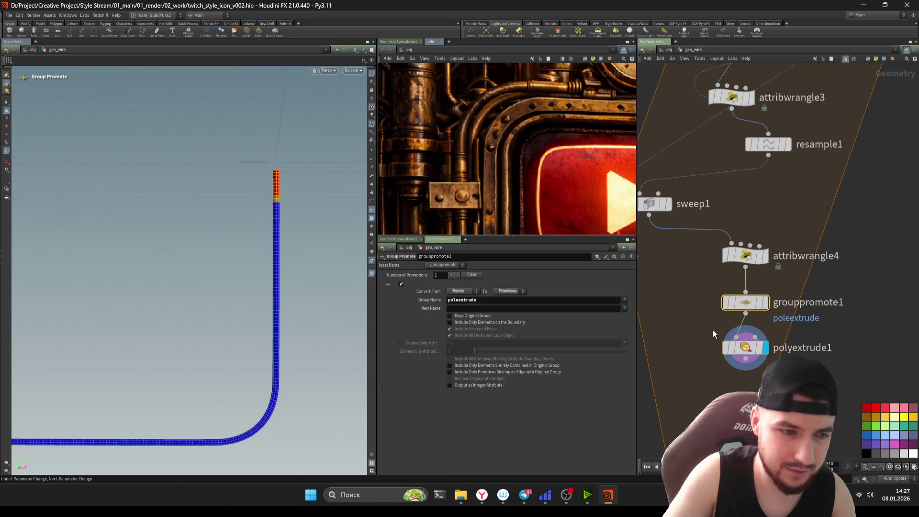
{"action": "left_click", "coordinate": [732, 345]}
{"action": "left_click_drag", "start_coordinate": [563, 310], "coordinate": [545, 309]}
Save the scene and inspect the 0.015 collar at the top of the pole.
{"action": "key", "text": "Escape"}
{"action": "scroll", "coordinate": [288, 172], "scroll_direction": "up", "scroll_amount": 3}
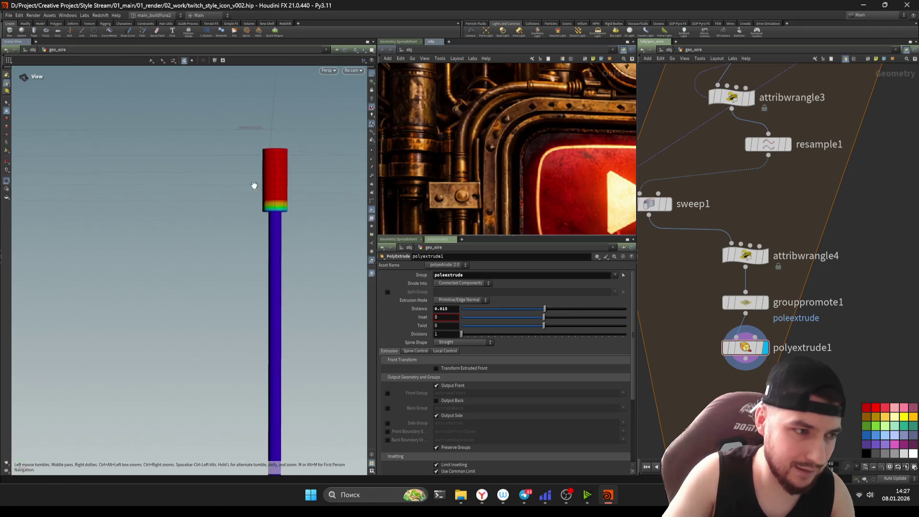
{"action": "scroll", "coordinate": [288, 172], "scroll_direction": "up", "scroll_amount": 2}
{"action": "scroll", "coordinate": [287, 172], "scroll_direction": "up", "scroll_amount": 2}
{"action": "scroll", "coordinate": [287, 172], "scroll_direction": "down", "scroll_amount": 2}
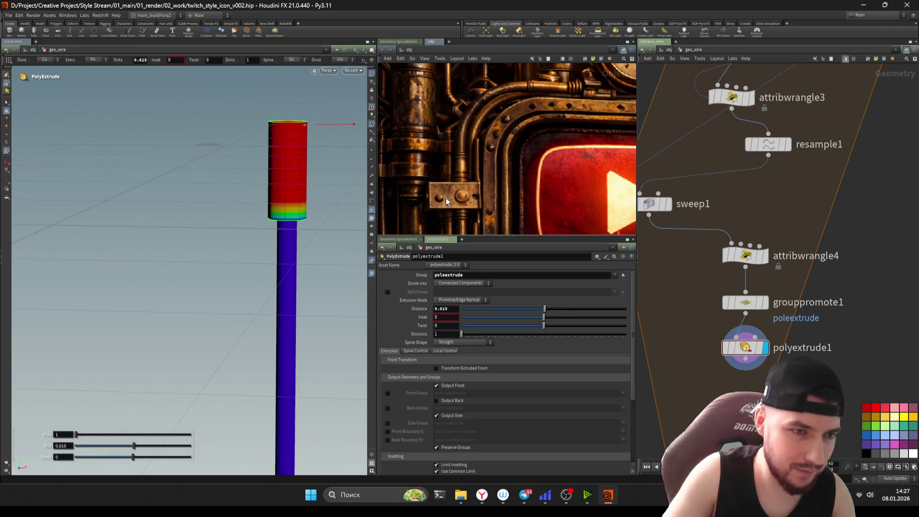
{"action": "scroll", "coordinate": [432, 207], "scroll_direction": "down", "scroll_amount": 3}
{"action": "key", "text": "ctrl+s"}
{"action": "key", "text": "Return"}
{"action": "scroll", "coordinate": [308, 202], "scroll_direction": "up", "scroll_amount": 3}
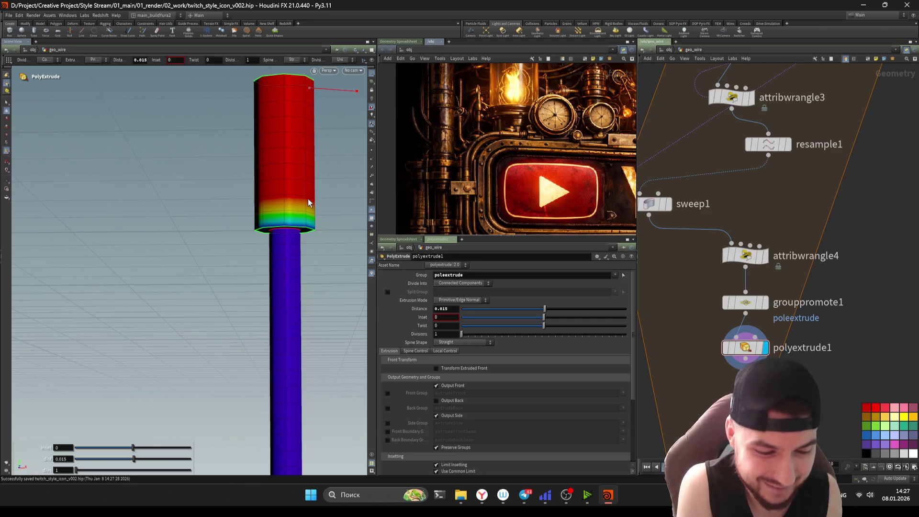
{"action": "scroll", "coordinate": [656, 331], "scroll_direction": "down", "scroll_amount": 3}
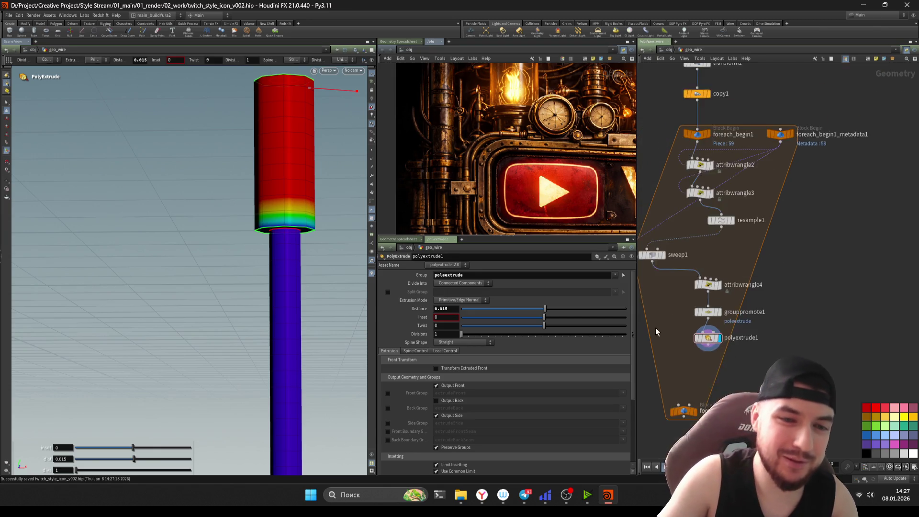
Line up resample1 through polyextrude1 in one column under attribwrangle3.
{"action": "middle_click_drag", "start_coordinate": [655, 331], "coordinate": [706, 314]}
{"action": "left_click_drag", "start_coordinate": [789, 349], "coordinate": [684, 227]}
{"action": "mouse_move", "coordinate": [759, 267]}
{"action": "left_mouse_down"}
{"action": "mouse_move", "coordinate": [702, 264]}
{"action": "mouse_move", "coordinate": [771, 236]}
{"action": "mouse_move", "coordinate": [752, 197]}
{"action": "left_mouse_up"}
{"action": "left_click", "coordinate": [772, 202], "text": "shift"}
{"action": "left_click_drag", "start_coordinate": [797, 335], "coordinate": [750, 154]}
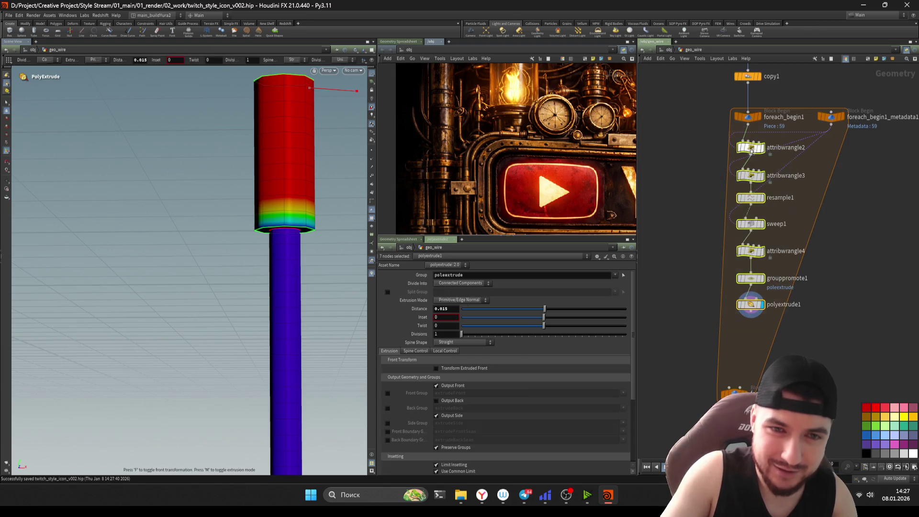
{"action": "left_click", "coordinate": [704, 314]}
Pan and zoom the network to center on the for-each block.
{"action": "middle_click_drag", "start_coordinate": [704, 314], "coordinate": [708, 300]}
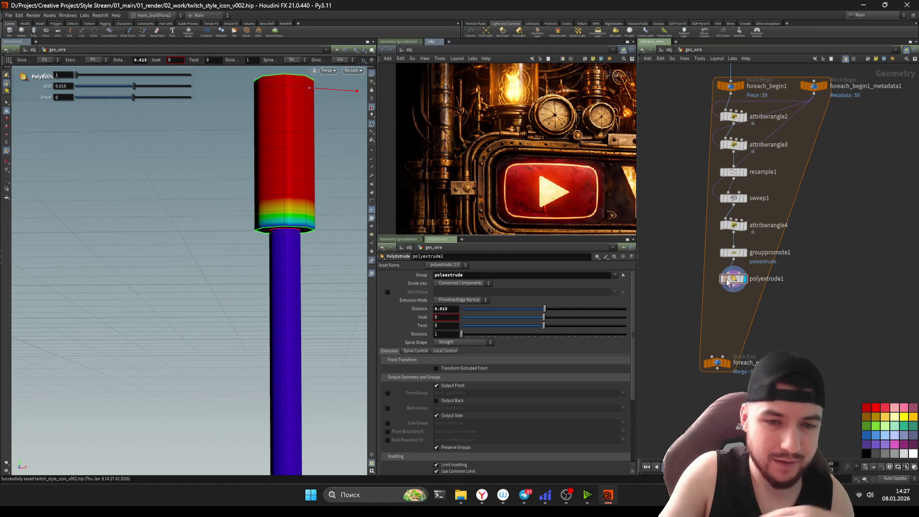
{"action": "middle_click_drag", "start_coordinate": [705, 299], "coordinate": [708, 352]}
{"action": "scroll", "coordinate": [708, 354], "scroll_direction": "down", "scroll_amount": 1}
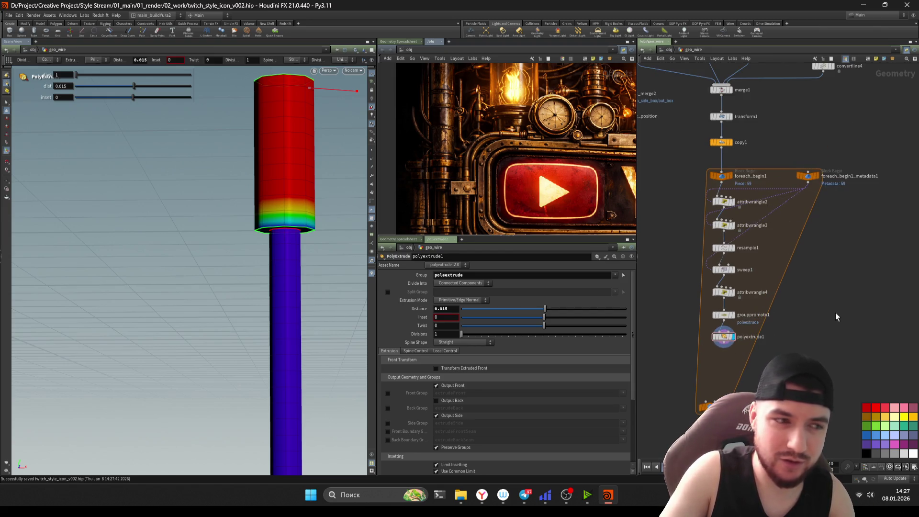
{"action": "middle_click_drag", "start_coordinate": [830, 301], "coordinate": [844, 260]}
{"action": "key", "text": "Escape"}
{"action": "key", "text": "Return"}
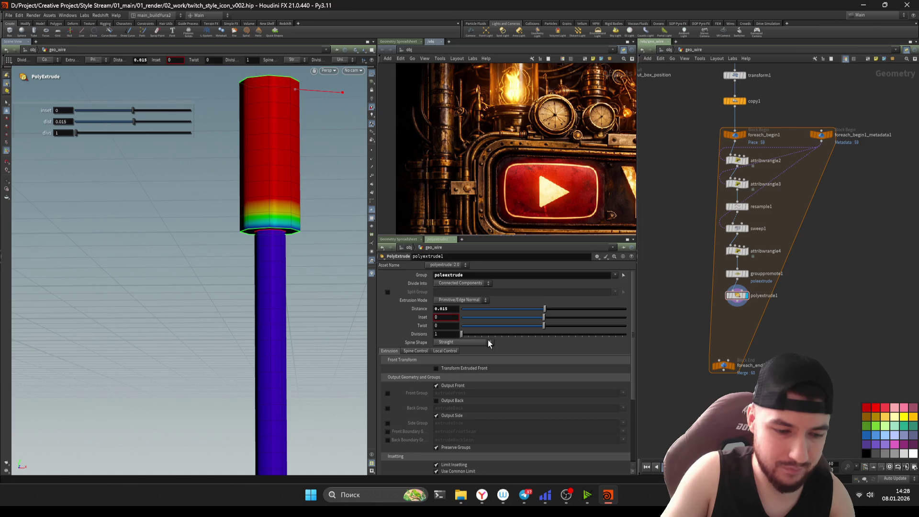
Save, set polyextrude1's Inset to 0.009, and orbit to check the chamfered cap.
{"action": "key", "text": "ctrl+s"}
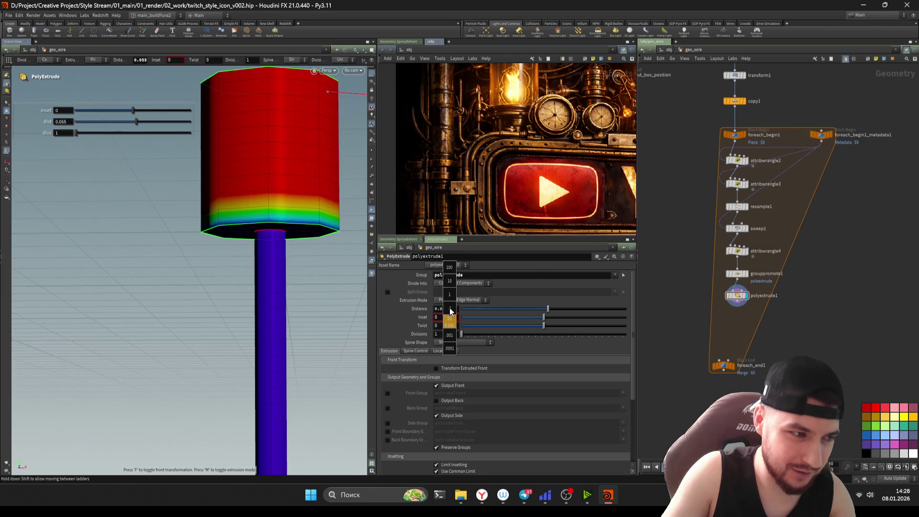
{"action": "left_click_drag", "start_coordinate": [544, 318], "coordinate": [545, 323]}
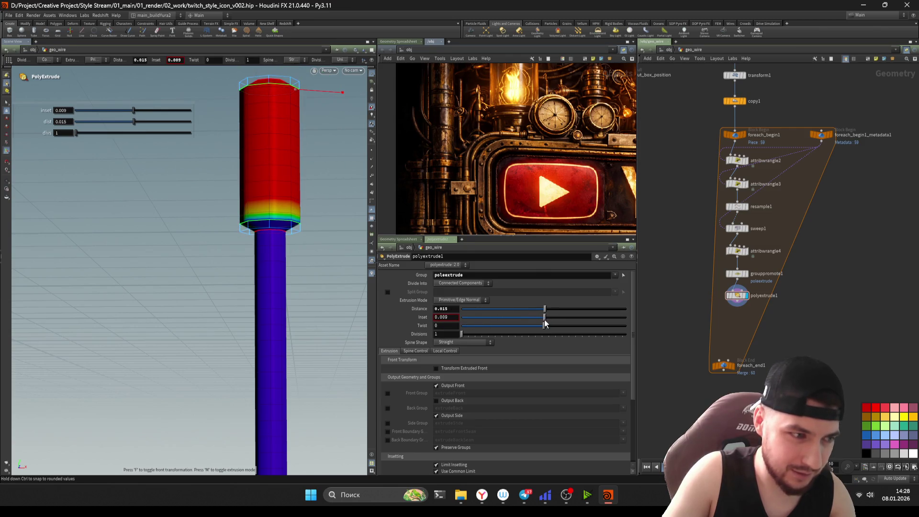
{"action": "left_click_drag", "start_coordinate": [296, 244], "coordinate": [296, 225], "text": "alt"}
{"action": "key", "text": "Escape"}
{"action": "mouse_move", "coordinate": [247, 250]}
{"action": "left_mouse_down"}
{"action": "mouse_move", "coordinate": [250, 260]}
{"action": "mouse_move", "coordinate": [261, 256]}
{"action": "left_mouse_up"}
{"action": "key", "text": "Return"}
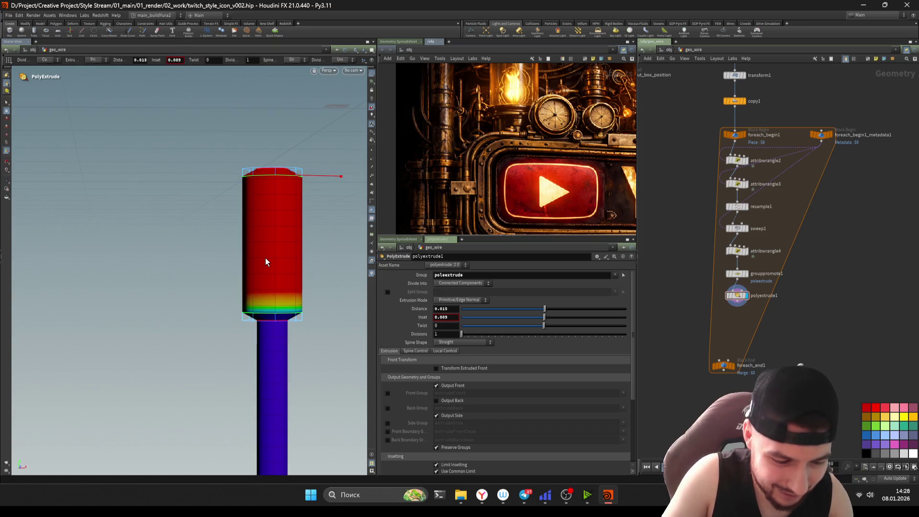
{"action": "key", "text": "Escape"}
{"action": "mouse_move", "coordinate": [253, 310]}
{"action": "left_mouse_down"}
{"action": "mouse_move", "coordinate": [261, 273]}
{"action": "mouse_move", "coordinate": [279, 287]}
{"action": "mouse_move", "coordinate": [276, 275]}
{"action": "left_mouse_up"}
{"action": "key", "text": "Return"}
{"action": "left_click", "coordinate": [372, 273]}
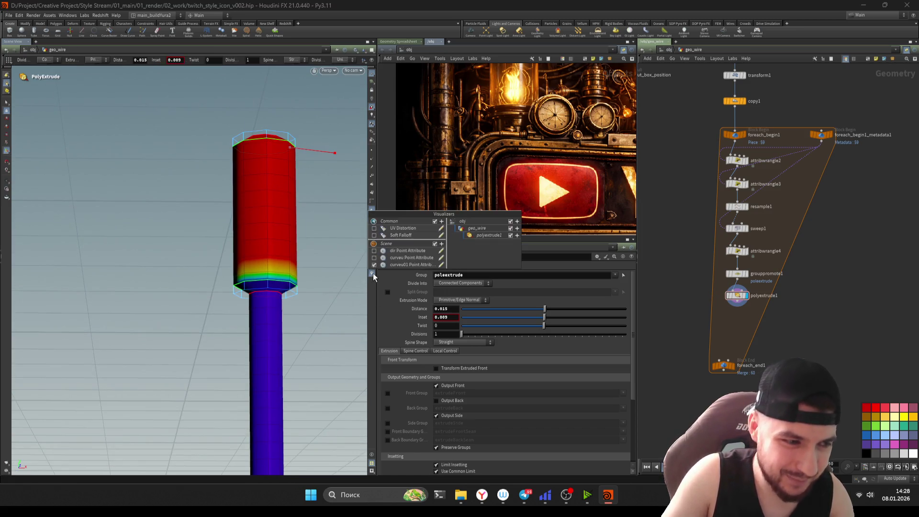
Recolour the curveu01 visualizer ramp, turning the teal key magenta and sliding the yellow key right.
{"action": "left_click", "coordinate": [440, 264]}
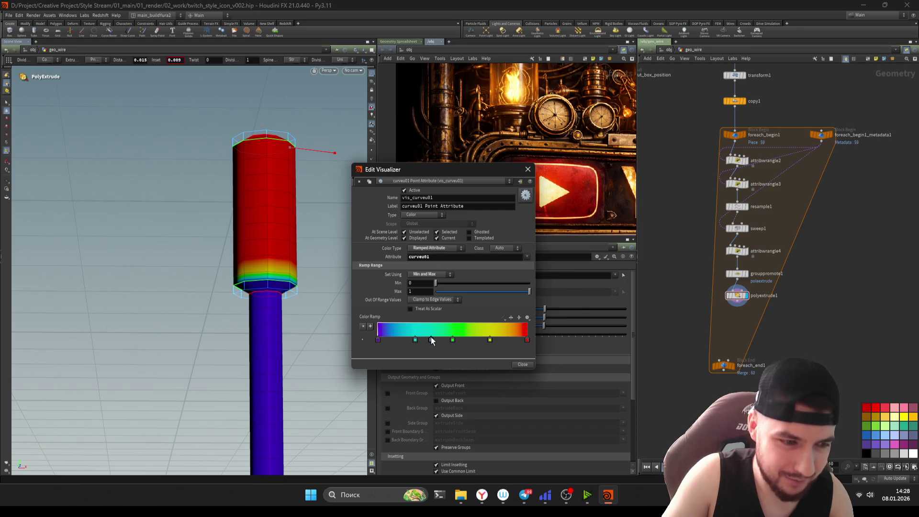
{"action": "double_click", "coordinate": [429, 340]}
{"action": "mouse_move", "coordinate": [518, 371]}
{"action": "left_mouse_down"}
{"action": "mouse_move", "coordinate": [502, 372]}
{"action": "mouse_move", "coordinate": [518, 375]}
{"action": "left_mouse_up"}
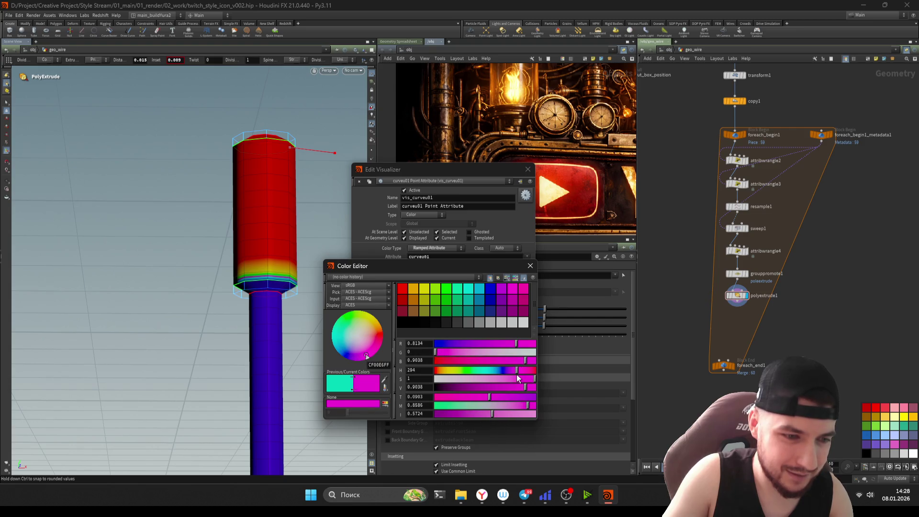
{"action": "key", "text": "Return"}
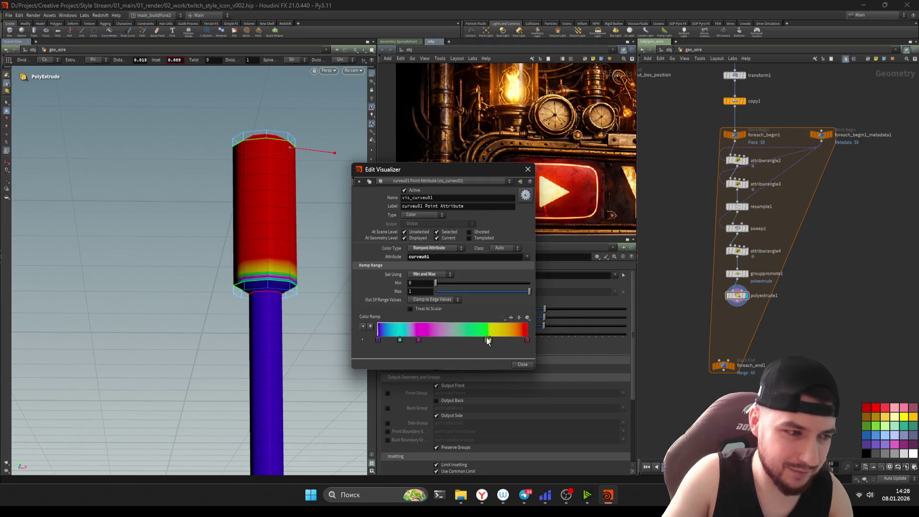
{"action": "left_click_drag", "start_coordinate": [492, 342], "coordinate": [515, 342]}
{"action": "key", "text": "Escape"}
{"action": "left_click", "coordinate": [528, 169]}
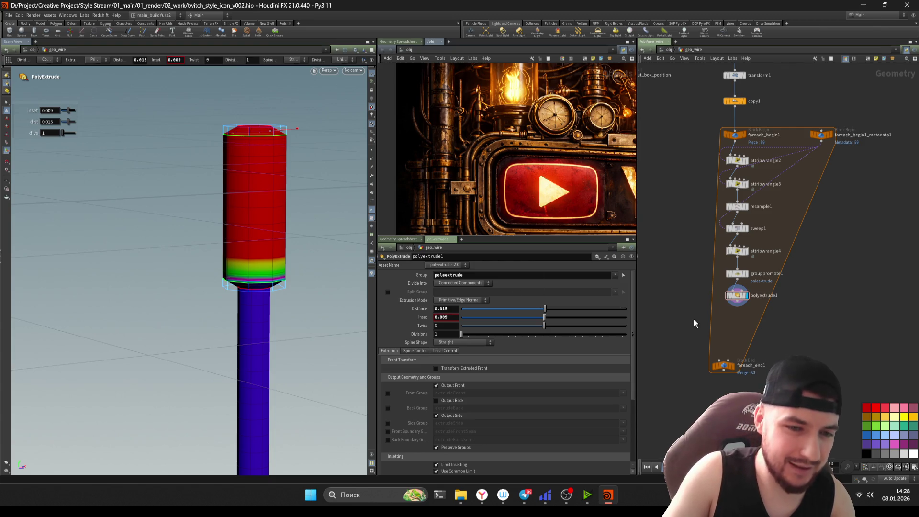
Test Inset values of 0, 0.015 and 0.013 on polyextrude1 and save.
{"action": "type", "text": "0"}
{"action": "key", "text": "Return"}
{"action": "key", "text": "ctrl+s"}
{"action": "key", "text": "Escape"}
{"action": "left_click_drag", "start_coordinate": [294, 294], "coordinate": [281, 274]}
{"action": "scroll", "coordinate": [281, 274], "scroll_direction": "up", "scroll_amount": 2}
{"action": "key", "text": "Return"}
{"action": "left_click_drag", "start_coordinate": [543, 317], "coordinate": [544, 316]}
{"action": "key", "text": "Escape"}
{"action": "mouse_move", "coordinate": [289, 287]}
{"action": "left_mouse_down"}
{"action": "mouse_move", "coordinate": [281, 303]}
{"action": "mouse_move", "coordinate": [257, 185]}
{"action": "mouse_move", "coordinate": [260, 205]}
{"action": "left_mouse_up"}
{"action": "key", "text": "Return"}
{"action": "mouse_move", "coordinate": [445, 317]}
{"action": "middle_mouse_down"}
{"action": "mouse_move", "coordinate": [450, 339]}
{"action": "mouse_move", "coordinate": [429, 336]}
{"action": "middle_mouse_up"}
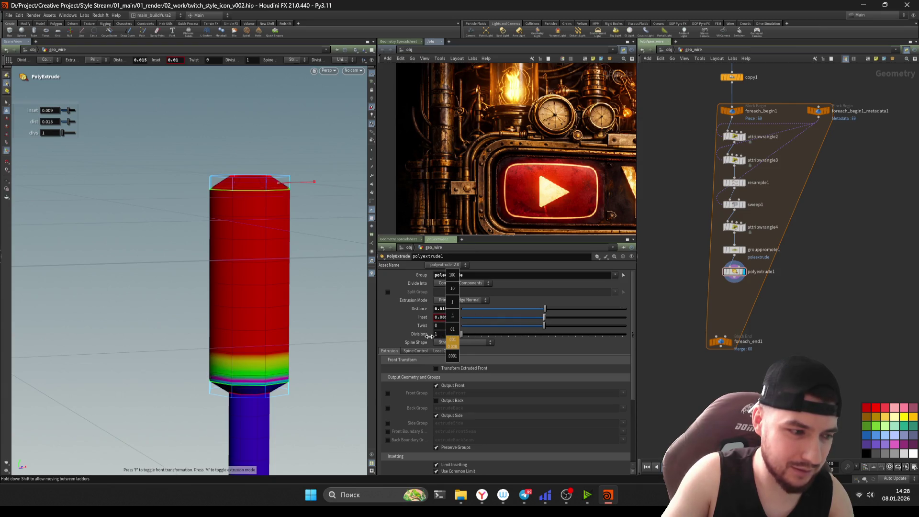
{"action": "key", "text": "ctrl+s"}
Try extra extrusion divisions, then display the foreach_end1 output.
{"action": "left_click_drag", "start_coordinate": [318, 297], "coordinate": [294, 280], "text": "alt"}
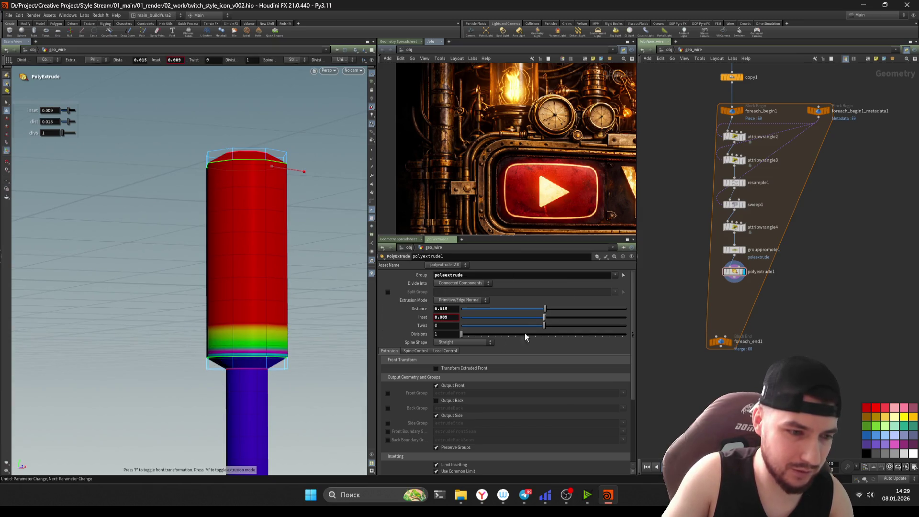
{"action": "left_click_drag", "start_coordinate": [462, 334], "coordinate": [475, 335]}
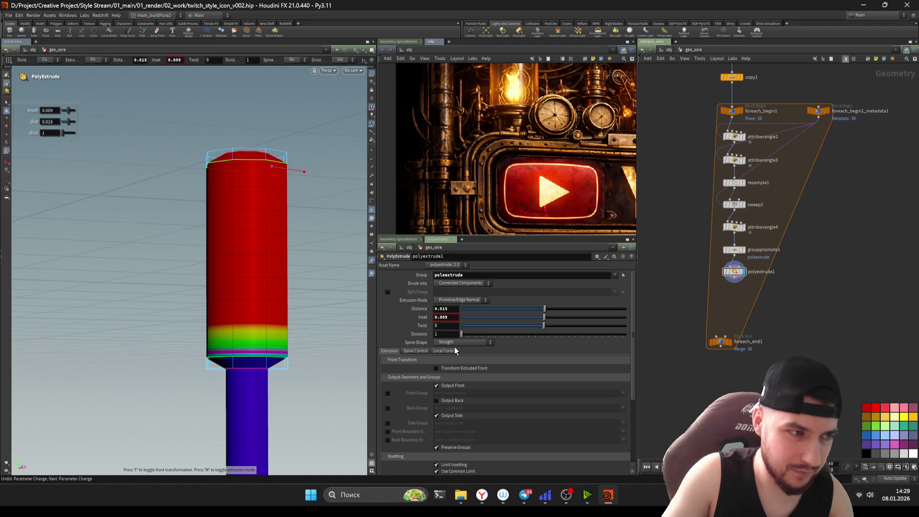
{"action": "scroll", "coordinate": [670, 315], "scroll_direction": "down", "scroll_amount": 3}
{"action": "left_click", "coordinate": [721, 375]}
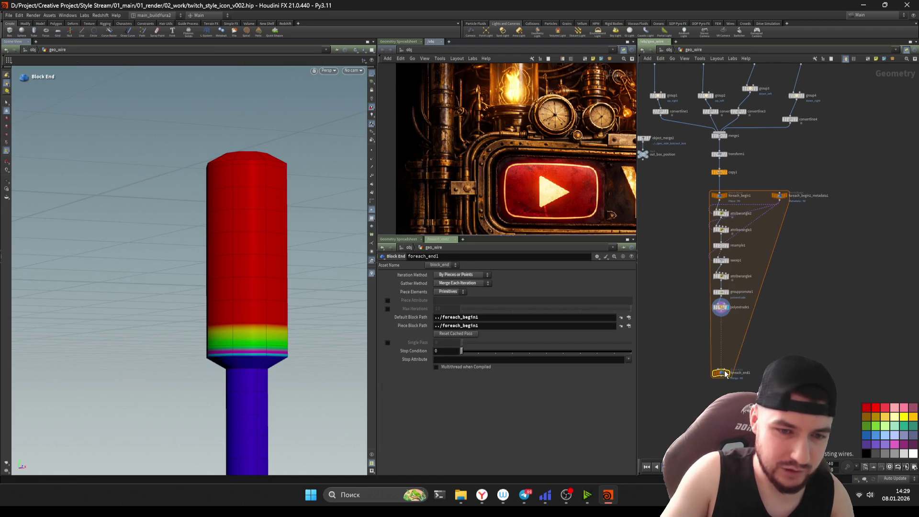
Move the foreach metadata node and lay out the clip7–convertline4 column, shifted right.
{"action": "scroll", "coordinate": [747, 329], "scroll_direction": "up", "scroll_amount": 2}
{"action": "left_click", "coordinate": [745, 332]}
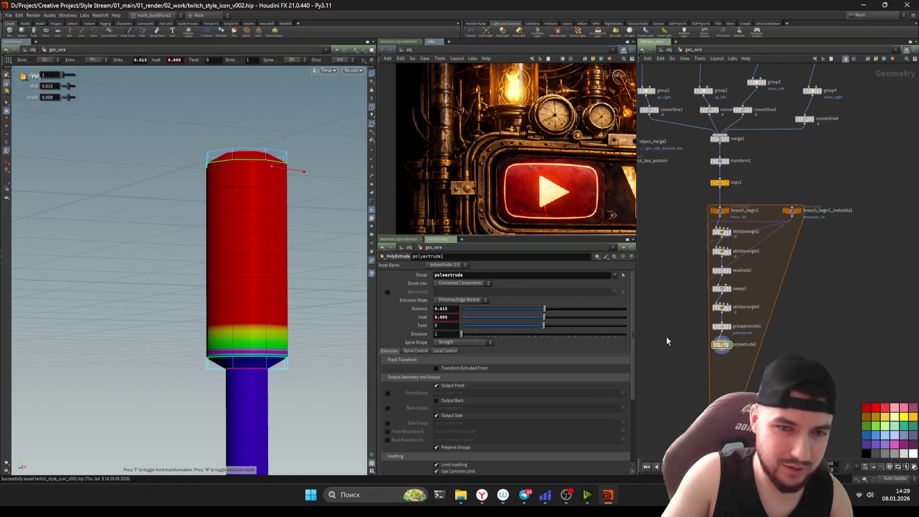
{"action": "left_click_drag", "start_coordinate": [791, 263], "coordinate": [802, 258]}
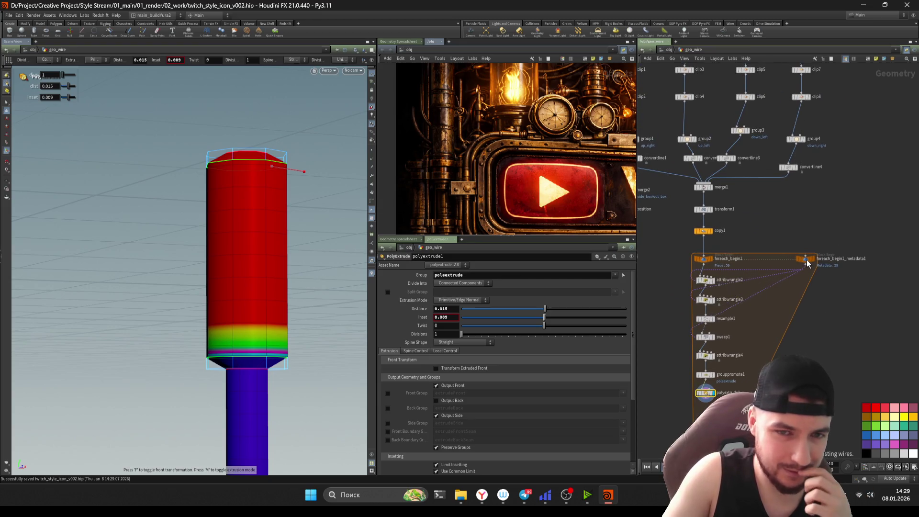
{"action": "mouse_move", "coordinate": [800, 65]}
{"action": "left_mouse_down"}
{"action": "mouse_move", "coordinate": [803, 244]}
{"action": "mouse_move", "coordinate": [821, 225]}
{"action": "left_mouse_up"}
{"action": "key", "text": "l"}
{"action": "key", "text": "ctrl+s"}
{"action": "middle_click_drag", "start_coordinate": [736, 283], "coordinate": [761, 283]}
Lay out the clip5–convertline3 and clip3–convertline2 columns and save.
{"action": "left_click_drag", "start_coordinate": [707, 166], "coordinate": [708, 167]}
{"action": "key", "text": "l"}
{"action": "key", "text": "ctrl+s"}
{"action": "left_click", "coordinate": [869, 262]}
{"action": "middle_click_drag", "start_coordinate": [696, 242], "coordinate": [727, 240]}
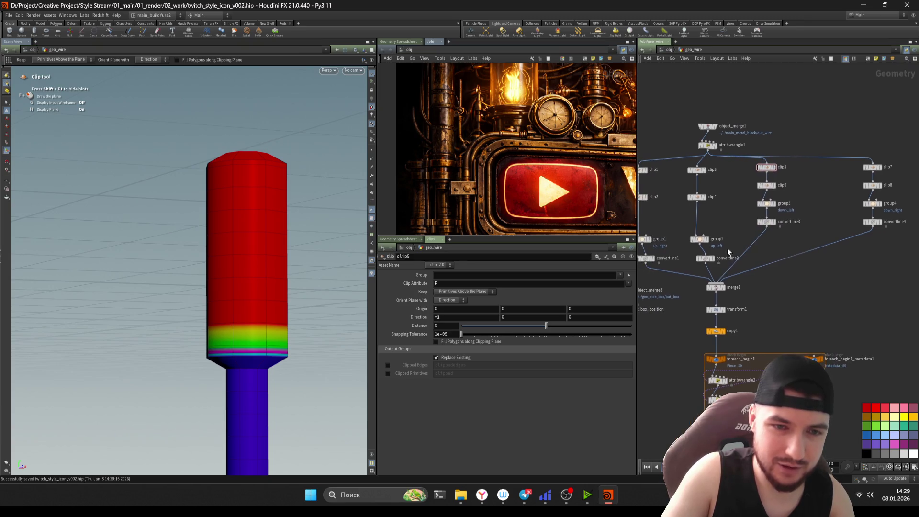
{"action": "key", "text": "l"}
{"action": "left_click_drag", "start_coordinate": [688, 170], "coordinate": [708, 169]}
{"action": "key", "text": "ctrl+s"}
Lay out the clip1–convertline1 column and align it with the others.
{"action": "middle_click_drag", "start_coordinate": [654, 274], "coordinate": [737, 276]}
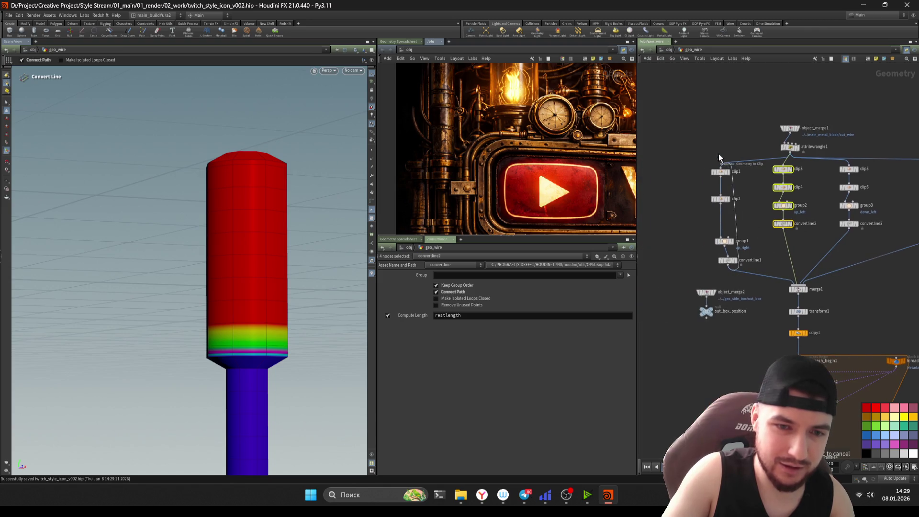
{"action": "left_click_drag", "start_coordinate": [705, 157], "coordinate": [744, 266]}
{"action": "key", "text": "l"}
{"action": "left_click_drag", "start_coordinate": [720, 173], "coordinate": [720, 172]}
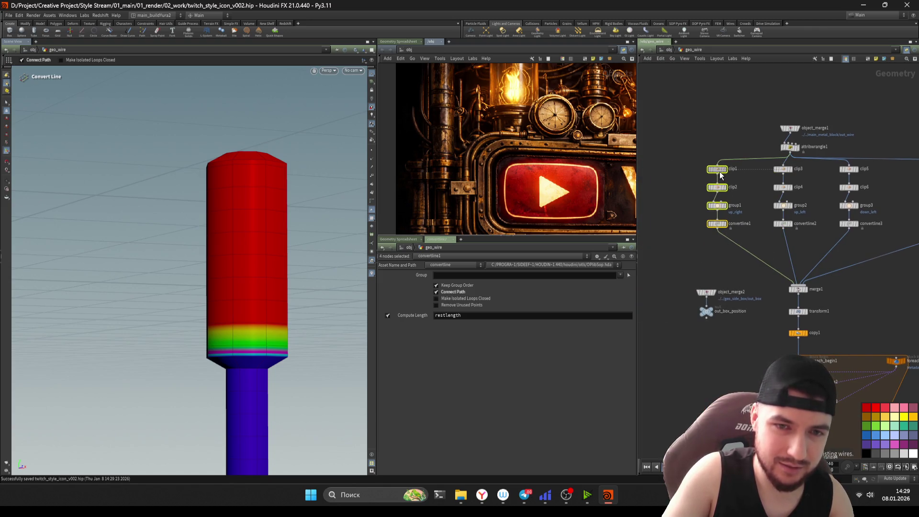
{"action": "key", "text": "ctrl+s"}
{"action": "left_click", "coordinate": [717, 224]}
{"action": "middle_click_drag", "start_coordinate": [749, 257], "coordinate": [692, 225]}
{"action": "scroll", "coordinate": [744, 257], "scroll_direction": "up", "scroll_amount": 2}
{"action": "key", "text": "ctrl+s"}
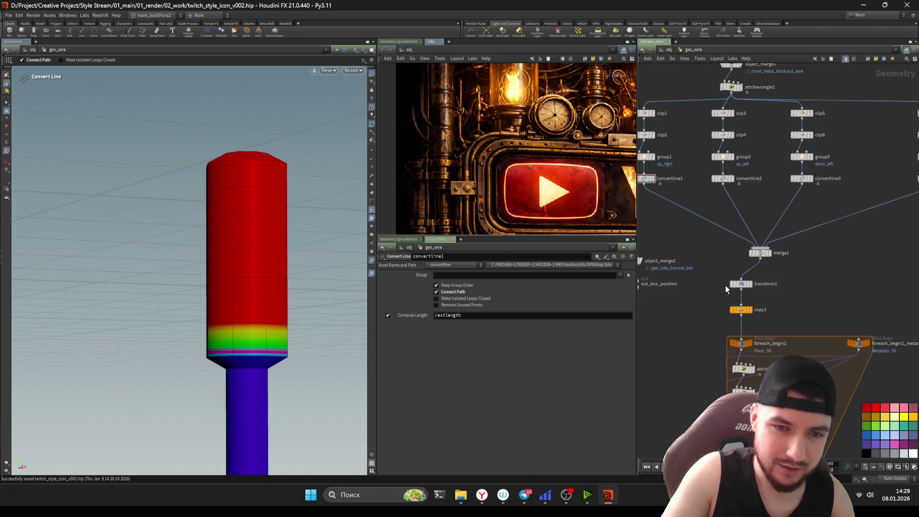
Lay out transform1 and copy1 under merge1, then tidy object_merge1 and attribwrangle1.
{"action": "left_click", "coordinate": [740, 309]}
{"action": "key", "text": "l"}
{"action": "mouse_move", "coordinate": [731, 305]}
{"action": "middle_mouse_down"}
{"action": "mouse_move", "coordinate": [704, 340]}
{"action": "mouse_move", "coordinate": [694, 392]}
{"action": "mouse_move", "coordinate": [687, 239]}
{"action": "middle_mouse_up"}
{"action": "key", "text": "ctrl+s"}
{"action": "key", "text": "ctrl+s"}
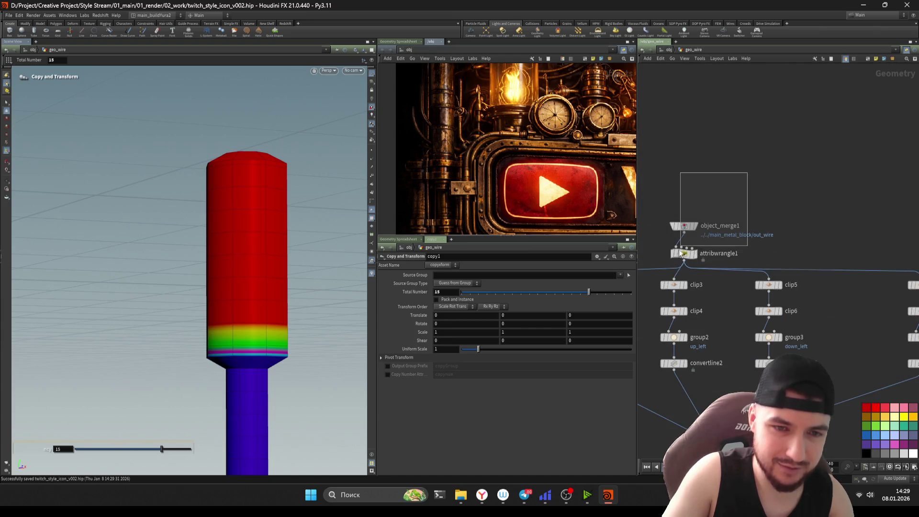
{"action": "left_click_drag", "start_coordinate": [686, 239], "coordinate": [685, 244]}
{"action": "key", "text": "l"}
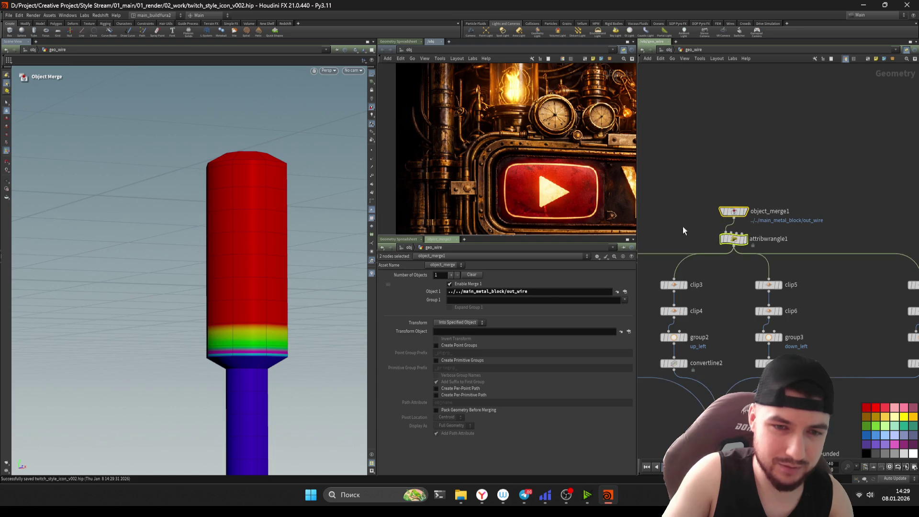
{"action": "key", "text": "ctrl+s"}
Move merge1, transform1 and copy1 up and to the right, out of the way.
{"action": "scroll", "coordinate": [728, 306], "scroll_direction": "down", "scroll_amount": 3}
{"action": "middle_click_drag", "start_coordinate": [728, 305], "coordinate": [713, 277]}
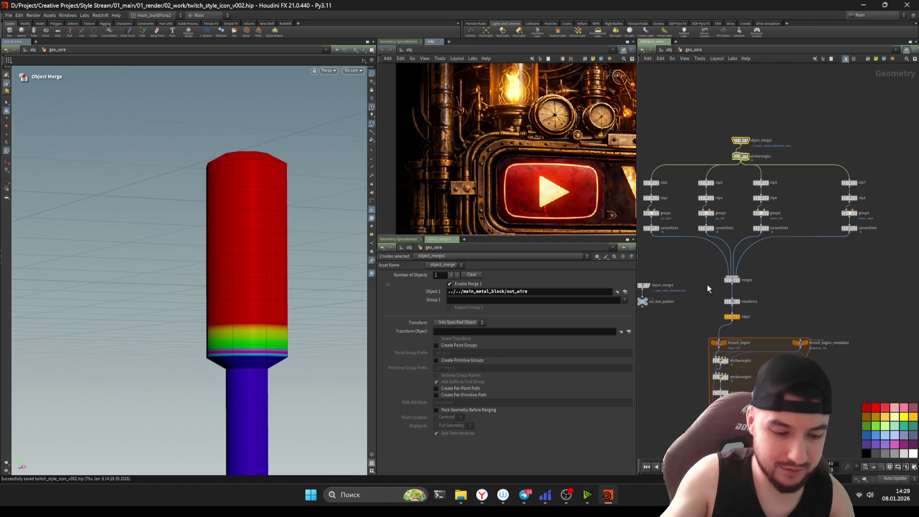
{"action": "scroll", "coordinate": [721, 300], "scroll_direction": "up", "scroll_amount": 3}
{"action": "left_click_drag", "start_coordinate": [740, 270], "coordinate": [789, 348]}
{"action": "key", "text": "ctrl+s"}
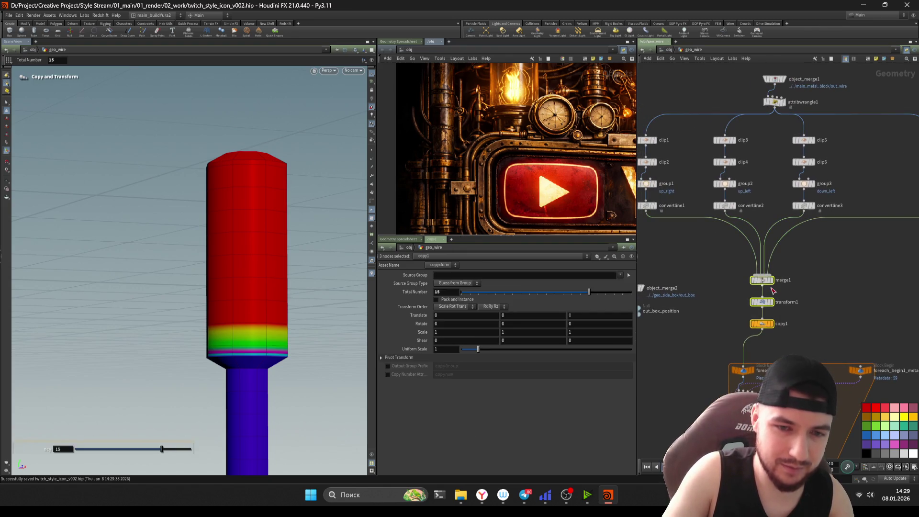
{"action": "left_click_drag", "start_coordinate": [768, 282], "coordinate": [780, 280]}
{"action": "left_click", "coordinate": [790, 289]}
{"action": "mouse_move", "coordinate": [790, 290]}
{"action": "middle_mouse_down"}
{"action": "mouse_move", "coordinate": [787, 305]}
{"action": "mouse_move", "coordinate": [699, 338]}
{"action": "mouse_move", "coordinate": [766, 277]}
{"action": "mouse_move", "coordinate": [716, 258]}
{"action": "mouse_move", "coordinate": [709, 300]}
{"action": "mouse_move", "coordinate": [702, 273]}
{"action": "middle_mouse_up"}
Select polyextrude1 to show the first collar extrusion's settings.
{"action": "left_click", "coordinate": [738, 293]}
{"action": "key", "text": "Escape"}
{"action": "scroll", "coordinate": [285, 273], "scroll_direction": "down", "scroll_amount": 10}
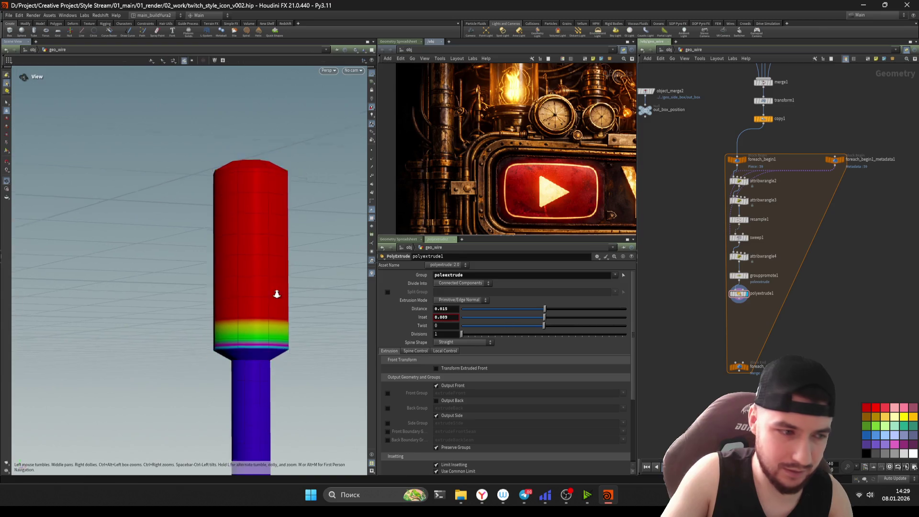
Set attribwrangle4's Add to 0.93 to shift the collar band up the tube.
{"action": "scroll", "coordinate": [295, 295], "scroll_direction": "up", "scroll_amount": 15}
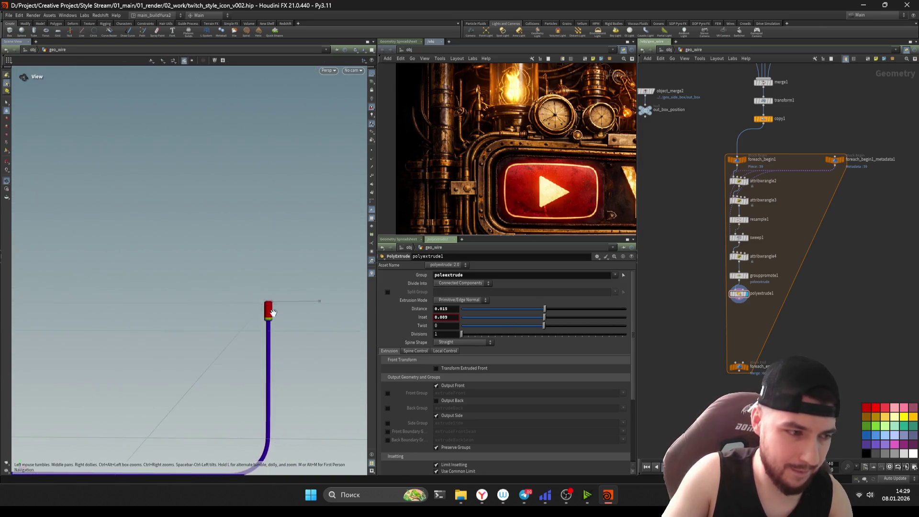
{"action": "scroll", "coordinate": [275, 280], "scroll_direction": "up", "scroll_amount": 3}
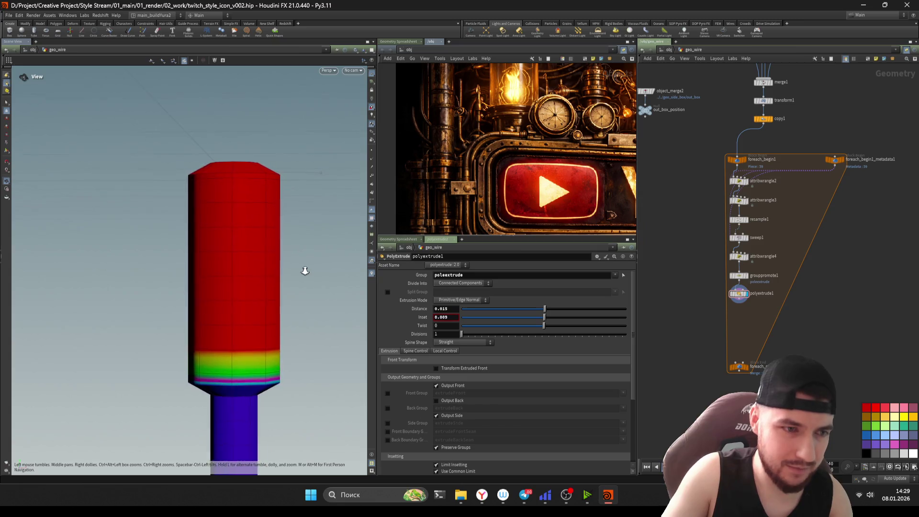
{"action": "key", "text": "Return"}
{"action": "scroll", "coordinate": [714, 275], "scroll_direction": "up", "scroll_amount": 3}
{"action": "key", "text": "Up"}
{"action": "key", "text": "Up"}
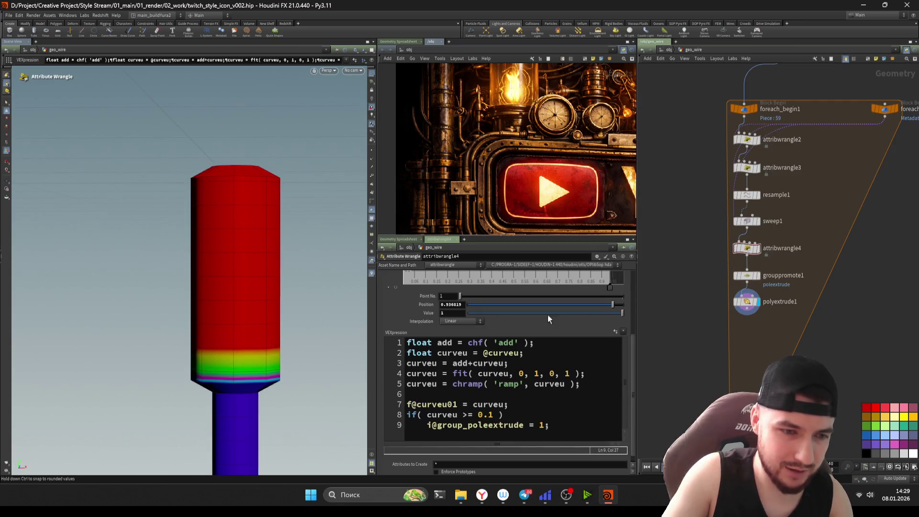
{"action": "scroll", "coordinate": [557, 312], "scroll_direction": "up", "scroll_amount": 4}
{"action": "left_click_drag", "start_coordinate": [611, 310], "coordinate": [614, 310]}
Duplicate the attribwrangle4, grouppromote1 and polyextrude1 chain below as a second pass.
{"action": "mouse_move", "coordinate": [667, 320]}
{"action": "middle_mouse_down"}
{"action": "mouse_move", "coordinate": [716, 294]}
{"action": "mouse_move", "coordinate": [739, 381]}
{"action": "mouse_move", "coordinate": [750, 328]}
{"action": "middle_mouse_up"}
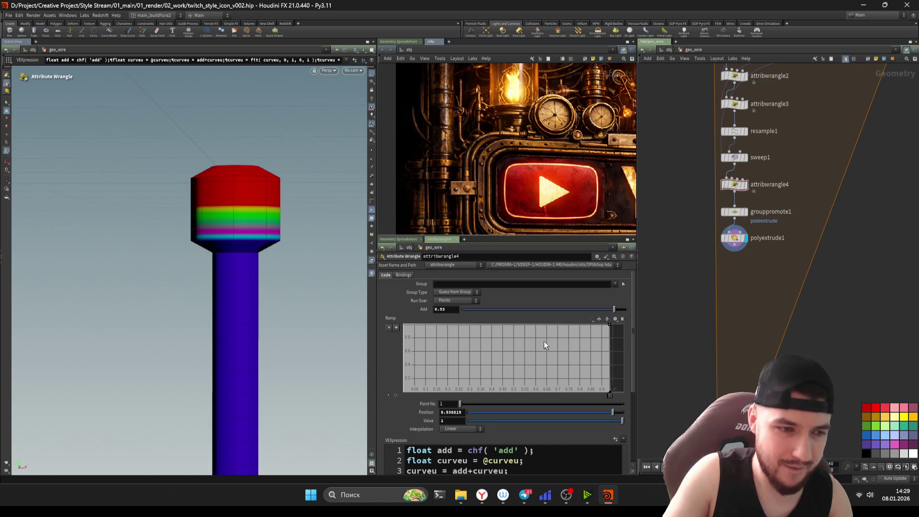
{"action": "scroll", "coordinate": [414, 343], "scroll_direction": "down", "scroll_amount": 1}
{"action": "scroll", "coordinate": [759, 298], "scroll_direction": "up", "scroll_amount": 2}
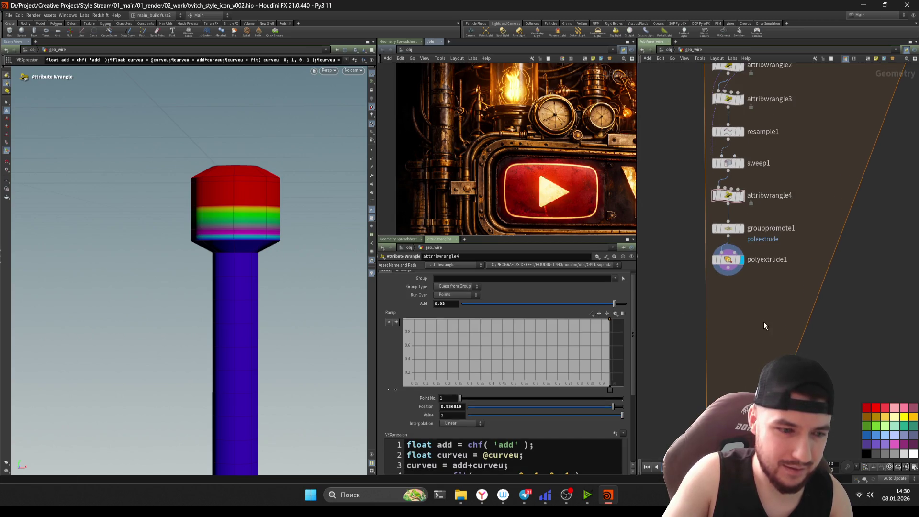
{"action": "scroll", "coordinate": [740, 299], "scroll_direction": "up", "scroll_amount": 1}
{"action": "mouse_move", "coordinate": [680, 172]}
{"action": "left_mouse_down"}
{"action": "mouse_move", "coordinate": [738, 256]}
{"action": "mouse_move", "coordinate": [740, 280]}
{"action": "left_mouse_up"}
{"action": "left_click_drag", "start_coordinate": [725, 189], "coordinate": [728, 320], "text": "alt"}
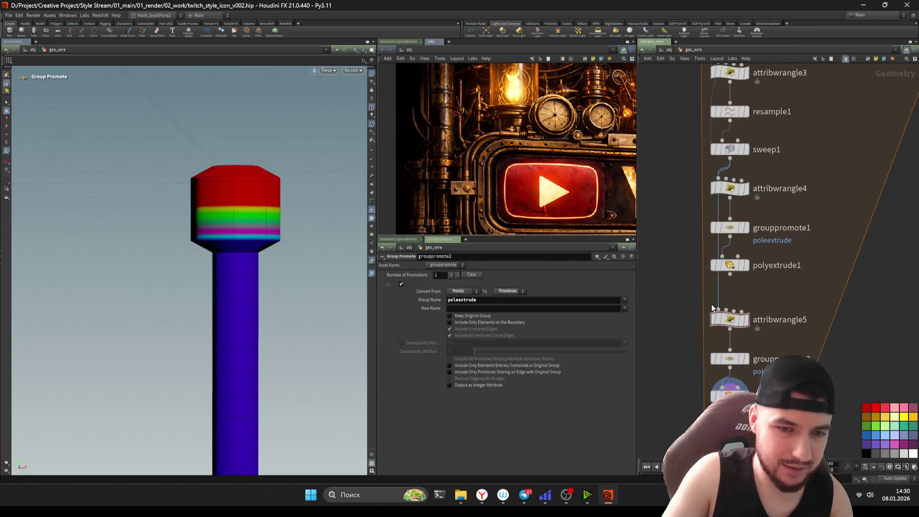
Insert a Group Delete node after polyextrude1 that removes the poleextrude group.
{"action": "left_click", "coordinate": [747, 393]}
{"action": "middle_click_drag", "start_coordinate": [723, 349], "coordinate": [723, 271]}
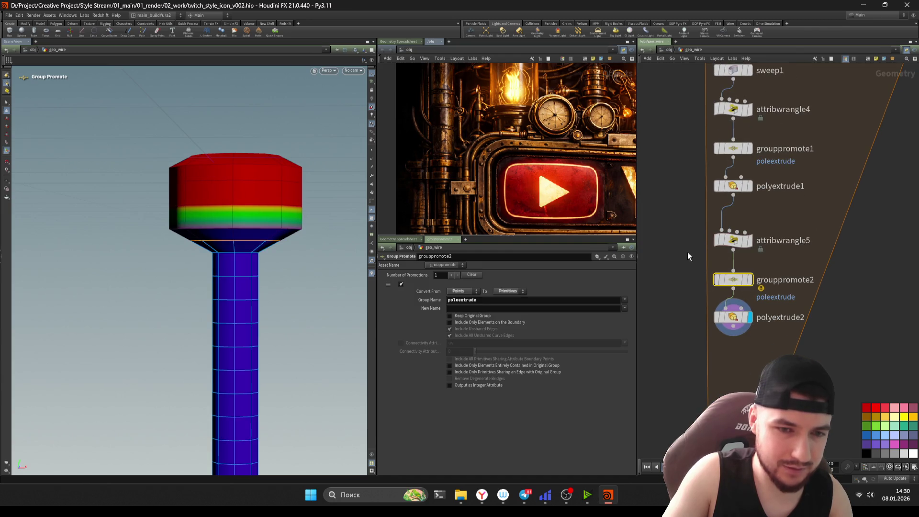
{"action": "key", "text": "Tab"}
{"action": "type", "text": "group"}
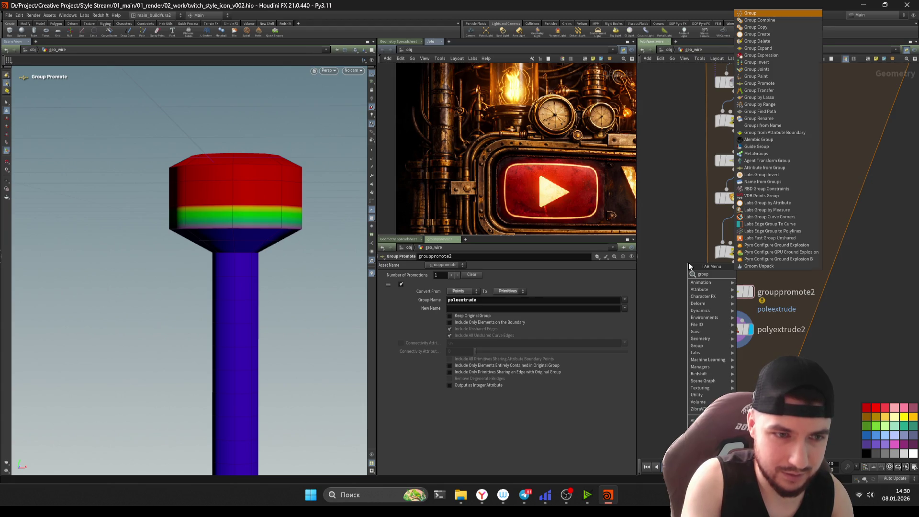
{"action": "type", "text": " del"}
{"action": "key", "text": "Return"}
{"action": "left_click", "coordinate": [727, 230]}
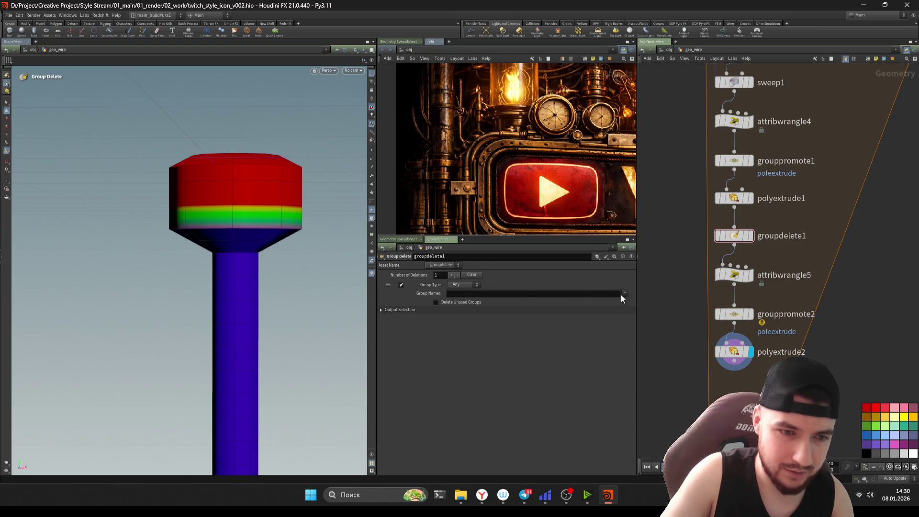
{"action": "left_click", "coordinate": [635, 329]}
{"action": "left_click", "coordinate": [736, 304]}
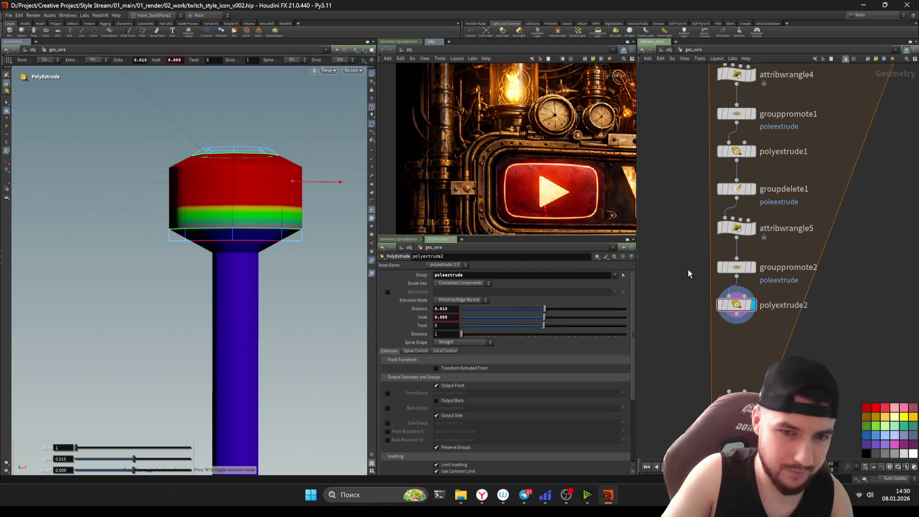
In attribwrangle5, remove the ramp's last point and lower the Add offset to widen the band.
{"action": "left_click", "coordinate": [736, 228]}
{"action": "left_click_drag", "start_coordinate": [619, 328], "coordinate": [676, 340]}
{"action": "mouse_move", "coordinate": [614, 309]}
{"action": "left_mouse_down"}
{"action": "mouse_move", "coordinate": [553, 314]}
{"action": "mouse_move", "coordinate": [609, 312]}
{"action": "left_mouse_up"}
{"action": "key", "text": "Escape"}
{"action": "left_click_drag", "start_coordinate": [257, 293], "coordinate": [262, 259]}
{"action": "scroll", "coordinate": [262, 260], "scroll_direction": "down", "scroll_amount": 5}
{"action": "left_click_drag", "start_coordinate": [608, 309], "coordinate": [612, 318]}
Set polyextrude2's distance to 0.009 and its inset to 0.009.
{"action": "left_click", "coordinate": [737, 305]}
{"action": "left_click_drag", "start_coordinate": [547, 318], "coordinate": [544, 319]}
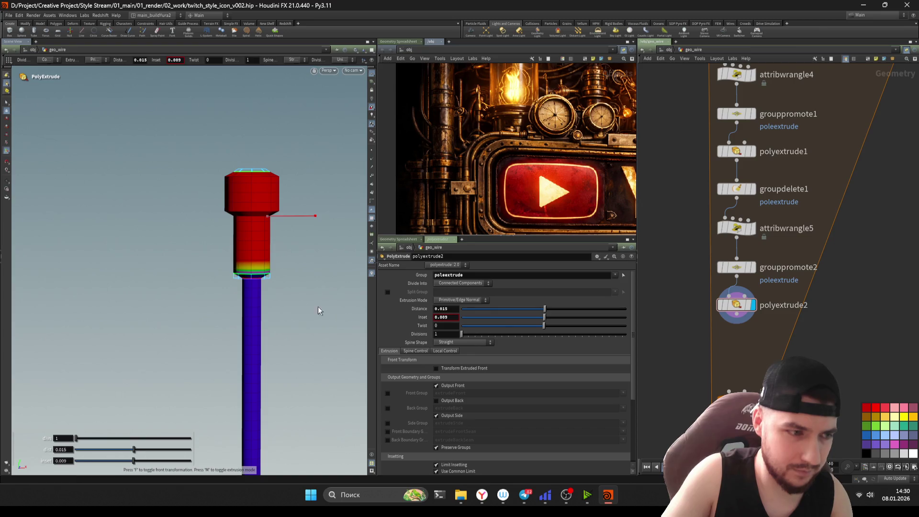
{"action": "scroll", "coordinate": [326, 314], "scroll_direction": "up", "scroll_amount": 3}
{"action": "mouse_move", "coordinate": [440, 317]}
{"action": "middle_mouse_down"}
{"action": "mouse_move", "coordinate": [439, 337]}
{"action": "mouse_move", "coordinate": [507, 333]}
{"action": "middle_mouse_up"}
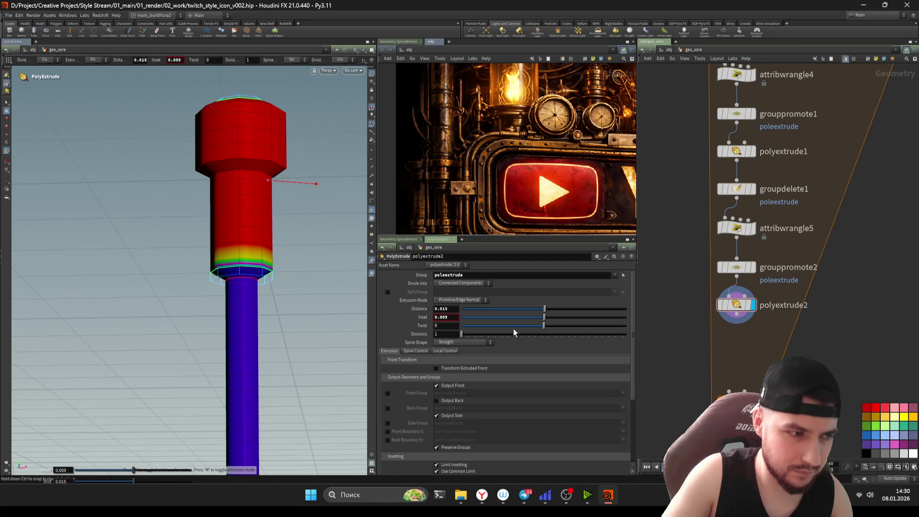
{"action": "key", "text": "Escape"}
{"action": "scroll", "coordinate": [260, 261], "scroll_direction": "up", "scroll_amount": 6}
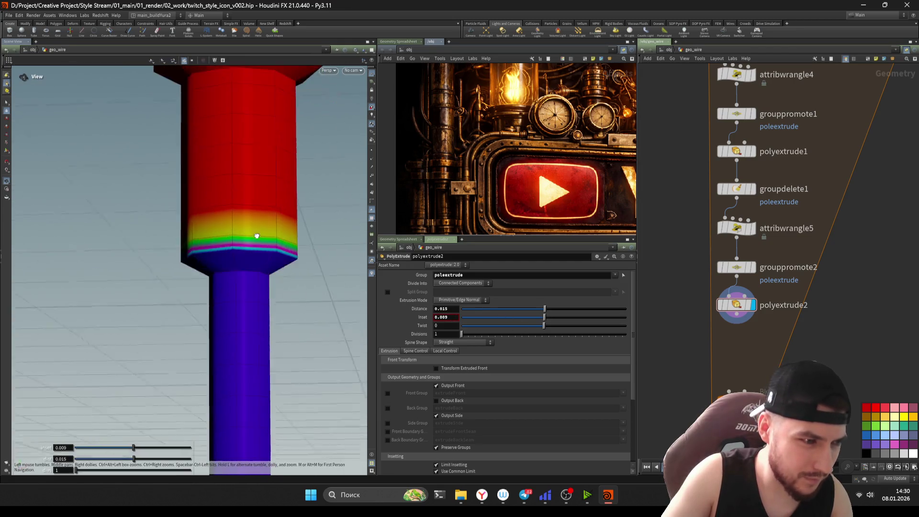
{"action": "scroll", "coordinate": [256, 235], "scroll_direction": "down", "scroll_amount": 5}
{"action": "key", "text": "Return"}
{"action": "left_click_drag", "start_coordinate": [544, 309], "coordinate": [544, 310]}
{"action": "scroll", "coordinate": [217, 273], "scroll_direction": "down", "scroll_amount": 4}
{"action": "key", "text": "Escape"}
{"action": "mouse_move", "coordinate": [286, 249]}
{"action": "left_mouse_down"}
{"action": "mouse_move", "coordinate": [267, 263]}
{"action": "mouse_move", "coordinate": [293, 271]}
{"action": "mouse_move", "coordinate": [285, 282]}
{"action": "left_mouse_up"}
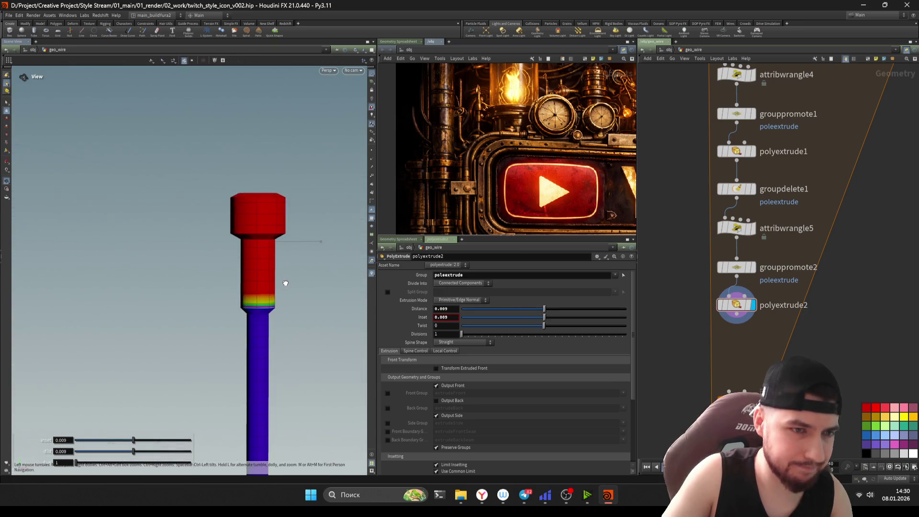
{"action": "key", "text": "Return"}
{"action": "scroll", "coordinate": [697, 300], "scroll_direction": "up", "scroll_amount": 3}
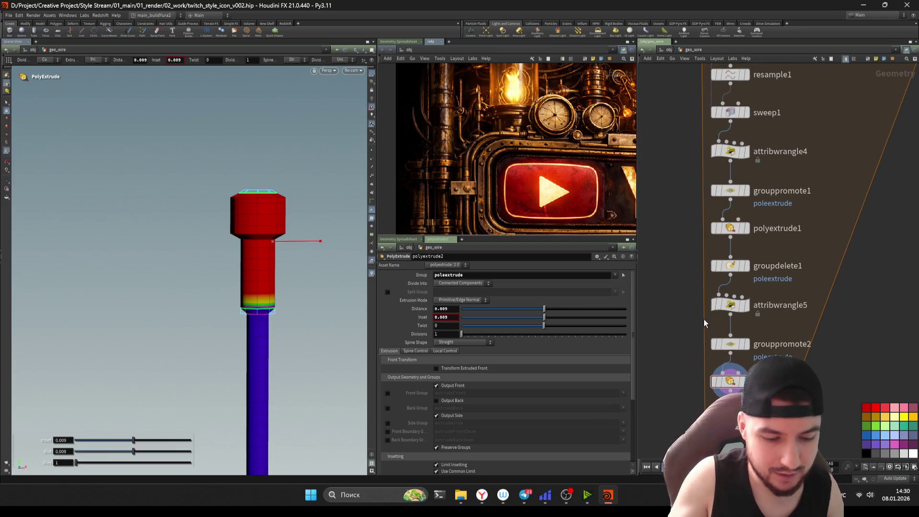
{"action": "scroll", "coordinate": [703, 319], "scroll_direction": "down", "scroll_amount": 2}
Inspect the Group Delete result and the first band's wrangle.
{"action": "left_click", "coordinate": [718, 250]}
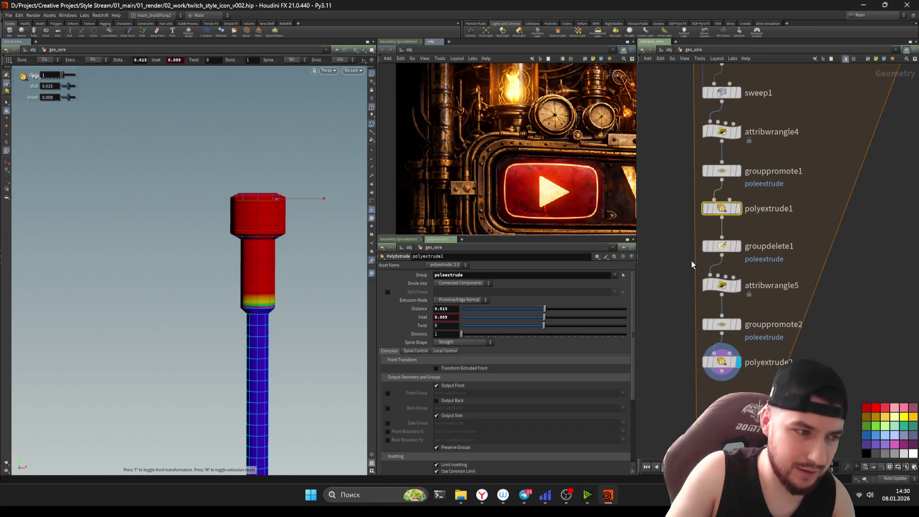
{"action": "scroll", "coordinate": [690, 271], "scroll_direction": "down", "scroll_amount": 4}
{"action": "scroll", "coordinate": [685, 269], "scroll_direction": "up", "scroll_amount": 3}
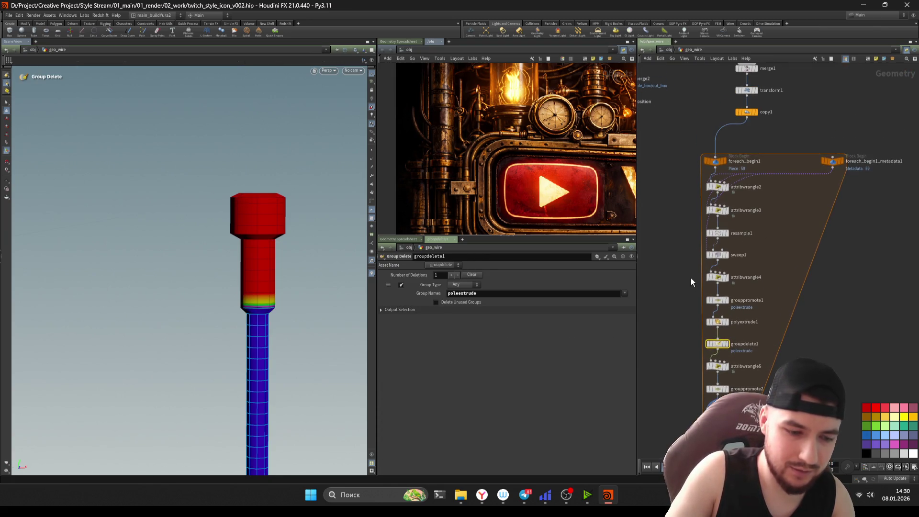
{"action": "left_click", "coordinate": [728, 301]}
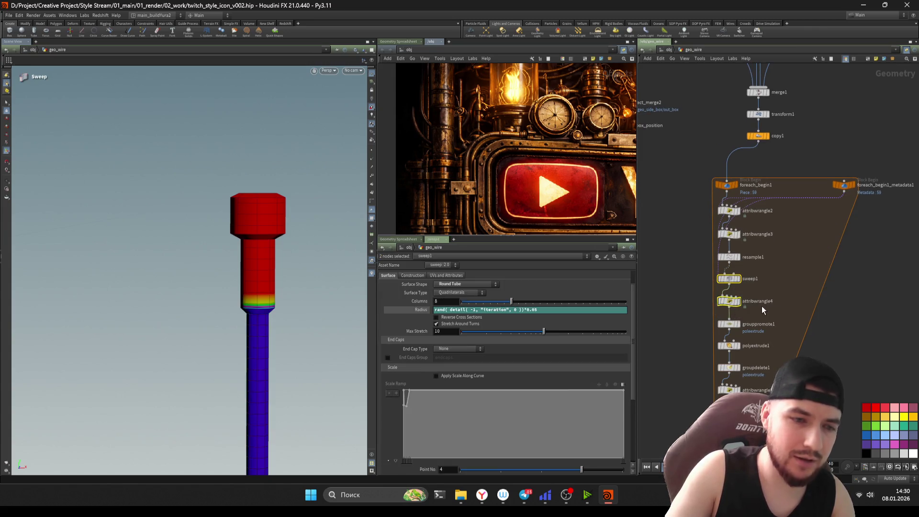
Review the first group promotion and first extrusion results in the node chain.
{"action": "left_click", "coordinate": [728, 324]}
{"action": "scroll", "coordinate": [714, 313], "scroll_direction": "up", "scroll_amount": 2}
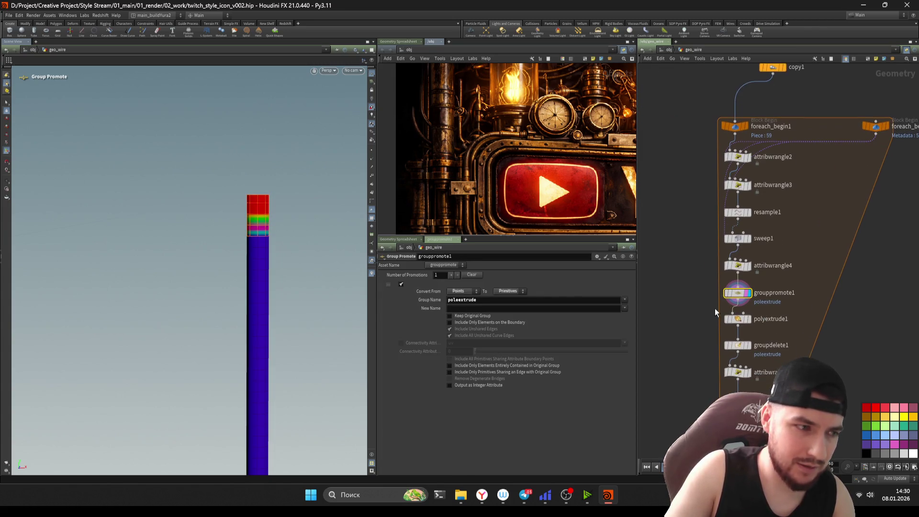
{"action": "left_click", "coordinate": [740, 320]}
{"action": "middle_click_drag", "start_coordinate": [697, 354], "coordinate": [698, 323]}
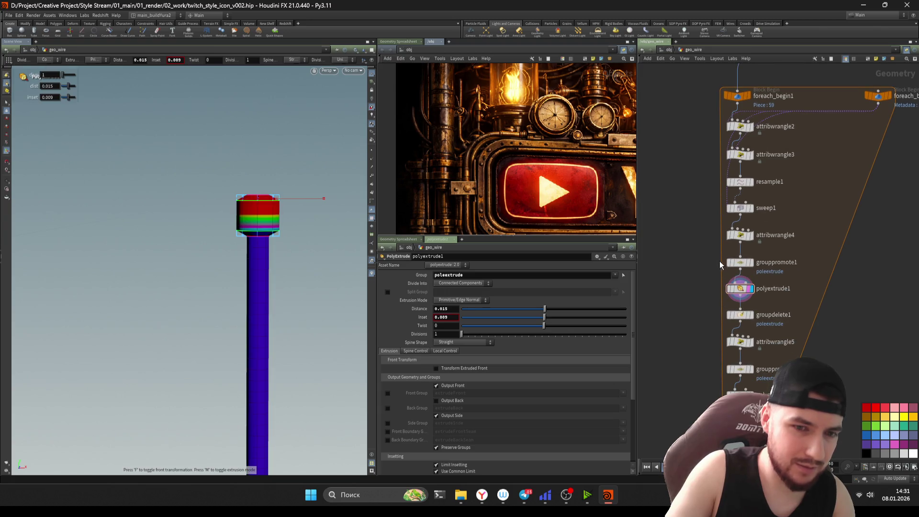
Shape attribwrangle4's ramp into a peak at position 0.971878, value 1, and raise Add to 0.948.
{"action": "left_click", "coordinate": [740, 235]}
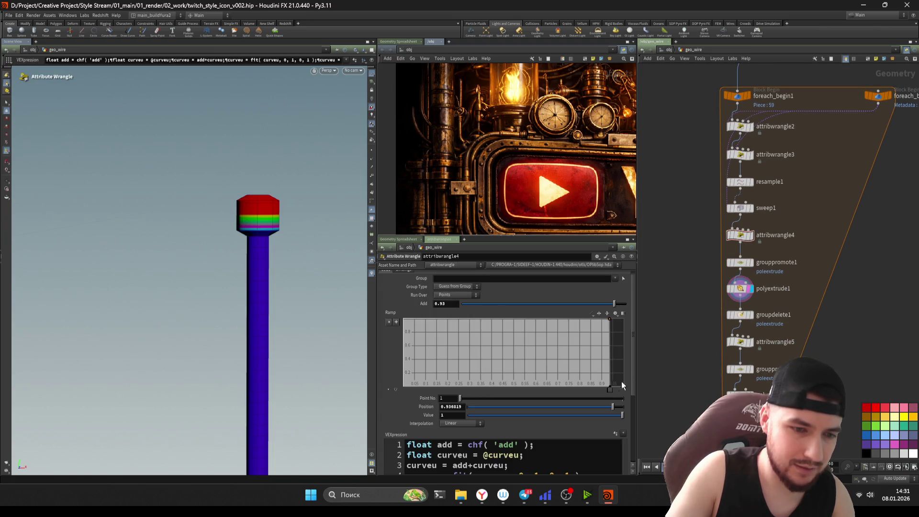
{"action": "mouse_move", "coordinate": [423, 322]}
{"action": "left_mouse_down"}
{"action": "mouse_move", "coordinate": [573, 331]}
{"action": "mouse_move", "coordinate": [573, 380]}
{"action": "mouse_move", "coordinate": [539, 397]}
{"action": "mouse_move", "coordinate": [609, 402]}
{"action": "left_mouse_up"}
{"action": "left_click_drag", "start_coordinate": [594, 303], "coordinate": [615, 309]}
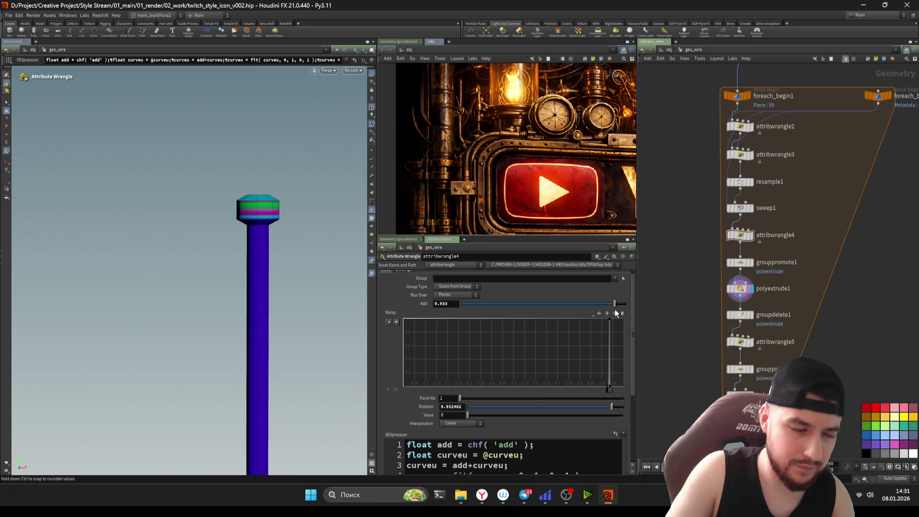
{"action": "left_click", "coordinate": [606, 391]}
{"action": "left_click", "coordinate": [615, 391]}
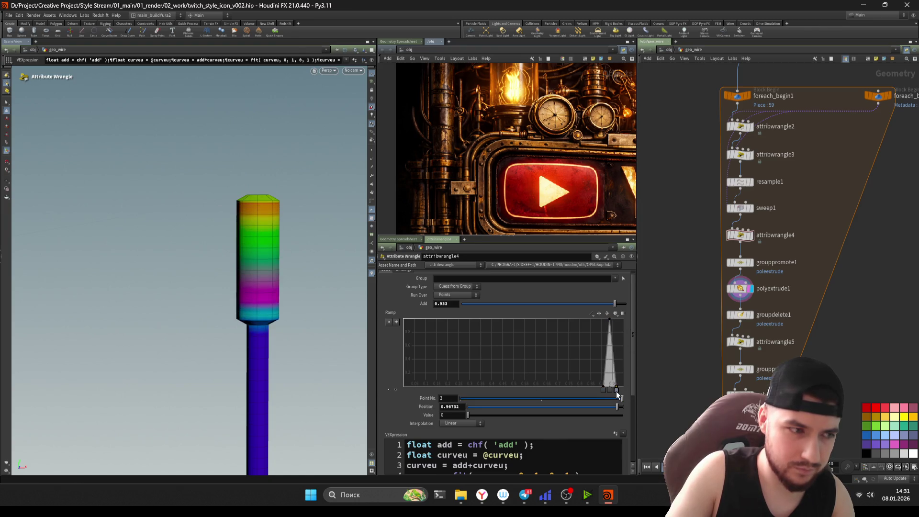
{"action": "left_click_drag", "start_coordinate": [615, 391], "coordinate": [615, 391]}
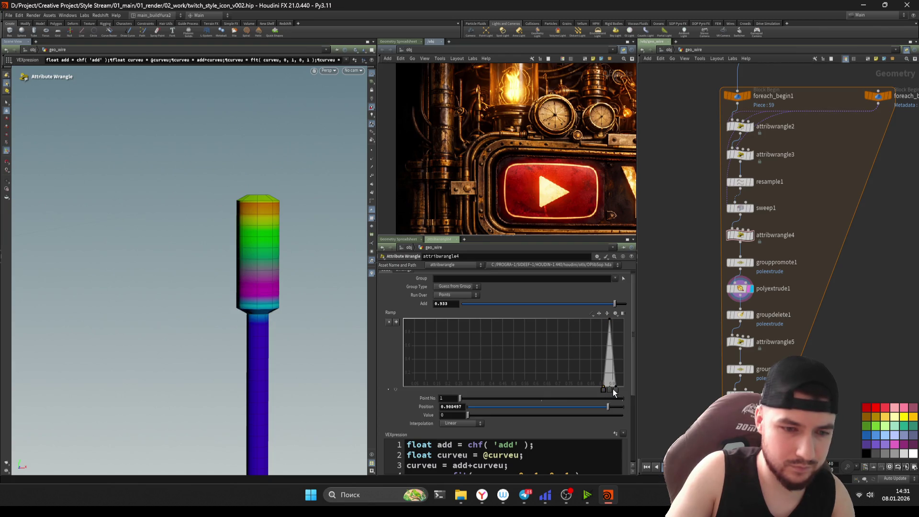
{"action": "mouse_move", "coordinate": [609, 390]}
{"action": "left_mouse_down"}
{"action": "mouse_move", "coordinate": [590, 390]}
{"action": "mouse_move", "coordinate": [625, 392]}
{"action": "left_mouse_up"}
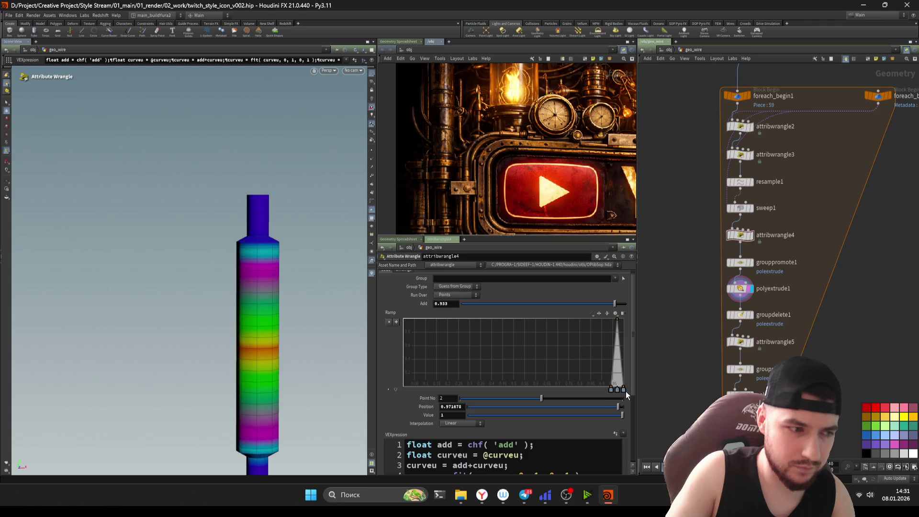
{"action": "left_click_drag", "start_coordinate": [614, 304], "coordinate": [617, 311]}
{"action": "scroll", "coordinate": [337, 276], "scroll_direction": "down", "scroll_amount": 5}
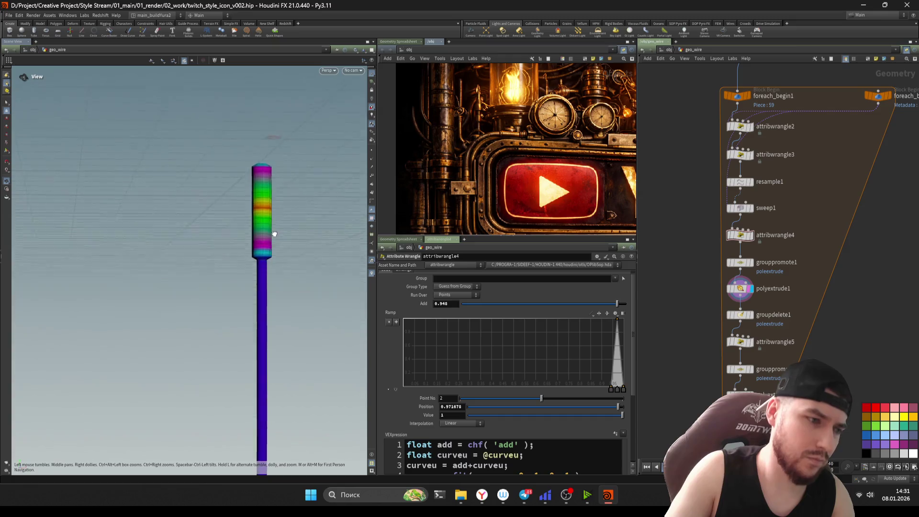
{"action": "left_click", "coordinate": [740, 288]}
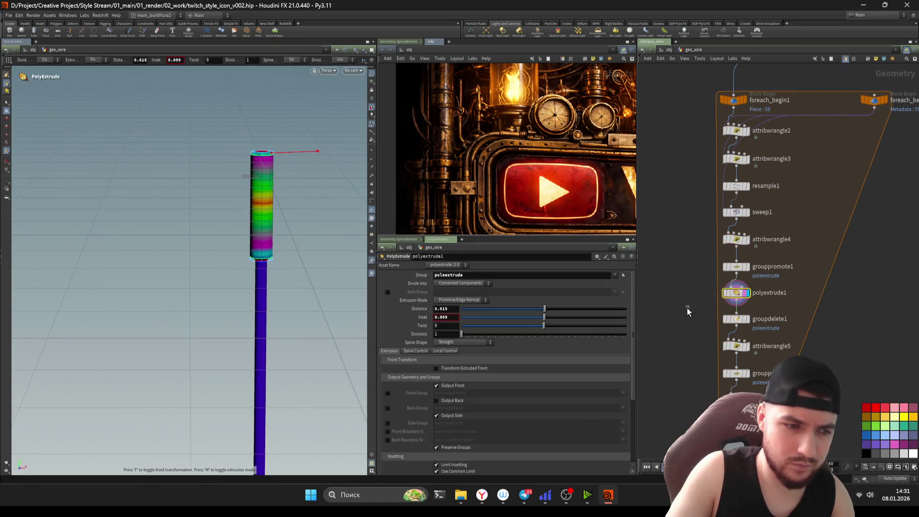
Set polyextrude1's distance to 0.02, keeping its 0.009 inset.
{"action": "left_click_drag", "start_coordinate": [547, 309], "coordinate": [545, 308]}
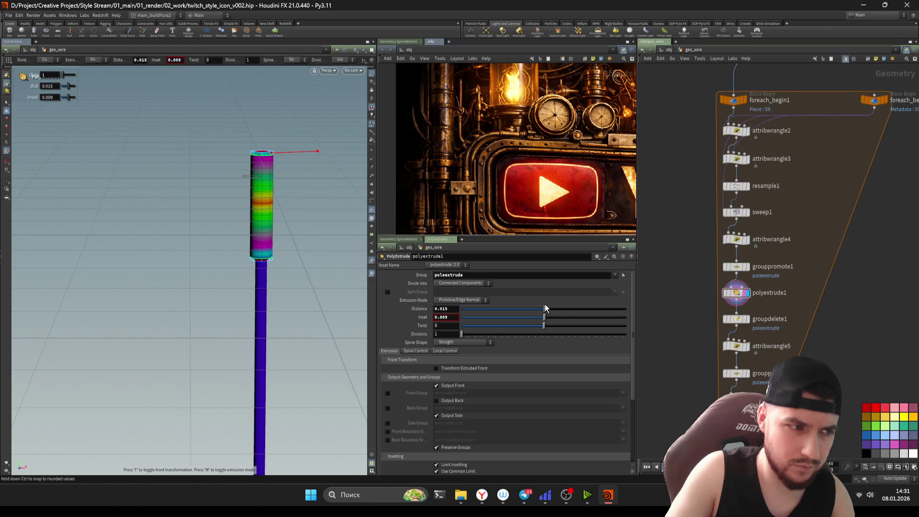
{"action": "left_click_drag", "start_coordinate": [736, 292], "coordinate": [703, 287]}
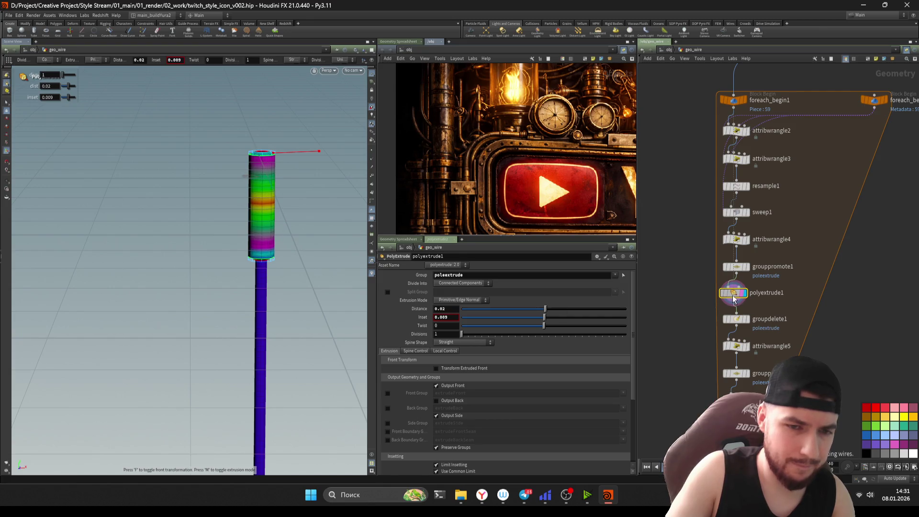
{"action": "left_click", "coordinate": [737, 238]}
{"action": "middle_click_drag", "start_coordinate": [747, 231], "coordinate": [736, 248]}
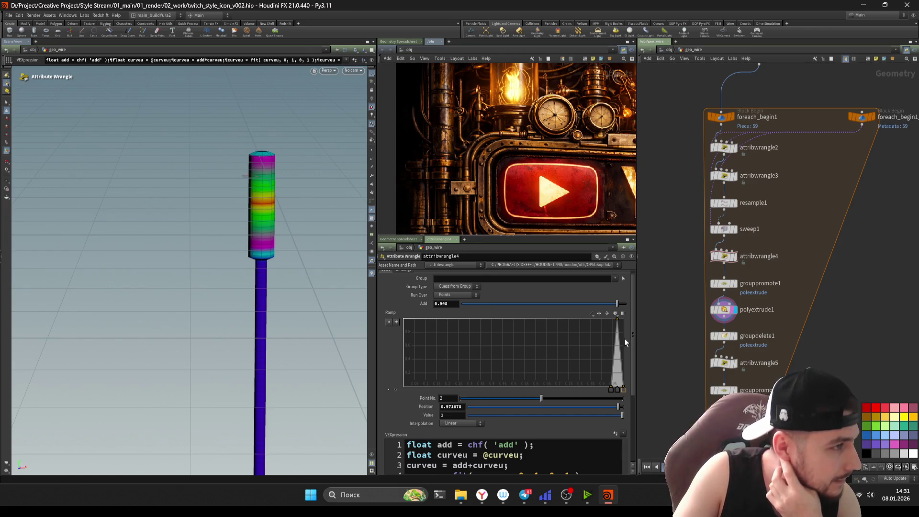
Tighten attribwrangle4's ramp peak toward the end and save the scene.
{"action": "mouse_move", "coordinate": [610, 392]}
{"action": "left_mouse_down"}
{"action": "mouse_move", "coordinate": [367, 388]}
{"action": "mouse_move", "coordinate": [621, 392]}
{"action": "mouse_move", "coordinate": [614, 393]}
{"action": "left_mouse_up"}
{"action": "left_click_drag", "start_coordinate": [615, 389], "coordinate": [613, 389]}
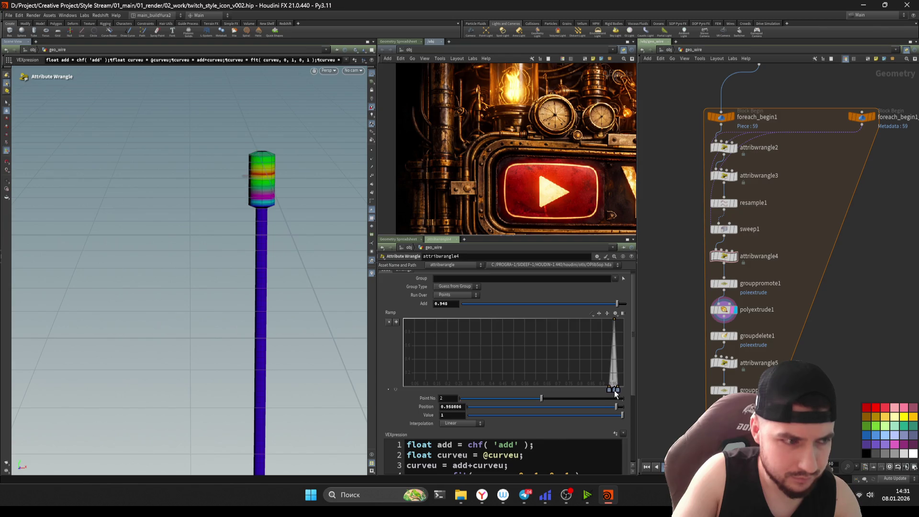
{"action": "key", "text": "ctrl+s"}
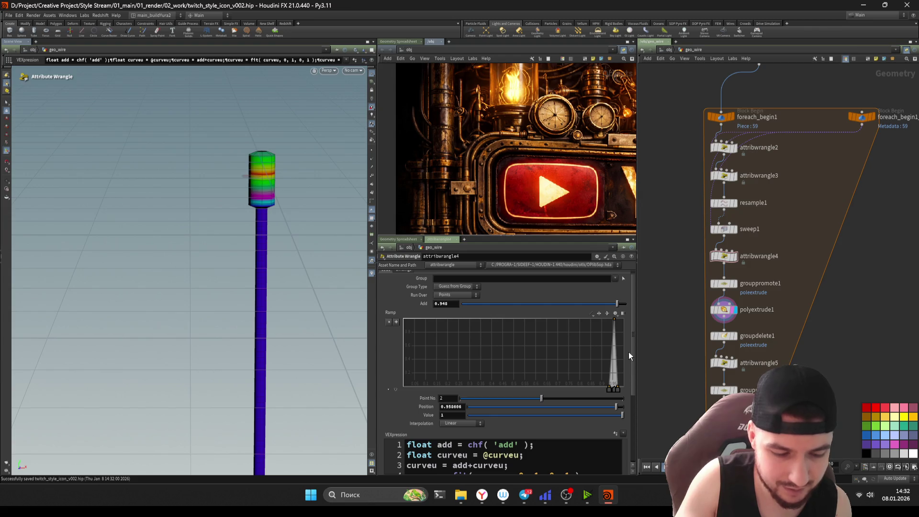
{"action": "key", "text": "ctrl+s"}
{"action": "scroll", "coordinate": [670, 282], "scroll_direction": "up", "scroll_amount": 1}
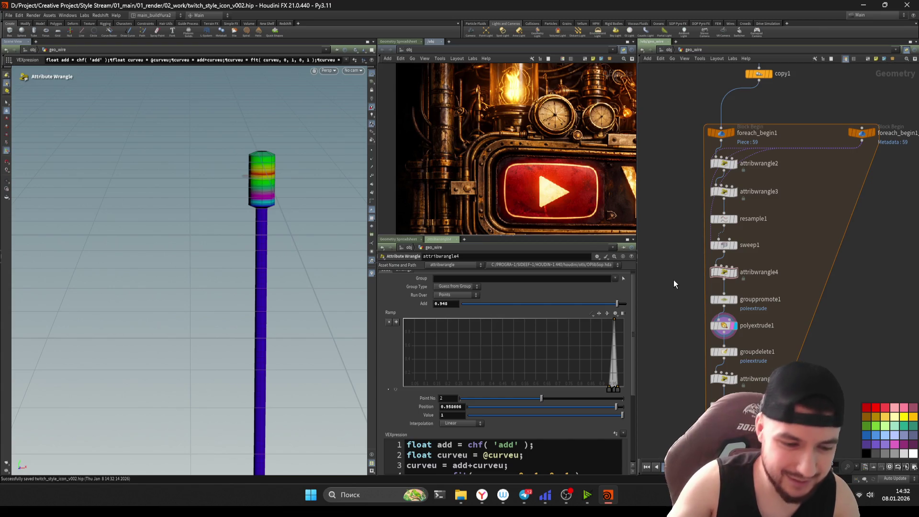
{"action": "key", "text": "ctrl+s"}
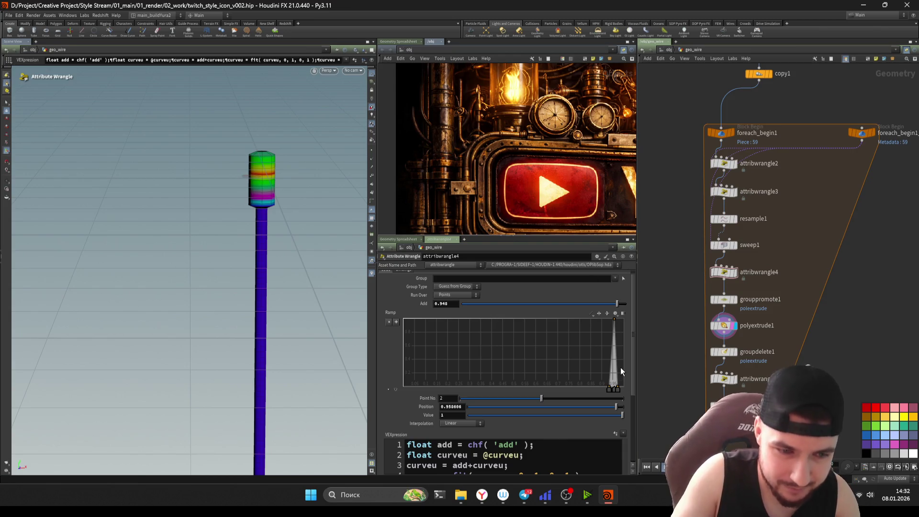
Add a raised ramp point so point 2 sits at 0.941178 with value 1, then save.
{"action": "mouse_move", "coordinate": [616, 355]}
{"action": "left_mouse_down"}
{"action": "mouse_move", "coordinate": [622, 315]}
{"action": "mouse_move", "coordinate": [611, 317]}
{"action": "left_mouse_up"}
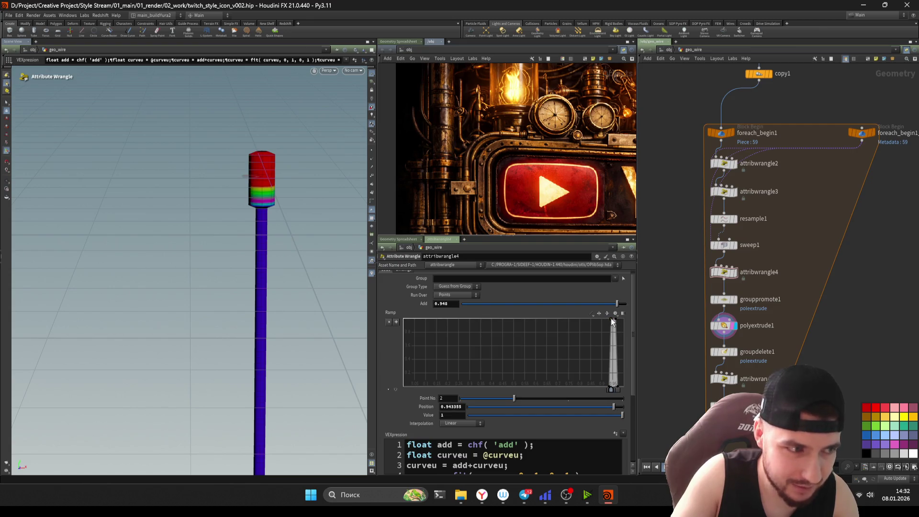
{"action": "key", "text": "ctrl+s"}
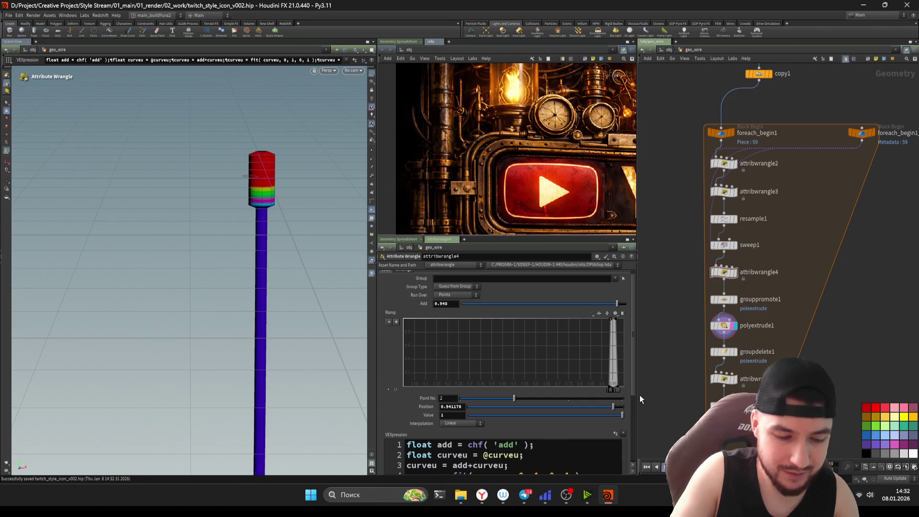
{"action": "scroll", "coordinate": [281, 193], "scroll_direction": "up", "scroll_amount": 5}
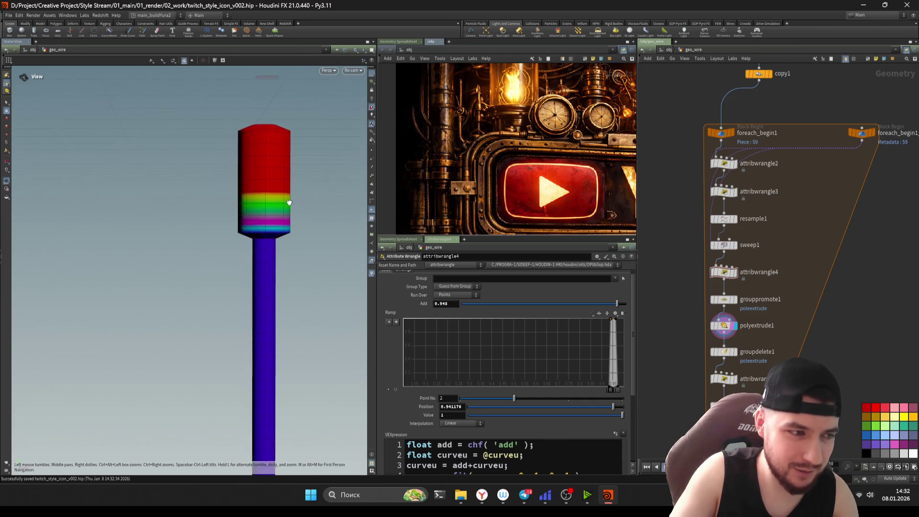
{"action": "key", "text": "ctrl+s"}
{"action": "scroll", "coordinate": [670, 326], "scroll_direction": "down", "scroll_amount": 2}
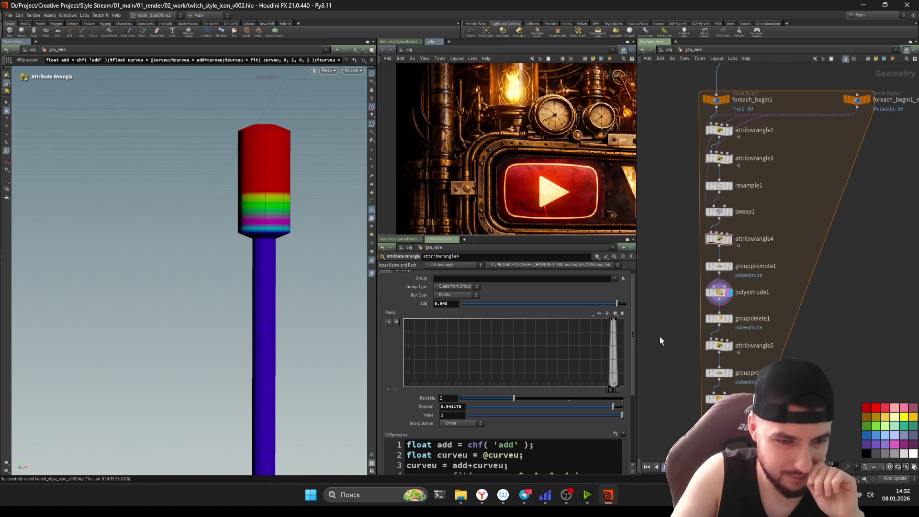
{"action": "scroll", "coordinate": [677, 287], "scroll_direction": "down", "scroll_amount": 5}
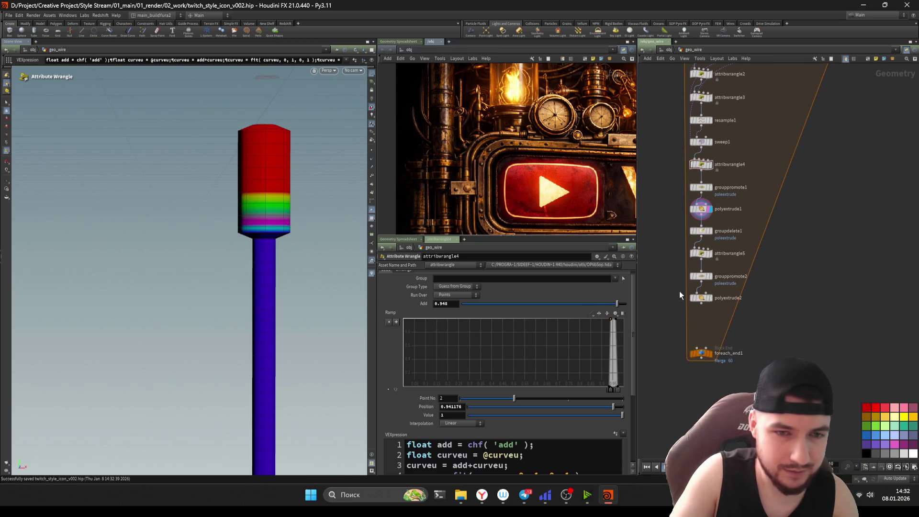
{"action": "middle_click_drag", "start_coordinate": [679, 291], "coordinate": [680, 311]}
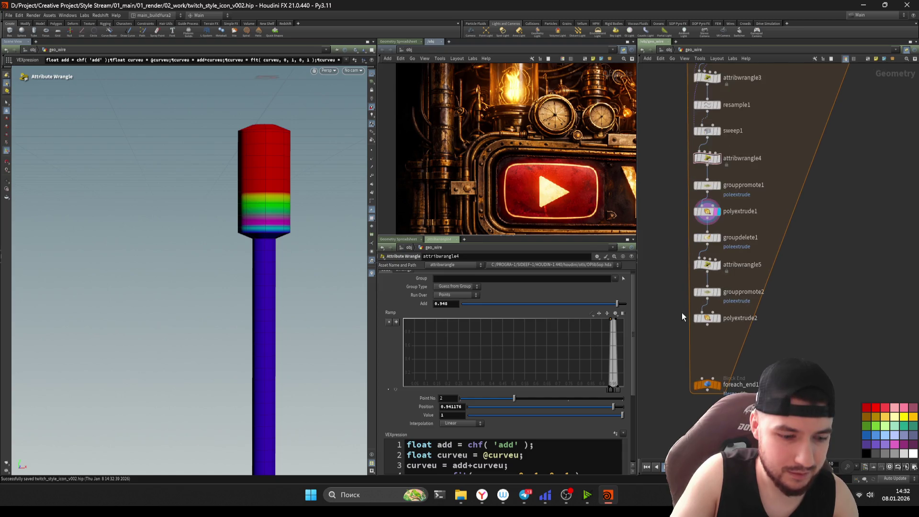
{"action": "middle_click_drag", "start_coordinate": [682, 316], "coordinate": [681, 324]}
{"action": "key", "text": "ctrl+s"}
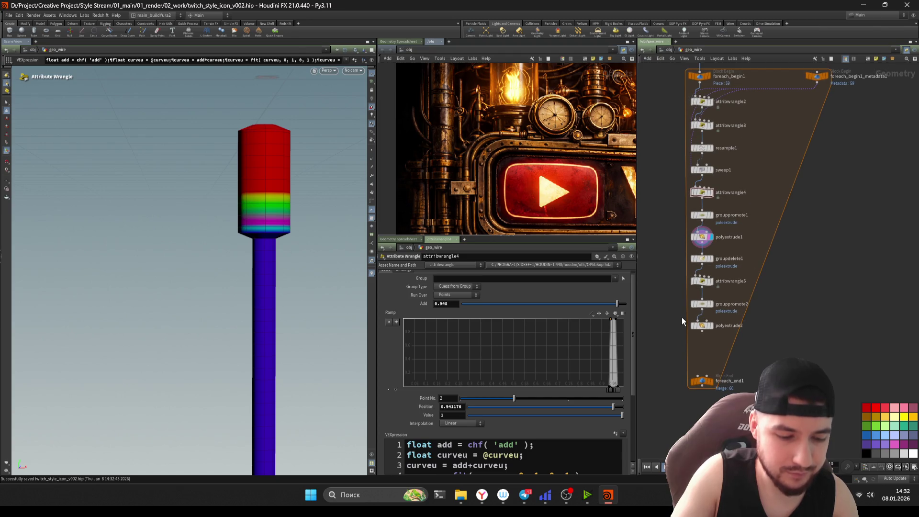
{"action": "scroll", "coordinate": [681, 316], "scroll_direction": "up", "scroll_amount": 2}
{"action": "left_click", "coordinate": [716, 270]}
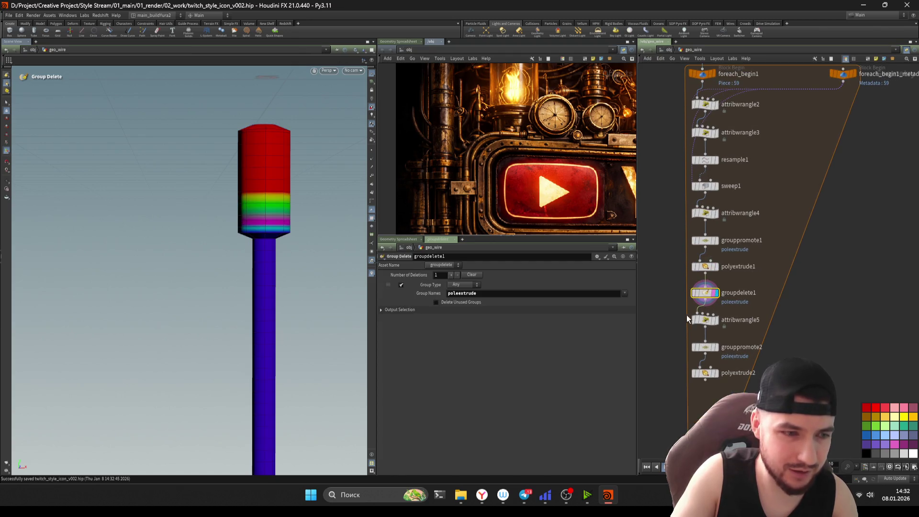
Tune attribwrangle5's Add offset and increase polyextrude2's distance to enlarge the ring.
{"action": "left_click", "coordinate": [712, 293]}
{"action": "mouse_move", "coordinate": [617, 313]}
{"action": "left_mouse_down"}
{"action": "mouse_move", "coordinate": [593, 331]}
{"action": "mouse_move", "coordinate": [597, 354]}
{"action": "mouse_move", "coordinate": [607, 357]}
{"action": "left_mouse_up"}
{"action": "left_click_drag", "start_coordinate": [606, 310], "coordinate": [611, 314]}
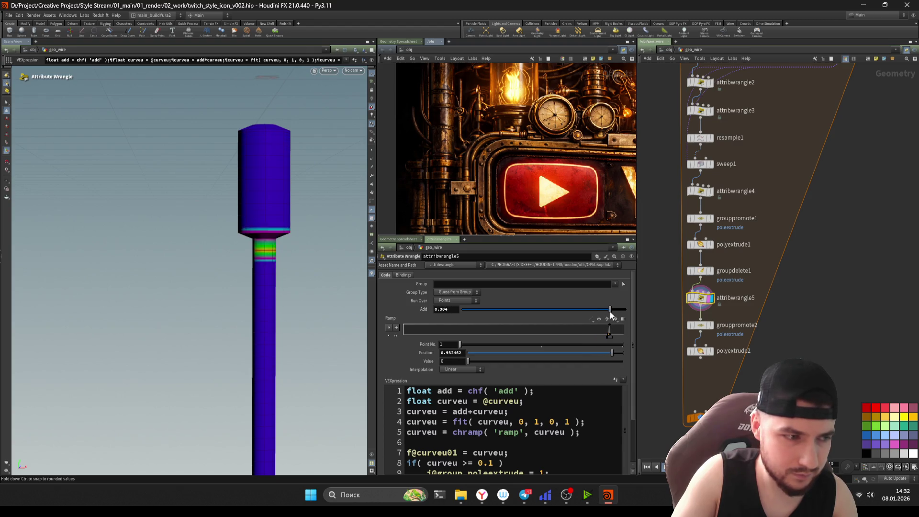
{"action": "left_click", "coordinate": [700, 350]}
{"action": "left_click", "coordinate": [711, 350]}
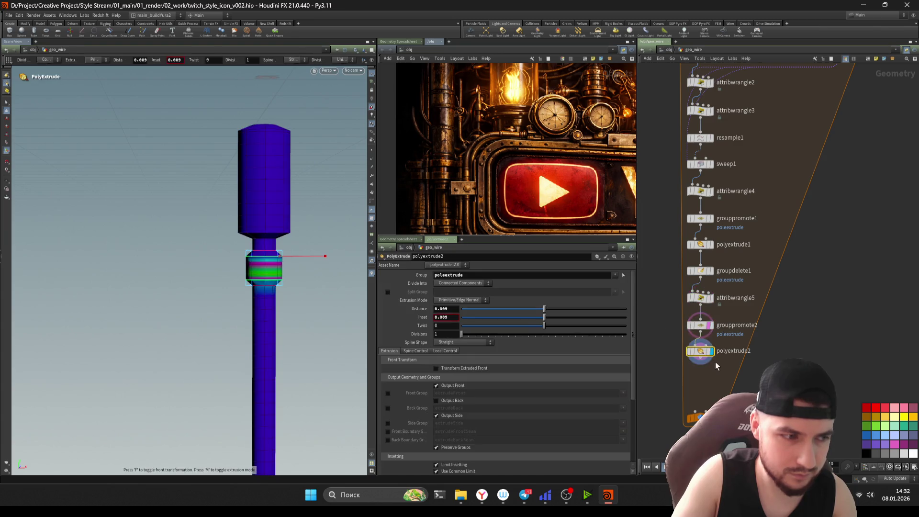
{"action": "left_click_drag", "start_coordinate": [547, 309], "coordinate": [528, 314]}
Add an attribwrangle5 ramp point near position 0.9259 at the ramp's end.
{"action": "left_click", "coordinate": [700, 298]}
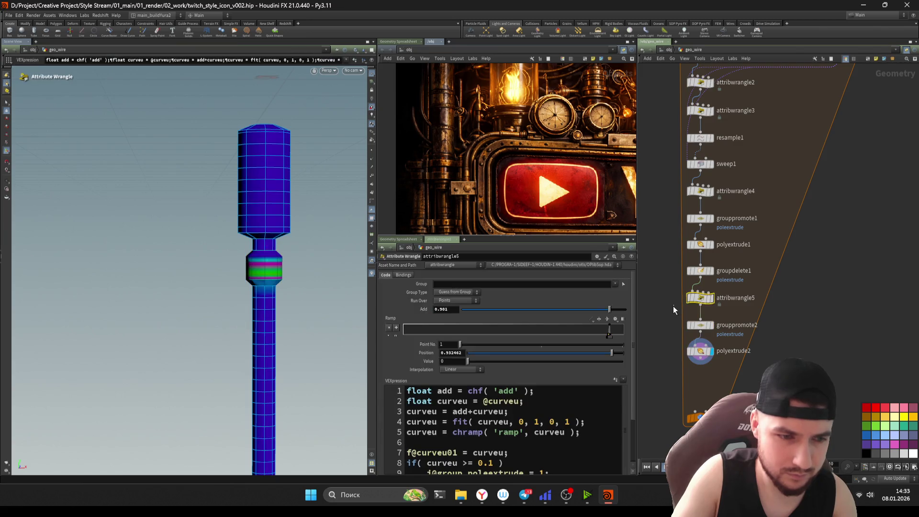
{"action": "left_click", "coordinate": [396, 336]}
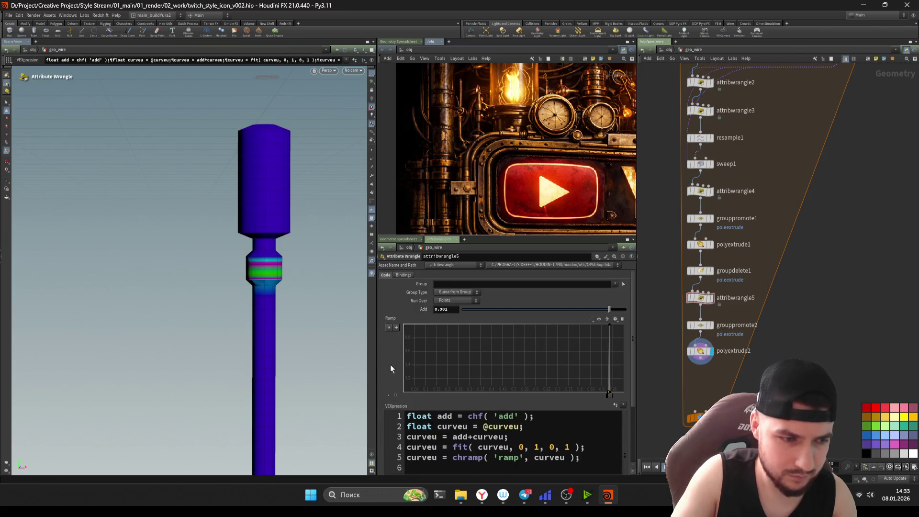
{"action": "left_click", "coordinate": [388, 395]}
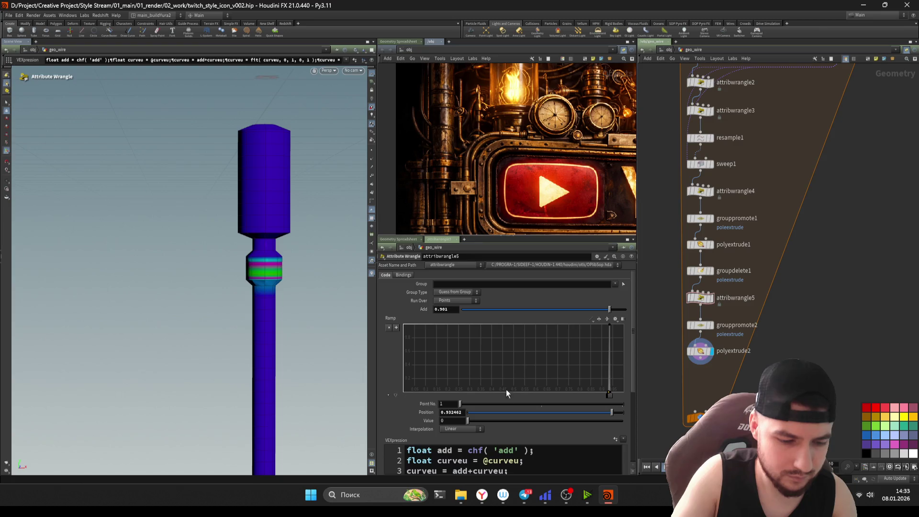
{"action": "left_click", "coordinate": [614, 396]}
{"action": "left_click_drag", "start_coordinate": [615, 399], "coordinate": [607, 396]}
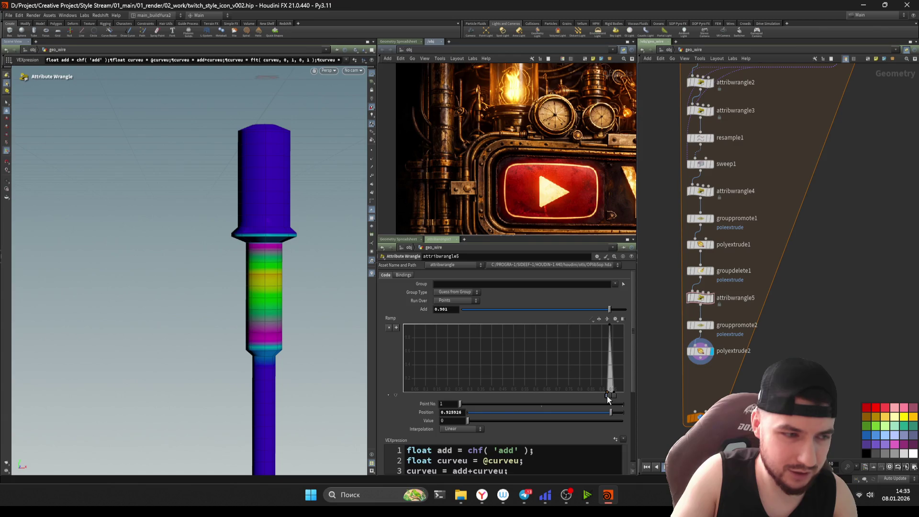
{"action": "left_click_drag", "start_coordinate": [673, 315], "coordinate": [699, 358]}
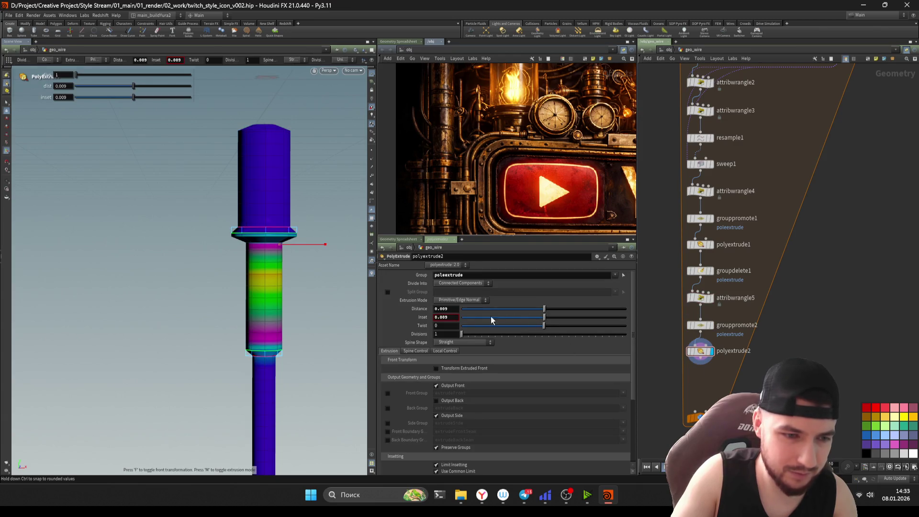
Set polyextrude2's inset to 0 and distance to 0.02 for a flat flange.
{"action": "left_click_drag", "start_coordinate": [507, 319], "coordinate": [473, 319]}
{"action": "left_click_drag", "start_coordinate": [545, 309], "coordinate": [545, 313]}
{"action": "key", "text": "Escape"}
{"action": "mouse_move", "coordinate": [296, 249]}
{"action": "left_mouse_down"}
{"action": "mouse_move", "coordinate": [306, 192]}
{"action": "mouse_move", "coordinate": [308, 257]}
{"action": "mouse_move", "coordinate": [253, 243]}
{"action": "left_mouse_up"}
{"action": "scroll", "coordinate": [302, 211], "scroll_direction": "down", "scroll_amount": 5}
Save the scene and box-select the nodes inside the foreach block.
{"action": "key", "text": "Return"}
{"action": "key", "text": "ctrl+s"}
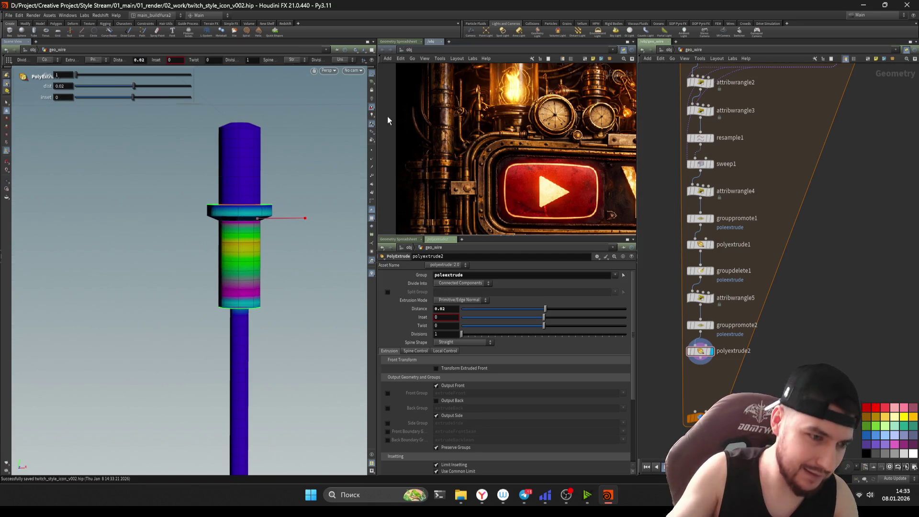
{"action": "scroll", "coordinate": [651, 280], "scroll_direction": "down", "scroll_amount": 5}
{"action": "left_click_drag", "start_coordinate": [669, 188], "coordinate": [692, 323]}
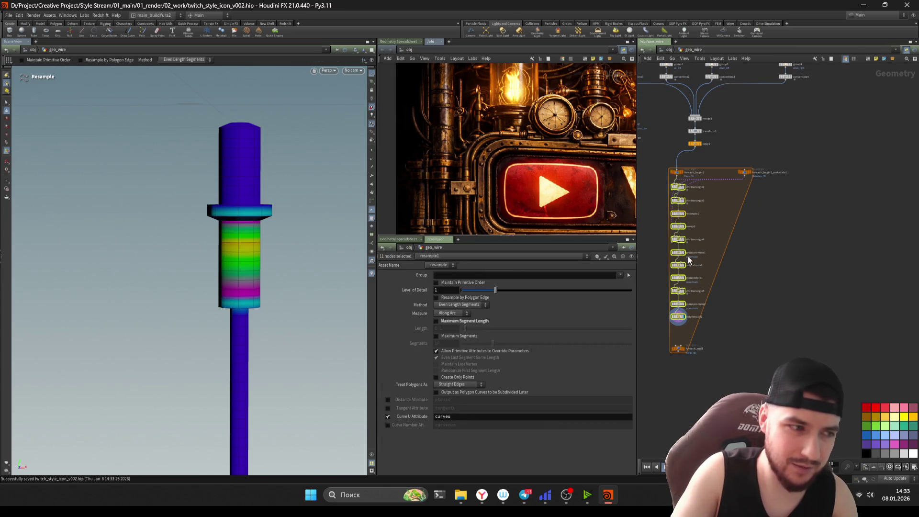
{"action": "key", "text": "ctrl+s"}
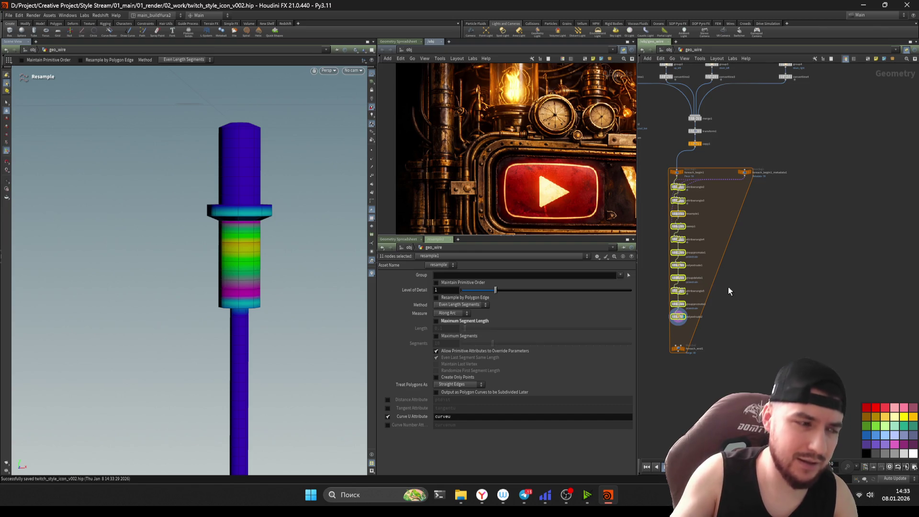
{"action": "middle_click_drag", "start_coordinate": [649, 282], "coordinate": [657, 271]}
{"action": "mouse_move", "coordinate": [696, 318]}
{"action": "left_mouse_down"}
{"action": "mouse_move", "coordinate": [669, 178]}
{"action": "mouse_move", "coordinate": [679, 296]}
{"action": "left_mouse_up"}
{"action": "scroll", "coordinate": [689, 306], "scroll_direction": "down", "scroll_amount": 2}
{"action": "key", "text": "ctrl+s"}
{"action": "scroll", "coordinate": [698, 323], "scroll_direction": "up", "scroll_amount": 5}
{"action": "key", "text": "ctrl+s"}
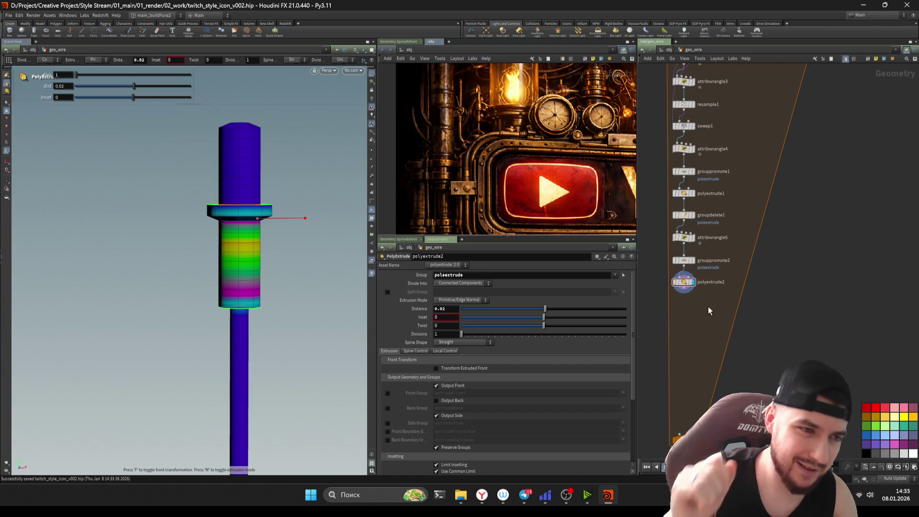